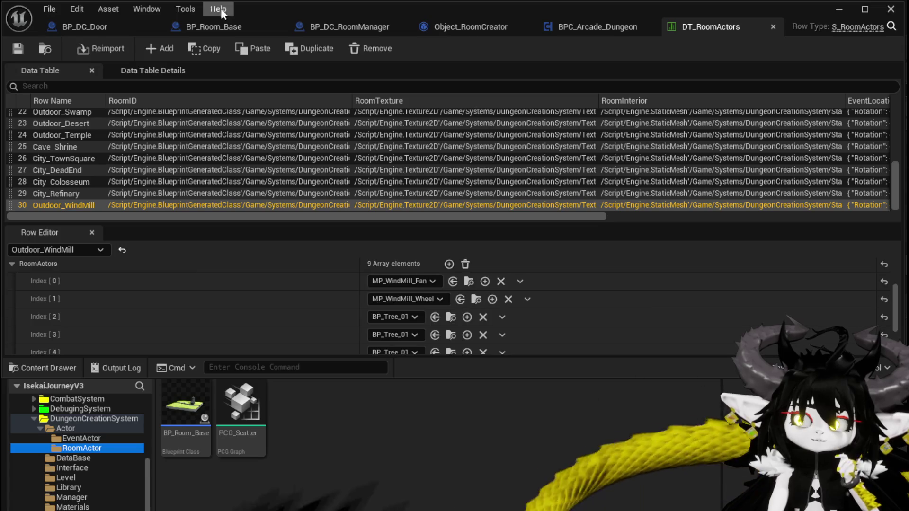
# Open BP_Room_Base's Construction Script graph
pyautogui.click(229, 30)
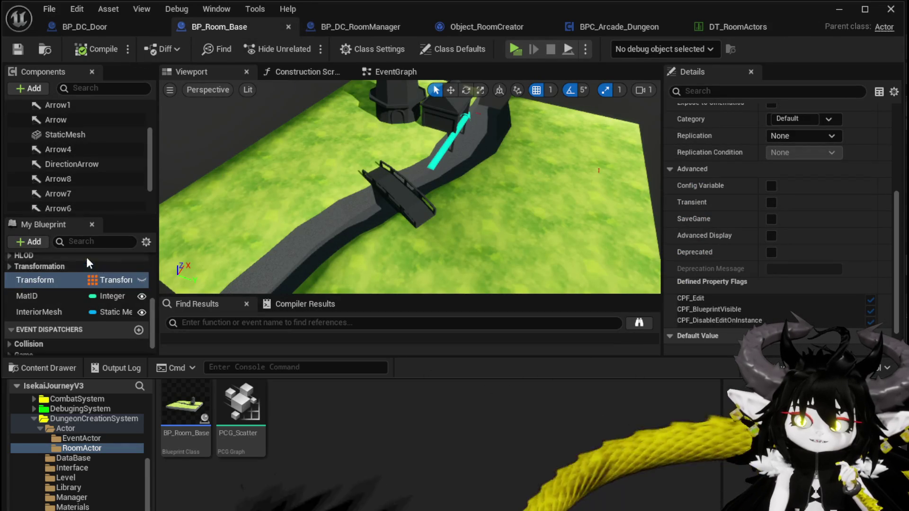
pyautogui.scroll(5, 49, 276)
pyautogui.click(48, 287)
pyautogui.doubleClick(47, 287)
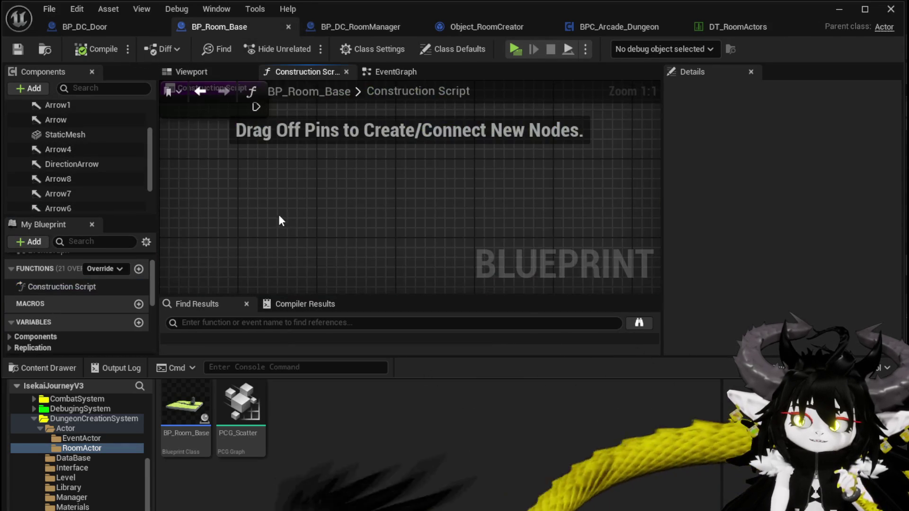
# Add a Get Actor Transform node to the Construction Script, then delete it
pyautogui.rightClick(279, 215)
pyautogui.write('get')
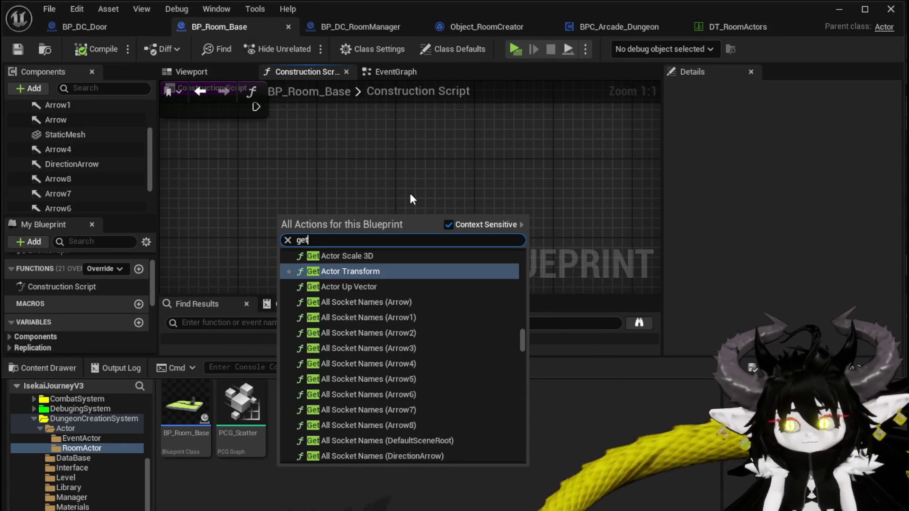
pyautogui.write(' actor relativ')
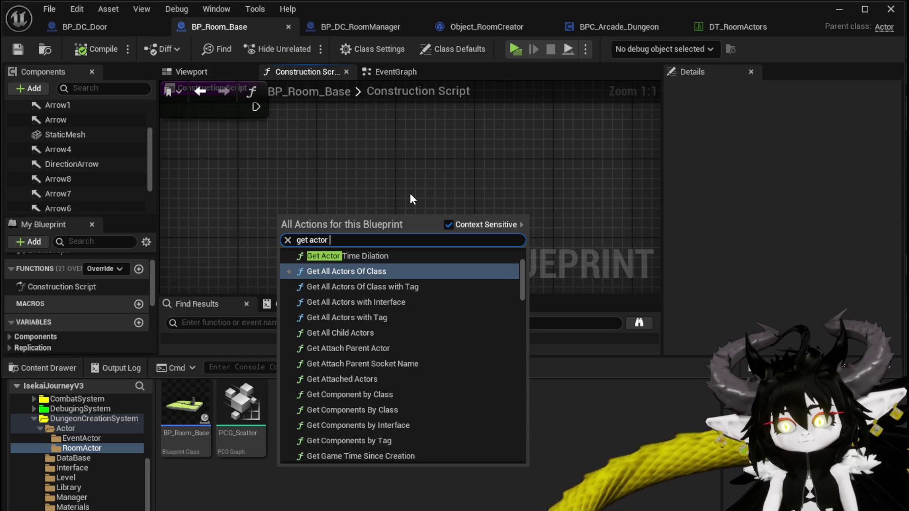
pyautogui.press('BackSpace')
pyautogui.press('BackSpace')
pyautogui.press('BackSpace')
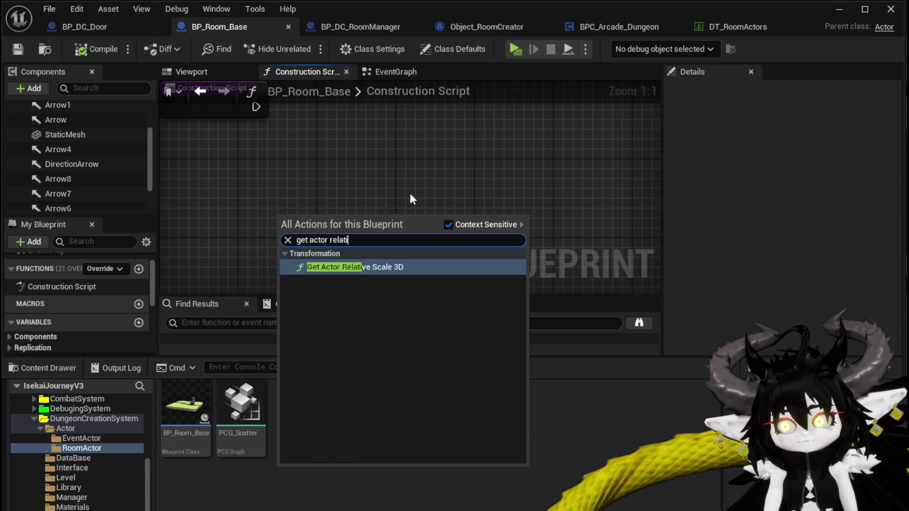
pyautogui.write('transform')
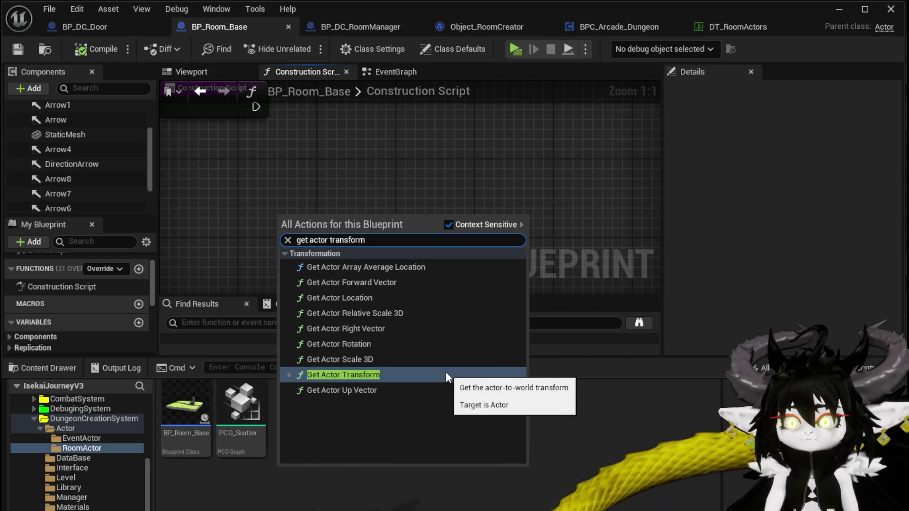
pyautogui.click(419, 375)
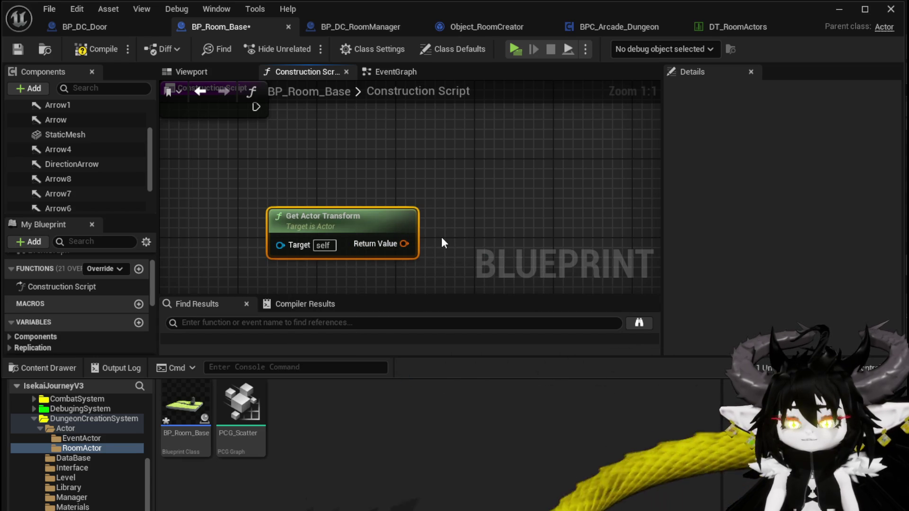
pyautogui.moveTo(448, 221)
pyautogui.mouseDown()
pyautogui.moveTo(343, 236)
pyautogui.moveTo(347, 209)
pyautogui.mouseUp()
pyautogui.press('Delete')
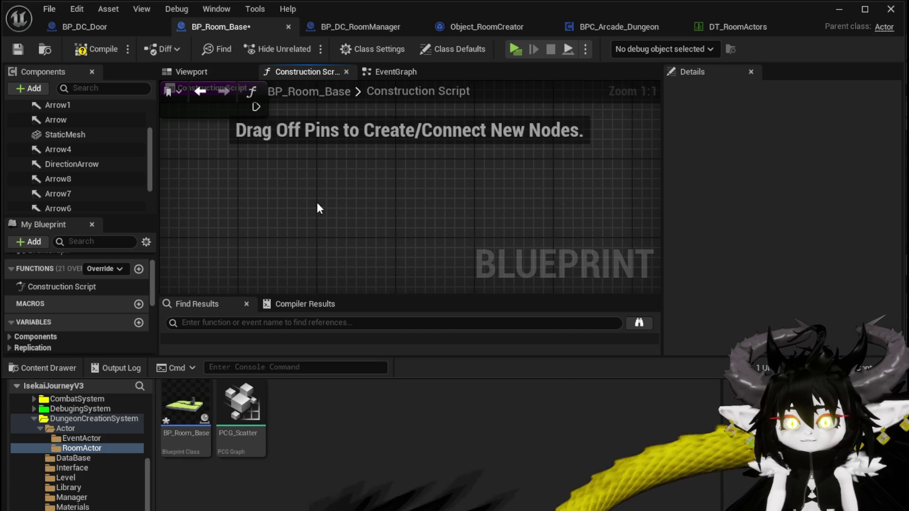
# Search nodes for 'get relative loca' and 'tran', then dismiss the search without adding anything
pyautogui.rightClick(315, 204)
pyautogui.write('get rela')
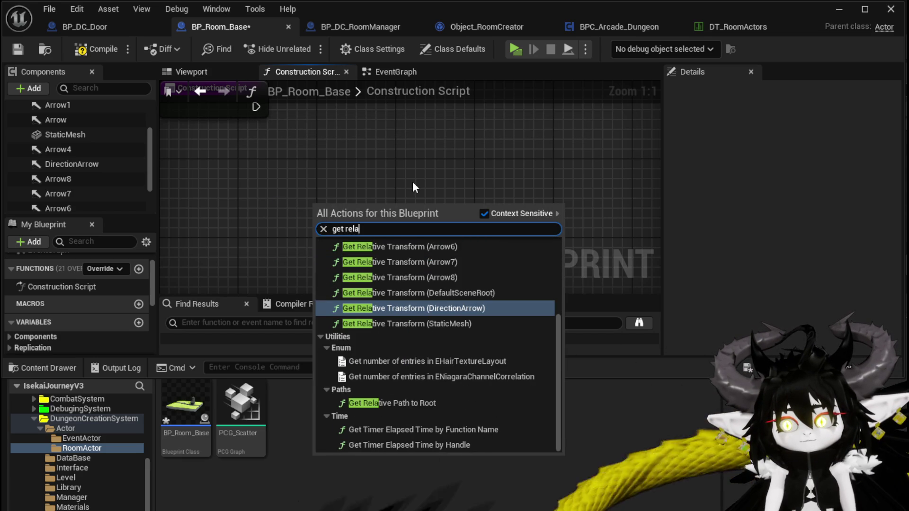
pyautogui.write('tive loca')
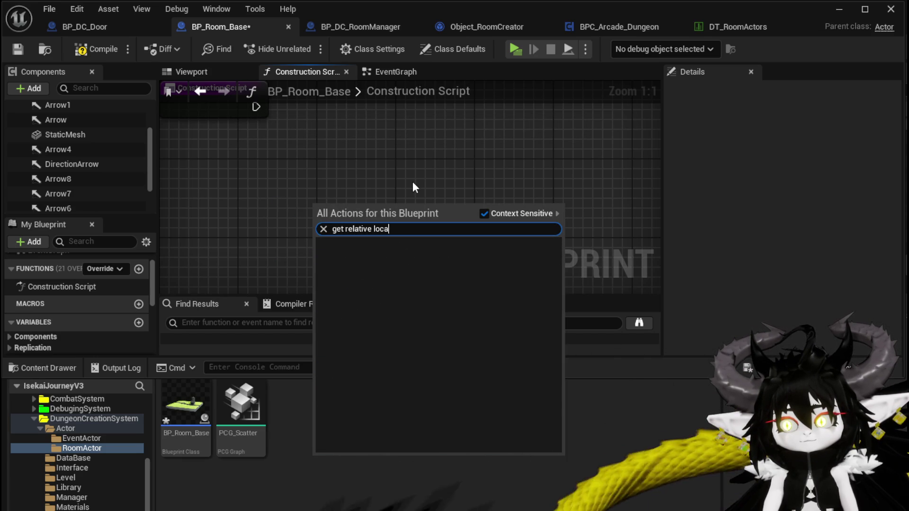
pyautogui.press('BackSpace')
pyautogui.press('BackSpace')
pyautogui.press('BackSpace')
pyautogui.press('BackSpace')
pyautogui.press('BackSpace')
pyautogui.press('BackSpace')
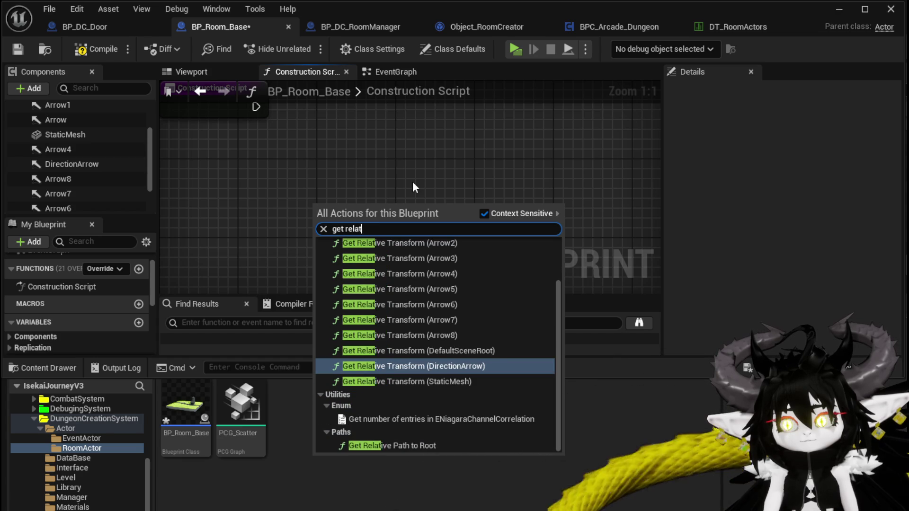
pyautogui.write('tran')
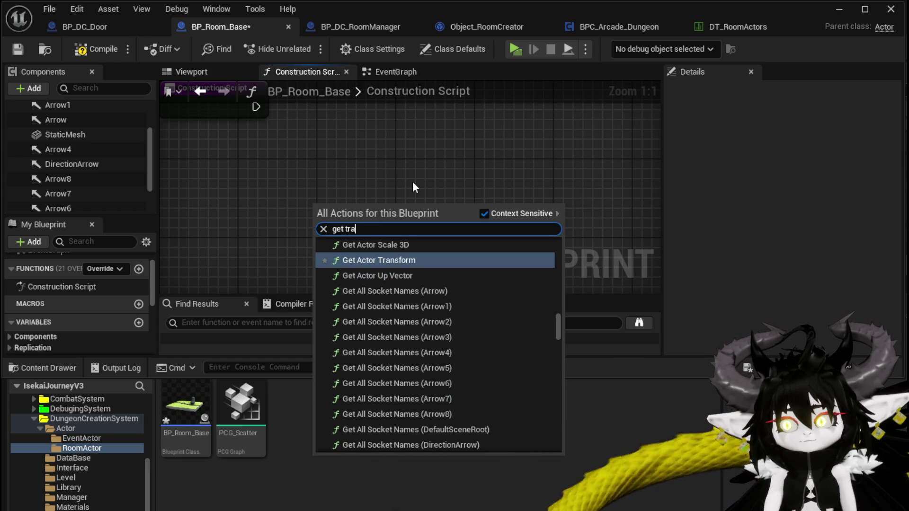
pyautogui.press('BackSpace')
pyautogui.press('BackSpace')
pyautogui.press('BackSpace')
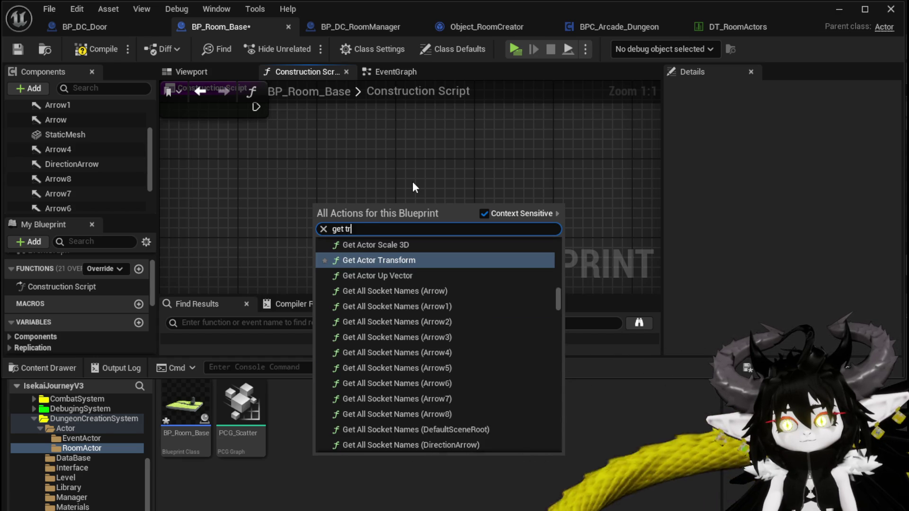
pyautogui.press('Escape')
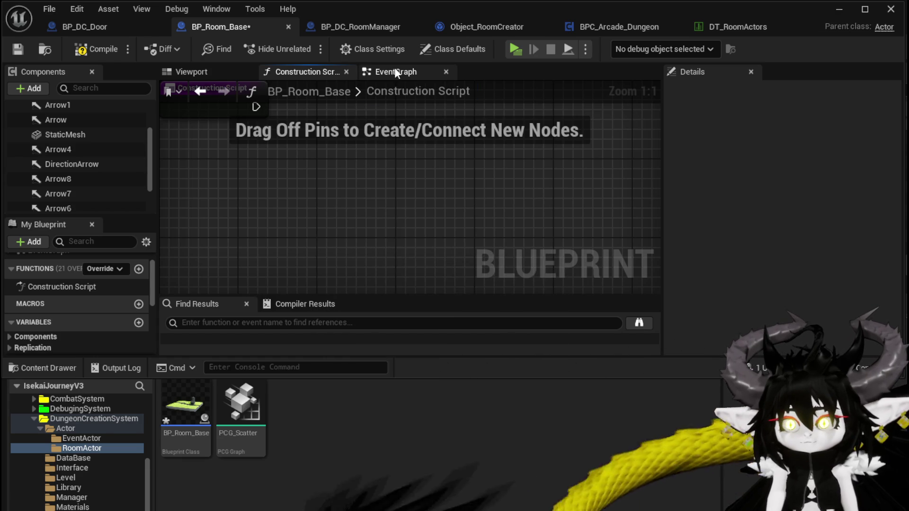
# Add a Get Actor Transform node to BP_Room_Base's EventGraph
pyautogui.click(394, 67)
pyautogui.rightClick(327, 205)
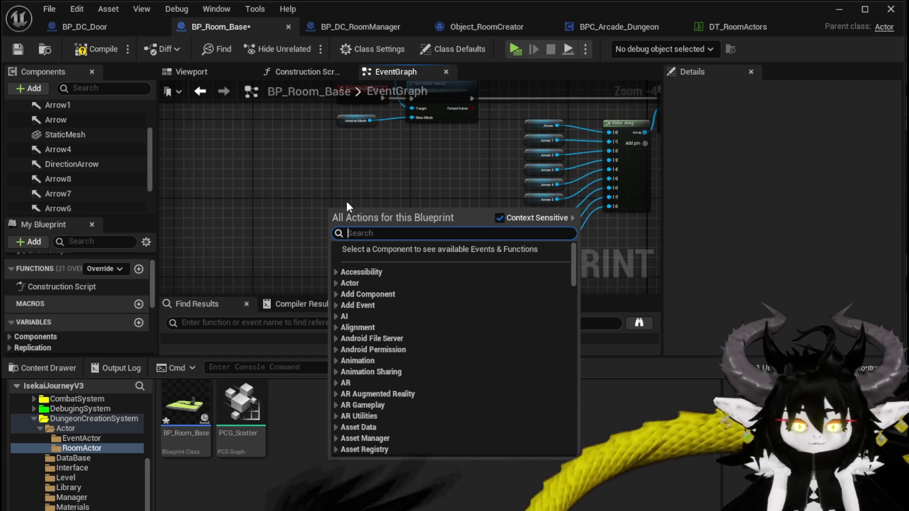
pyautogui.write('get relative ')
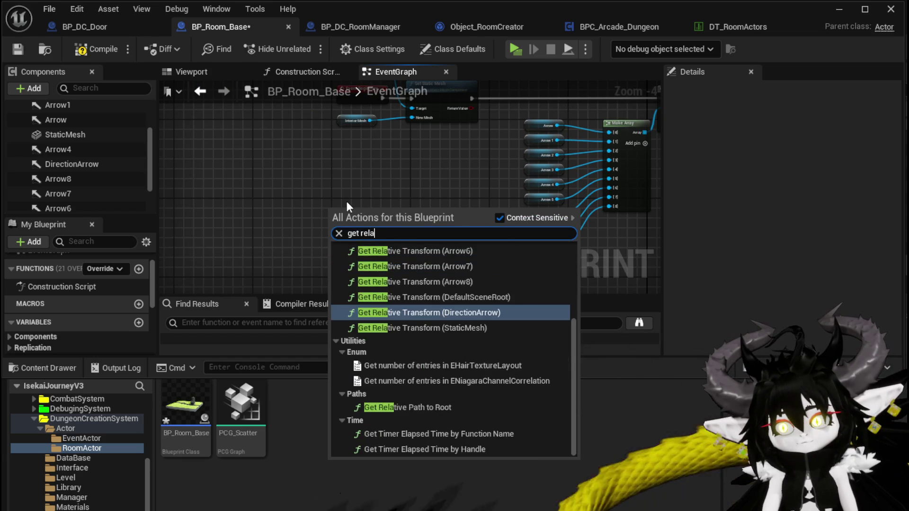
pyautogui.write('tran')
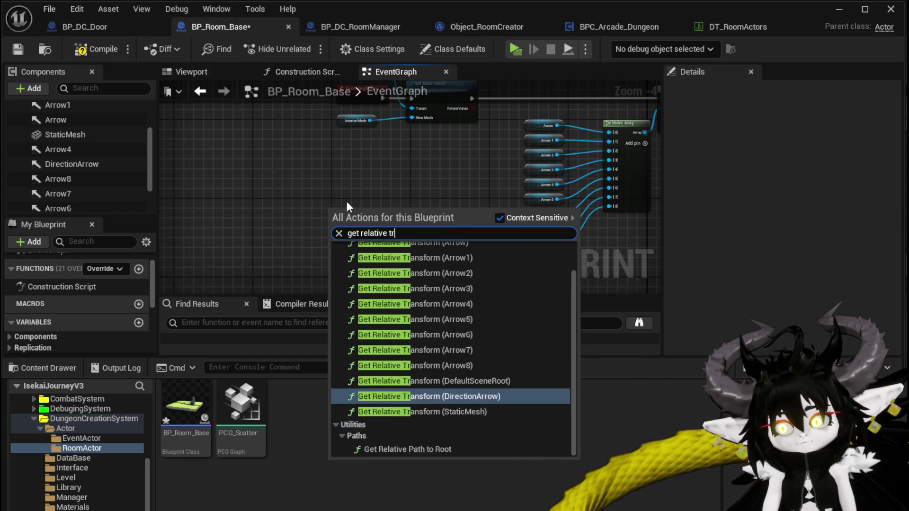
pyautogui.press('BackSpace')
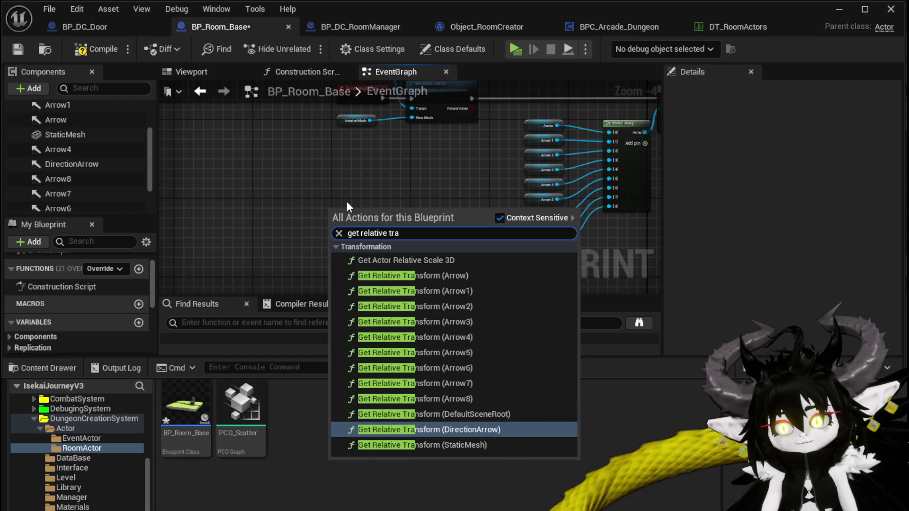
pyautogui.press('BackSpace')
pyautogui.press('BackSpace')
pyautogui.press('BackSpace')
pyautogui.press('BackSpace')
pyautogui.press('BackSpace')
pyautogui.press('BackSpace')
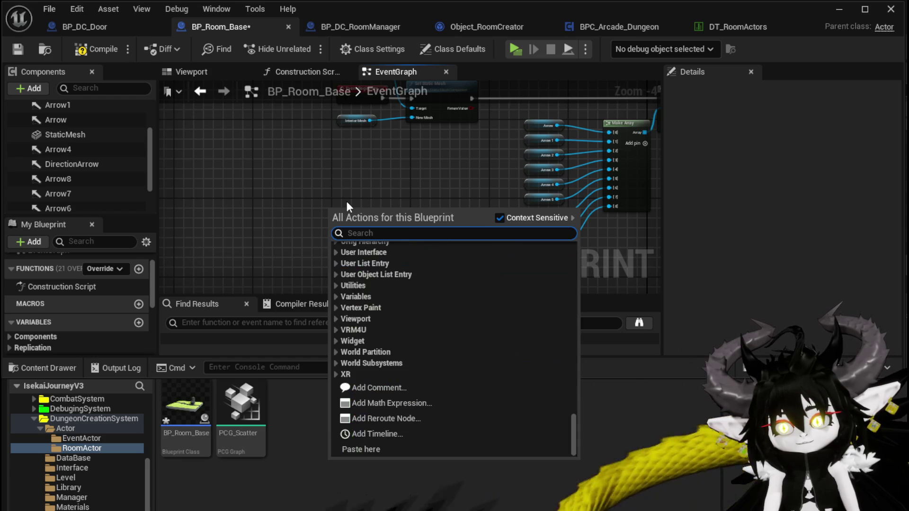
pyautogui.write('get Transform')
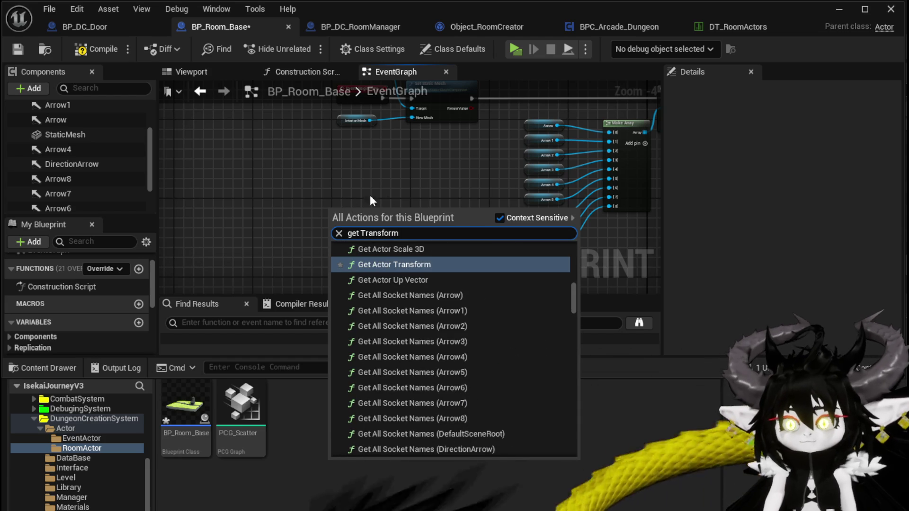
pyautogui.scroll(1, 418, 264)
pyautogui.click(393, 298)
# Move and then delete the Get Actor Transform node, and compile BP_Room_Base
pyautogui.scroll(4, 396, 264)
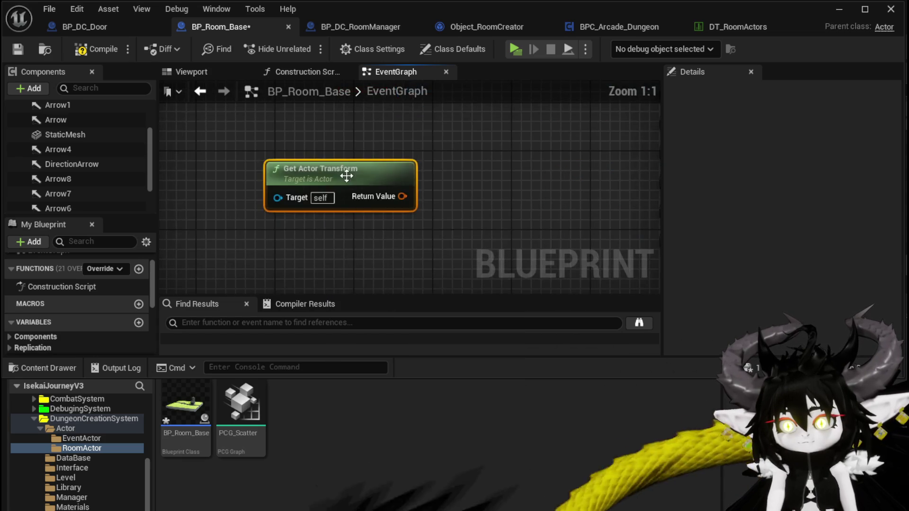
pyautogui.scroll(-4, 325, 195)
pyautogui.moveTo(325, 195)
pyautogui.mouseDown()
pyautogui.moveTo(384, 175)
pyautogui.moveTo(218, 192)
pyautogui.mouseUp()
pyautogui.scroll(-1, 312, 201)
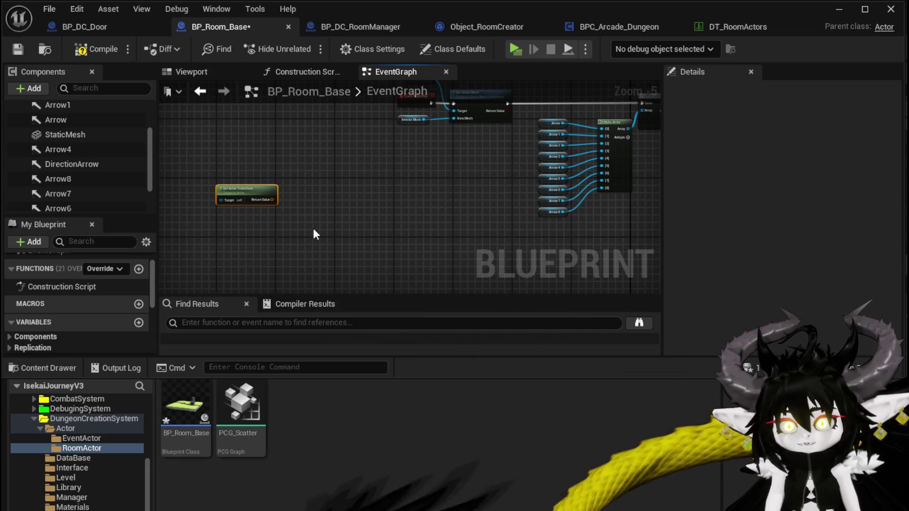
pyautogui.press('Delete')
pyautogui.click(80, 49)
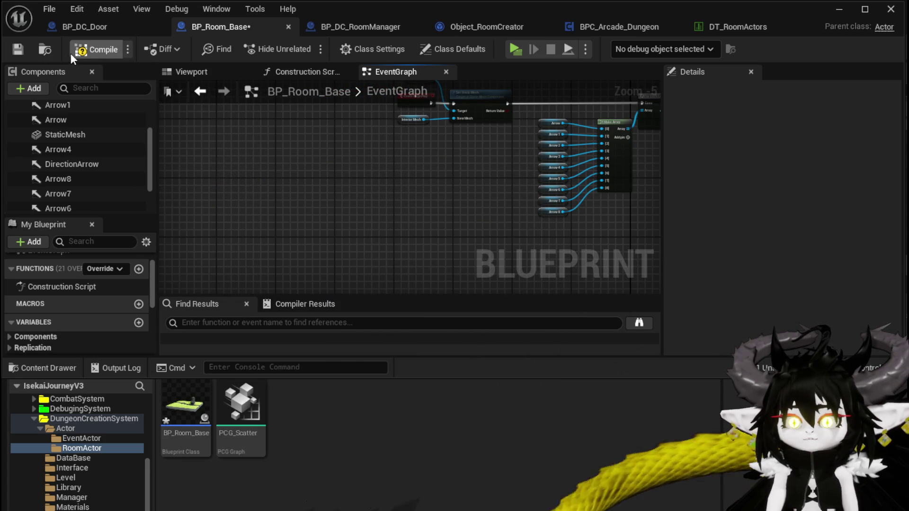
# Switch to BP_DC_RoomManager and open its SpawnRoom function graph
pyautogui.click(376, 27)
pyautogui.moveTo(575, 203); pyautogui.dragTo(292, 200)
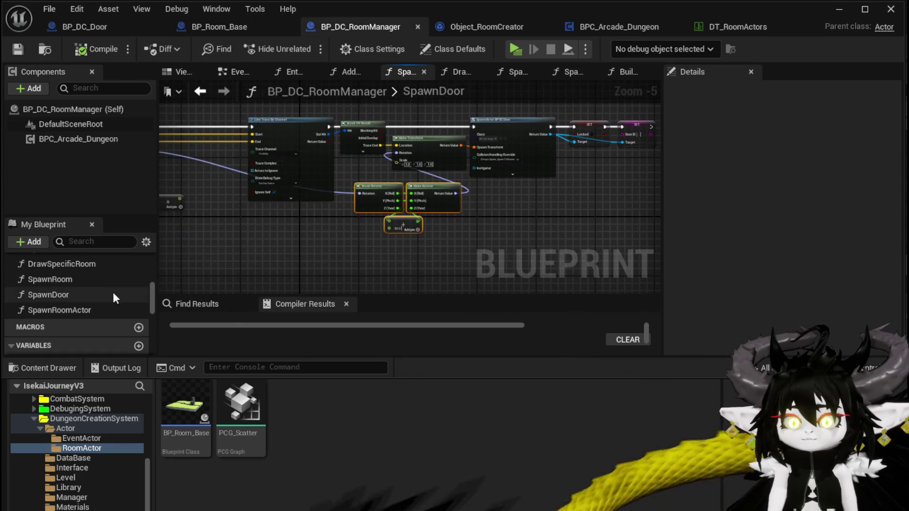
pyautogui.doubleClick(50, 279)
pyautogui.moveTo(396, 249)
pyautogui.mouseDown()
pyautogui.moveTo(203, 248)
pyautogui.moveTo(228, 222)
pyautogui.moveTo(262, 211)
pyautogui.moveTo(432, 192)
pyautogui.mouseUp()
pyautogui.scroll(-1, 317, 241)
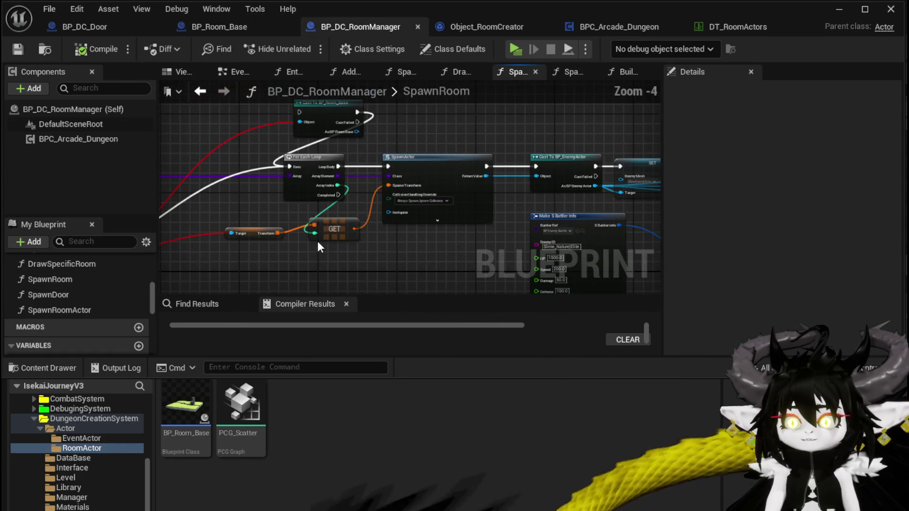
pyautogui.moveTo(256, 262)
pyautogui.mouseDown()
pyautogui.moveTo(396, 166)
pyautogui.moveTo(429, 156)
pyautogui.moveTo(598, 165)
pyautogui.mouseUp()
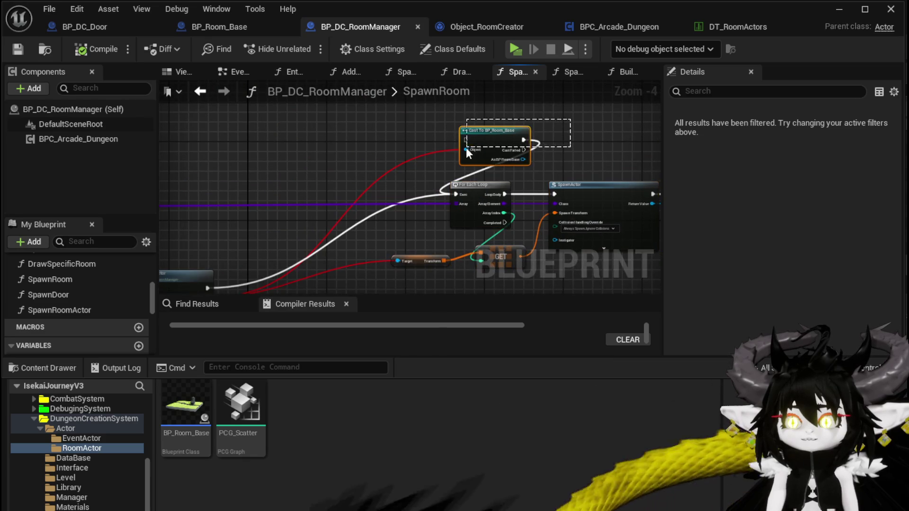
# Delete the Spawn Room Actor node and rearrange the Transform and GET nodes
pyautogui.moveTo(166, 274)
pyautogui.mouseDown()
pyautogui.moveTo(237, 216)
pyautogui.moveTo(323, 197)
pyautogui.moveTo(418, 153)
pyautogui.mouseUp()
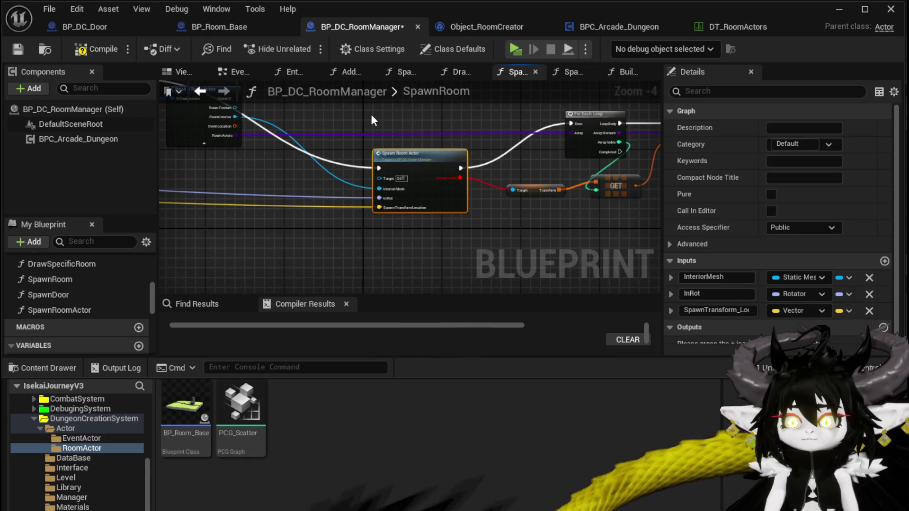
pyautogui.moveTo(371, 115); pyautogui.dragTo(404, 238)
pyautogui.press('Delete')
pyautogui.moveTo(454, 223); pyautogui.dragTo(213, 240)
pyautogui.scroll(3, 384, 226)
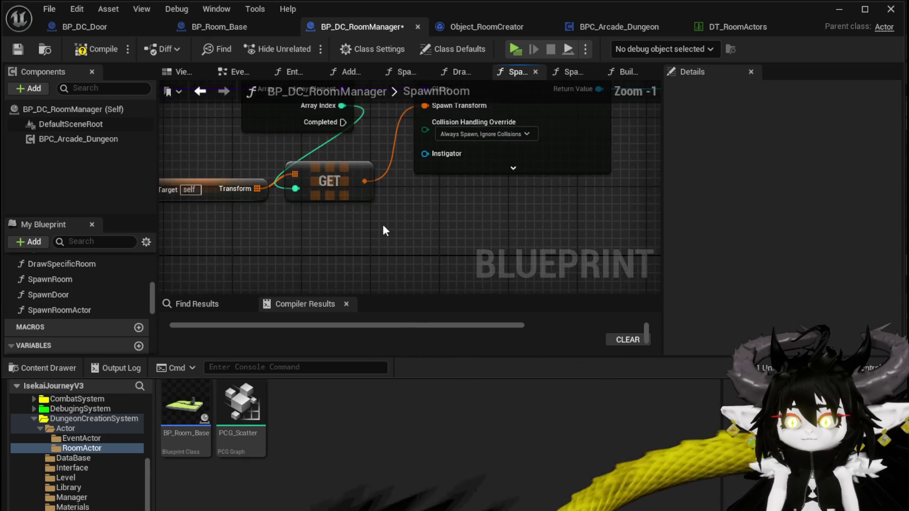
pyautogui.moveTo(384, 226); pyautogui.dragTo(357, 303)
pyautogui.moveTo(290, 243)
pyautogui.mouseDown()
pyautogui.moveTo(303, 244)
pyautogui.moveTo(274, 235)
pyautogui.mouseUp()
pyautogui.moveTo(418, 233); pyautogui.dragTo(283, 229)
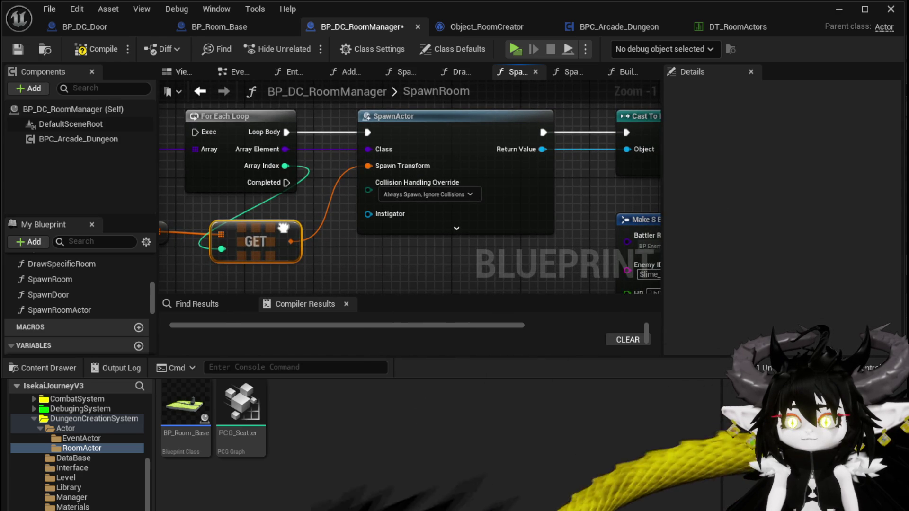
# Pan back to the For Each Loop and SpawnActor nodes, then compile and save BP_DC_RoomManager
pyautogui.moveTo(436, 254); pyautogui.dragTo(181, 226)
pyautogui.scroll(-1, 332, 194)
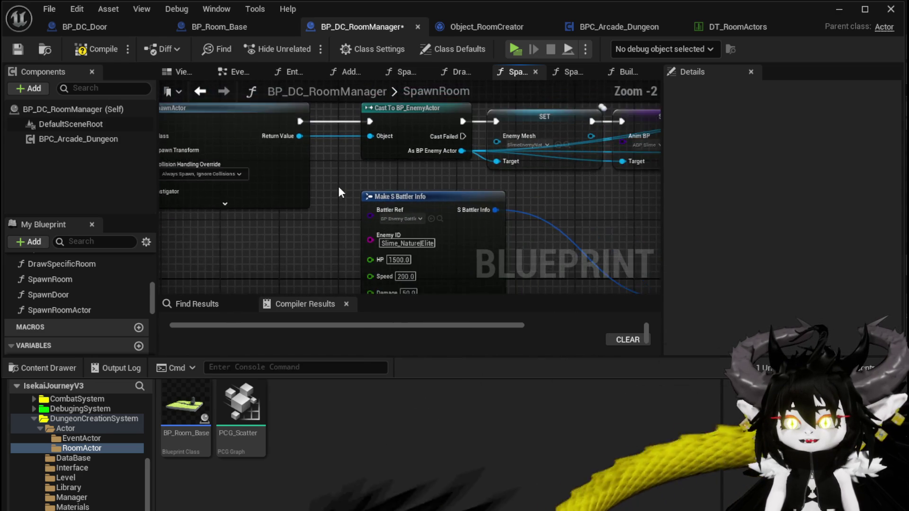
pyautogui.moveTo(452, 186); pyautogui.dragTo(304, 205)
pyautogui.moveTo(552, 214)
pyautogui.mouseDown()
pyautogui.moveTo(284, 205)
pyautogui.moveTo(539, 207)
pyautogui.mouseUp()
pyautogui.moveTo(358, 206); pyautogui.dragTo(568, 217)
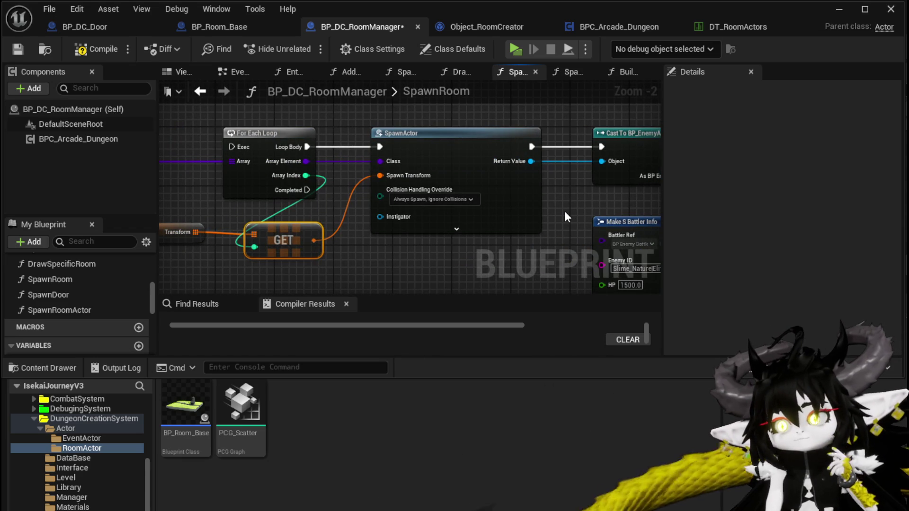
pyautogui.click(92, 48)
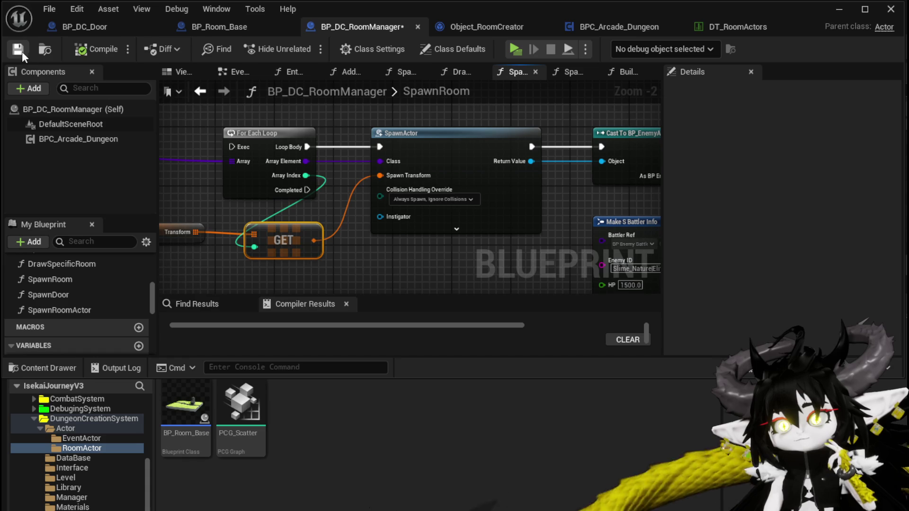
pyautogui.click(18, 50)
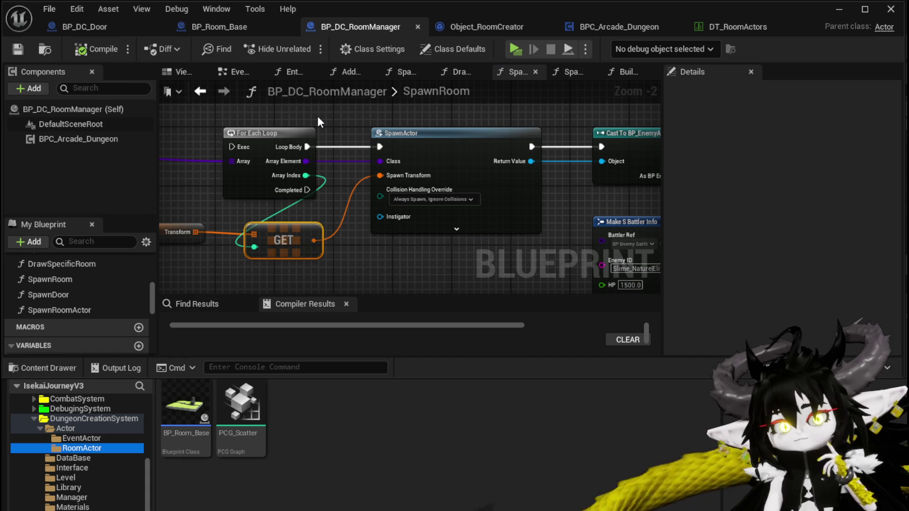
# Delete a selected cluster of SpawnRoom nodes, then compile and save BP_DC_RoomManager
pyautogui.scroll(-3, 410, 152)
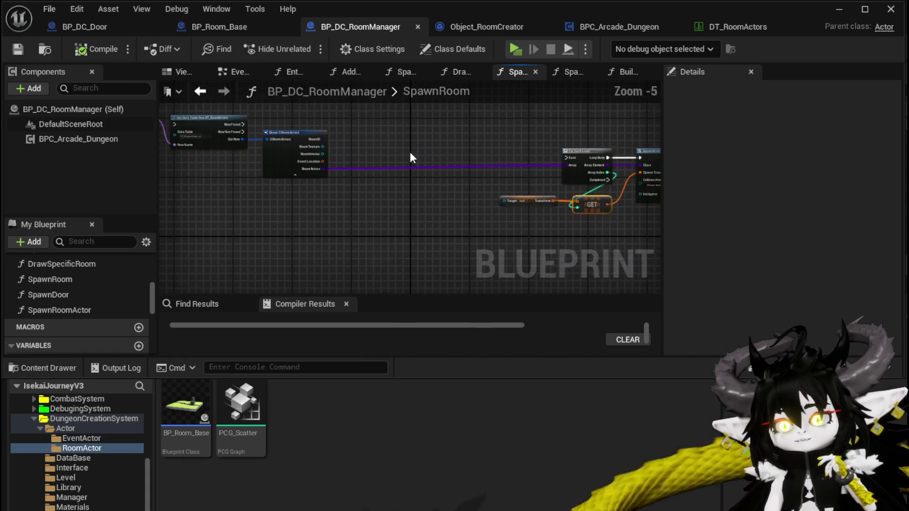
pyautogui.moveTo(462, 152)
pyautogui.mouseDown()
pyautogui.moveTo(474, 175)
pyautogui.moveTo(414, 208)
pyautogui.moveTo(305, 223)
pyautogui.mouseUp()
pyautogui.scroll(2, 476, 175)
pyautogui.scroll(-2, 447, 218)
pyautogui.moveTo(447, 217); pyautogui.dragTo(159, 166)
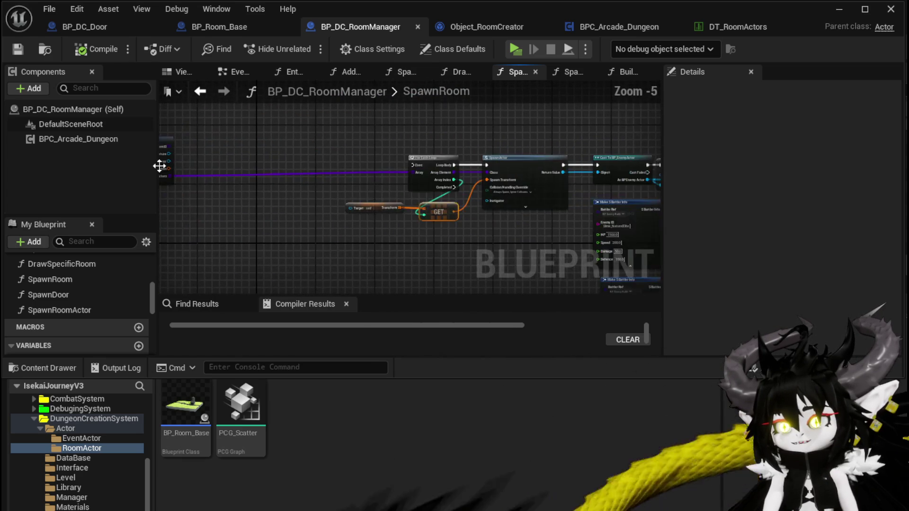
pyautogui.moveTo(280, 165); pyautogui.dragTo(616, 179)
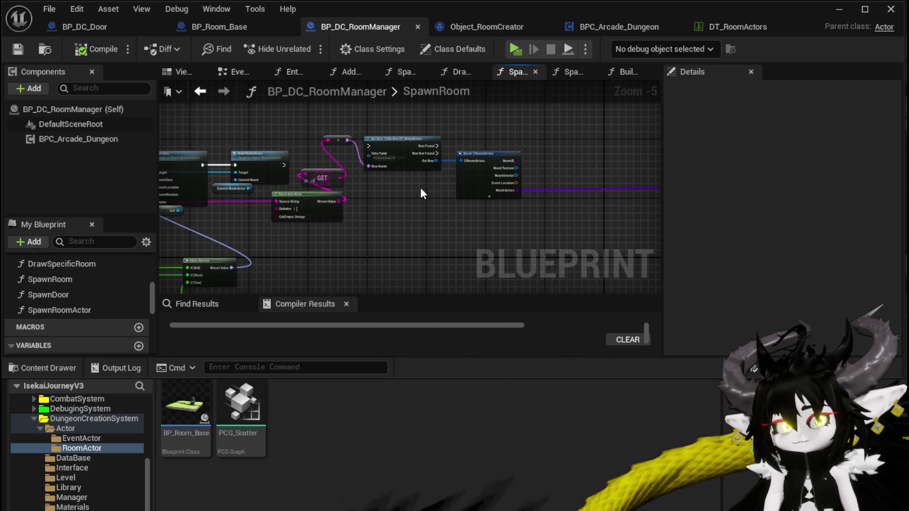
pyautogui.moveTo(408, 197)
pyautogui.mouseDown()
pyautogui.moveTo(558, 163)
pyautogui.moveTo(549, 138)
pyautogui.moveTo(509, 198)
pyautogui.moveTo(288, 137)
pyautogui.moveTo(398, 106)
pyautogui.mouseUp()
pyautogui.scroll(-2, 324, 140)
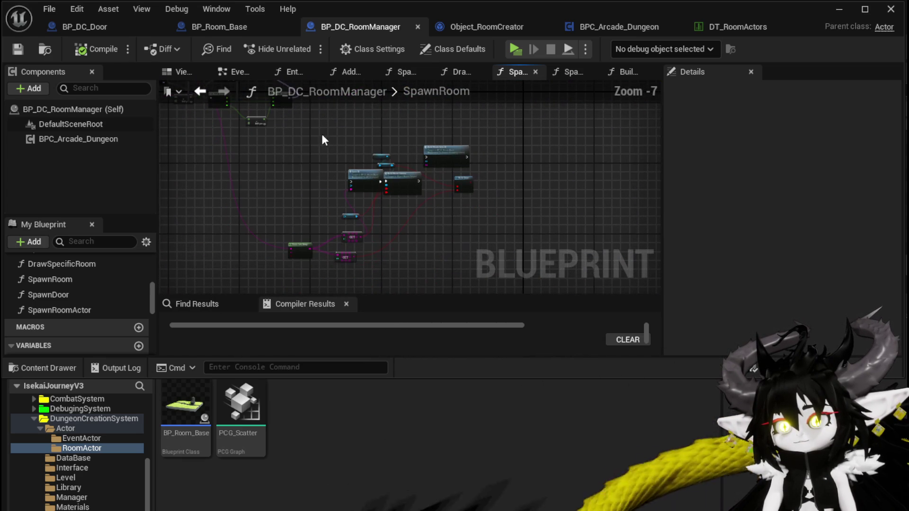
pyautogui.moveTo(279, 135); pyautogui.dragTo(517, 259)
pyautogui.press('Delete')
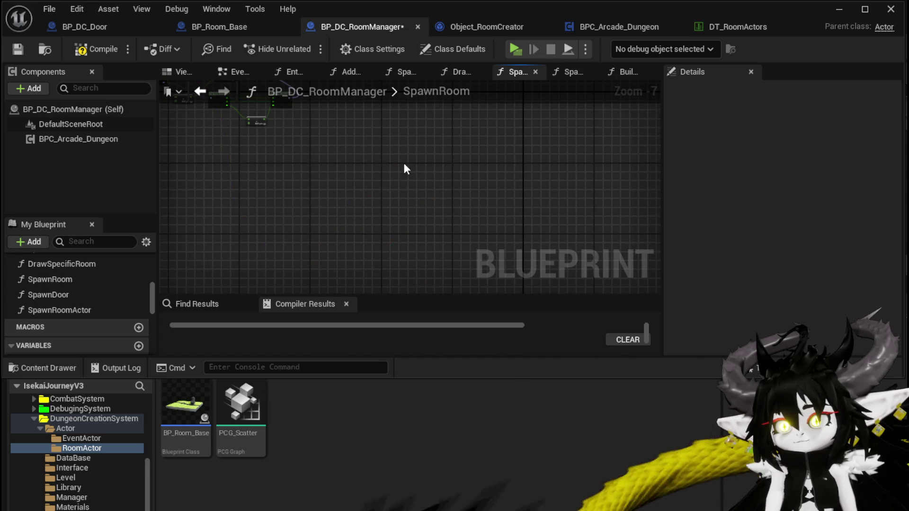
pyautogui.press('Home')
pyautogui.click(102, 54)
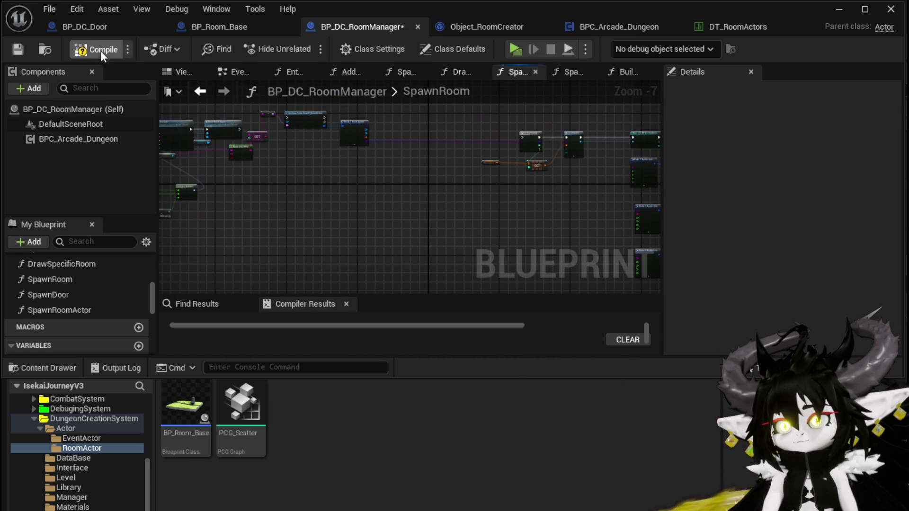
pyautogui.click(26, 50)
# Move the Transform variable node up beside GET and bring up the node search
pyautogui.moveTo(481, 177); pyautogui.dragTo(263, 177)
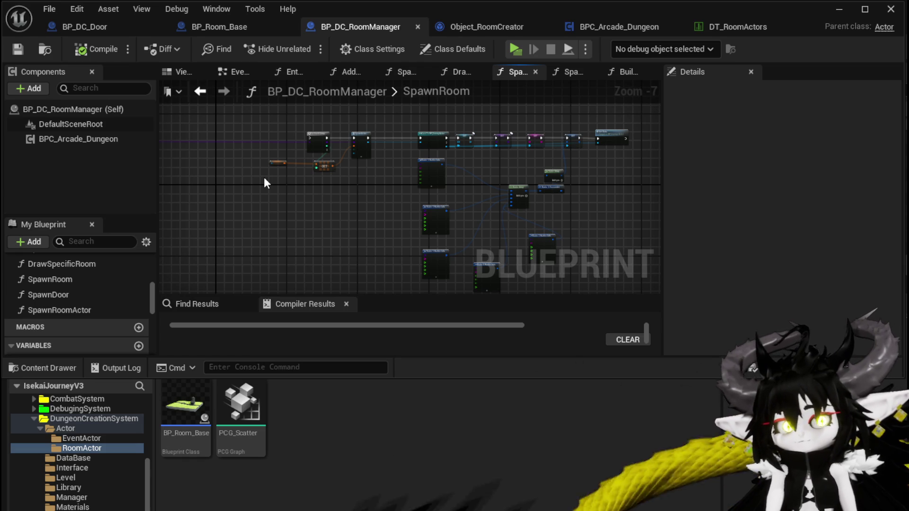
pyautogui.scroll(5, 265, 182)
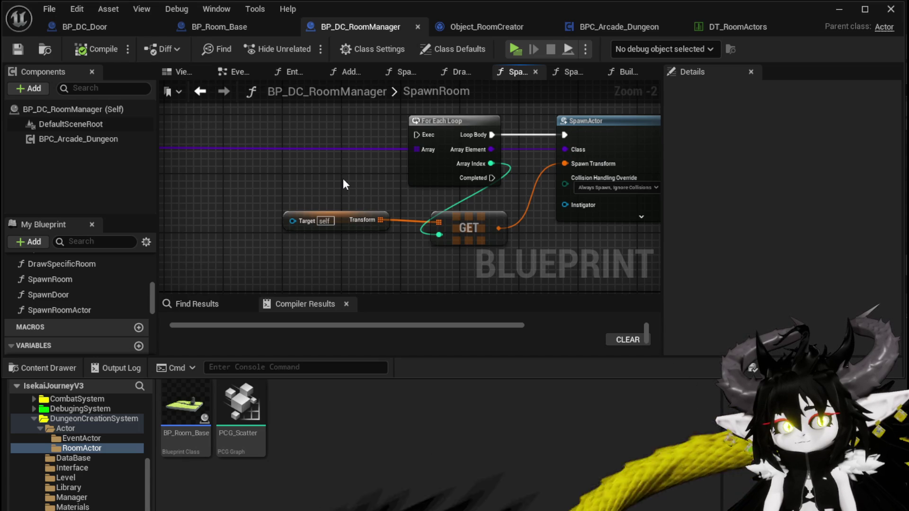
pyautogui.scroll(-1, 343, 180)
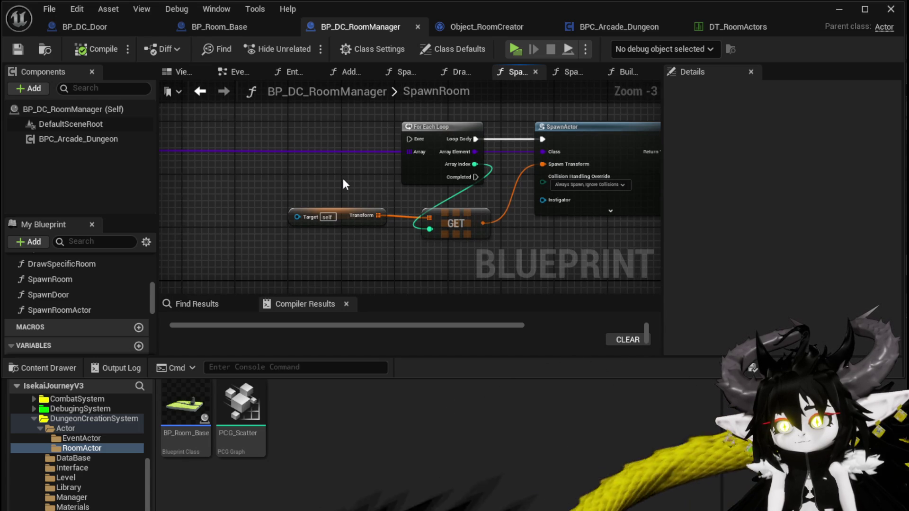
pyautogui.moveTo(343, 178); pyautogui.dragTo(364, 156)
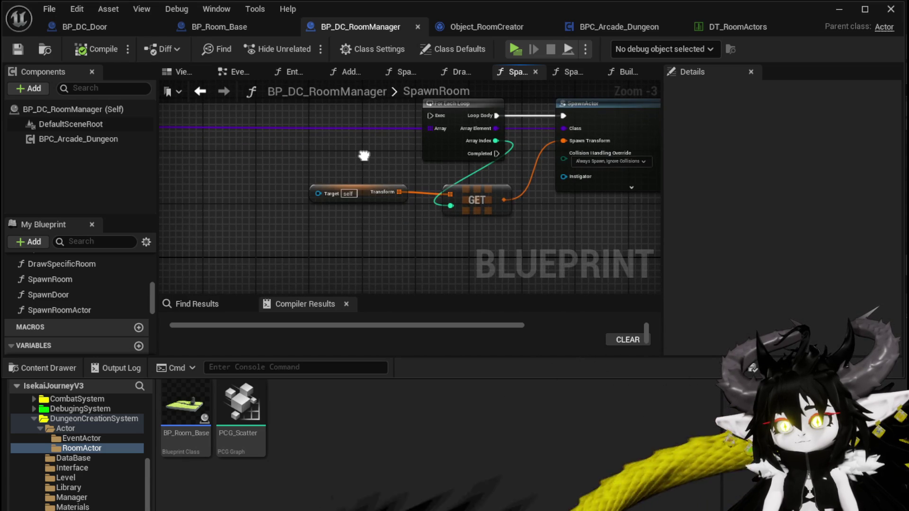
pyautogui.moveTo(350, 188); pyautogui.dragTo(350, 161)
pyautogui.moveTo(349, 187); pyautogui.dragTo(349, 161)
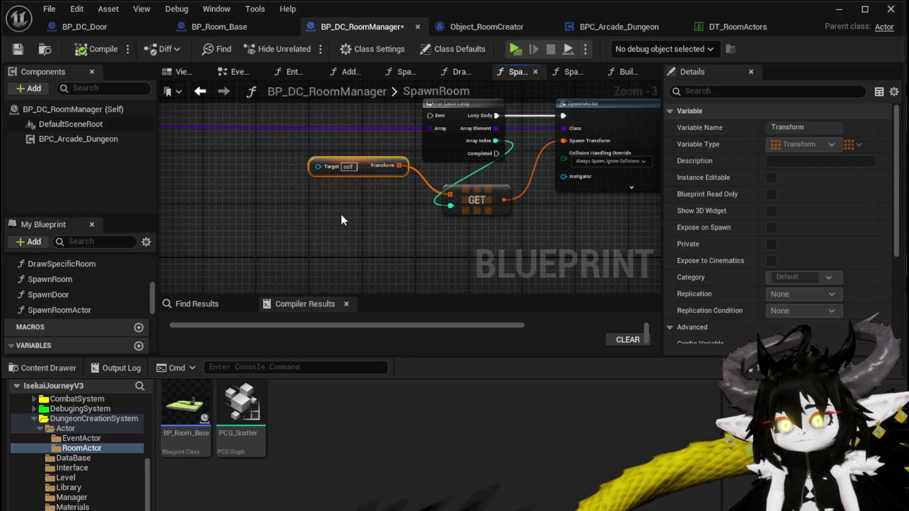
pyautogui.click(343, 219)
pyautogui.rightClick(308, 217)
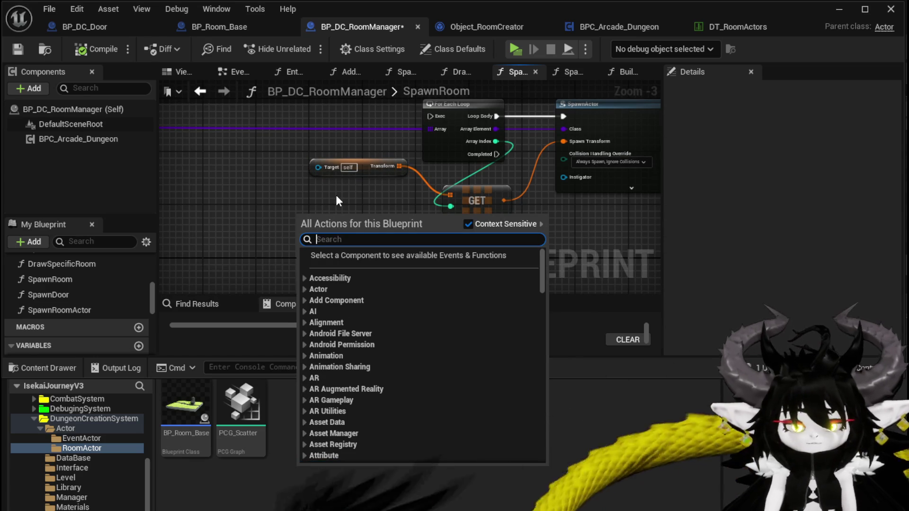
# Search 'get relative' but cancel without adding a node, then save BP_DC_RoomManager
pyautogui.write('get relative')
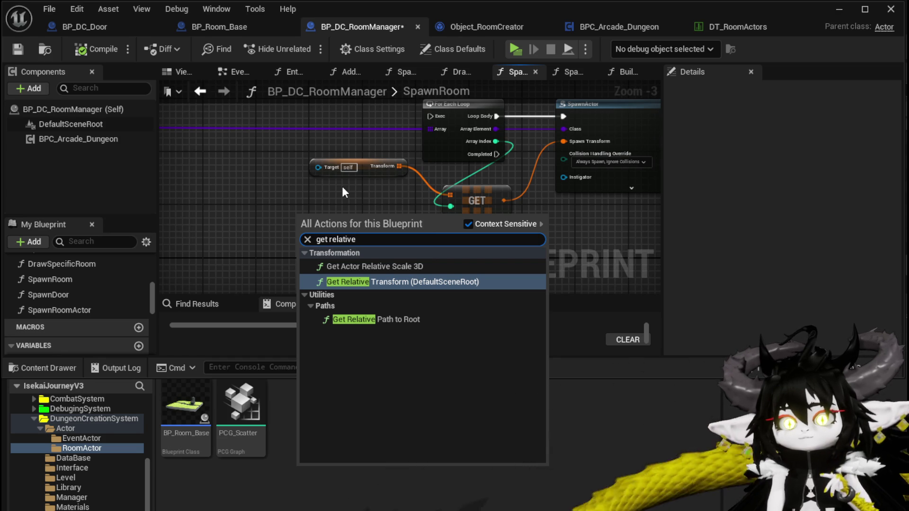
pyautogui.press('Escape')
pyautogui.scroll(-4, 599, 189)
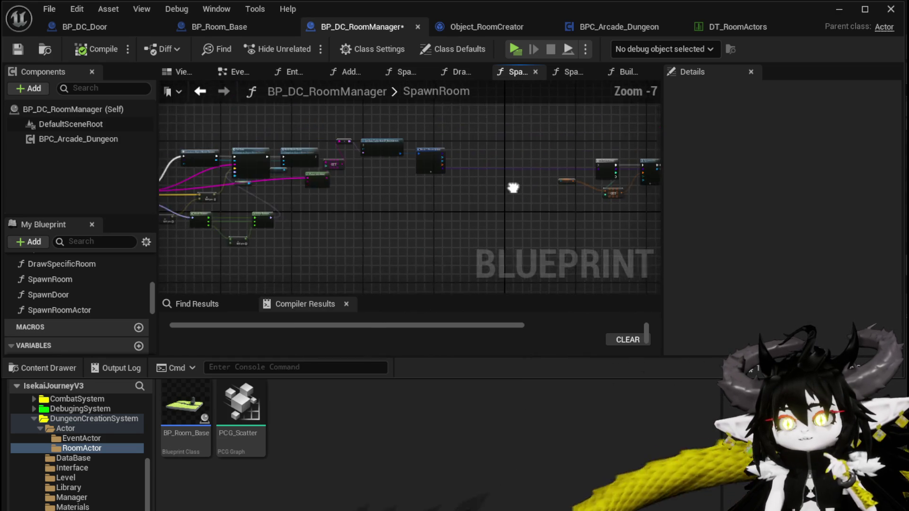
pyautogui.scroll(3, 411, 196)
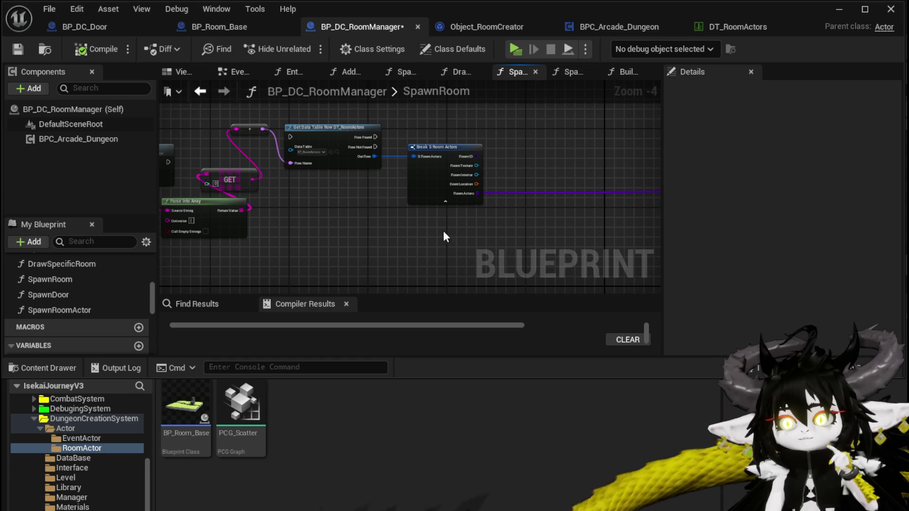
pyautogui.click(18, 49)
pyautogui.moveTo(589, 165); pyautogui.dragTo(249, 110)
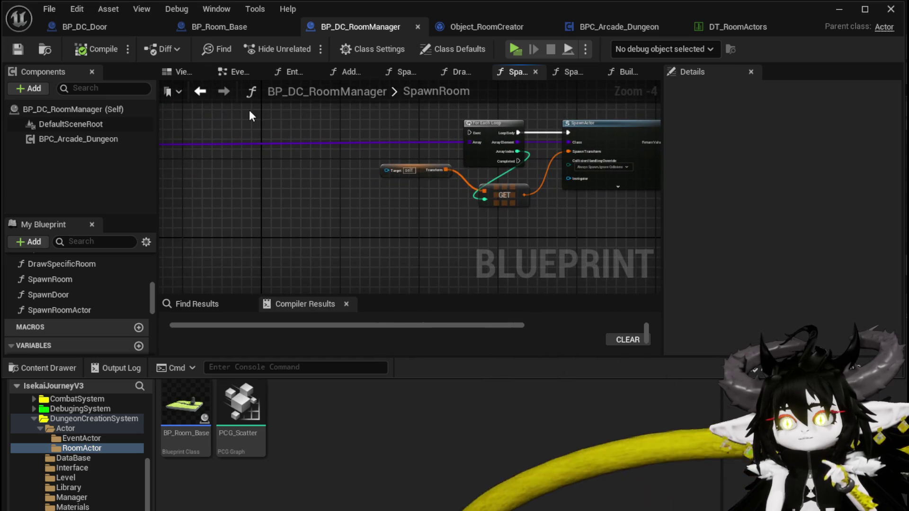
# Switch to BP_Room_Base and browse its EventGraph, Components and My Blueprint panels
pyautogui.click(474, 30)
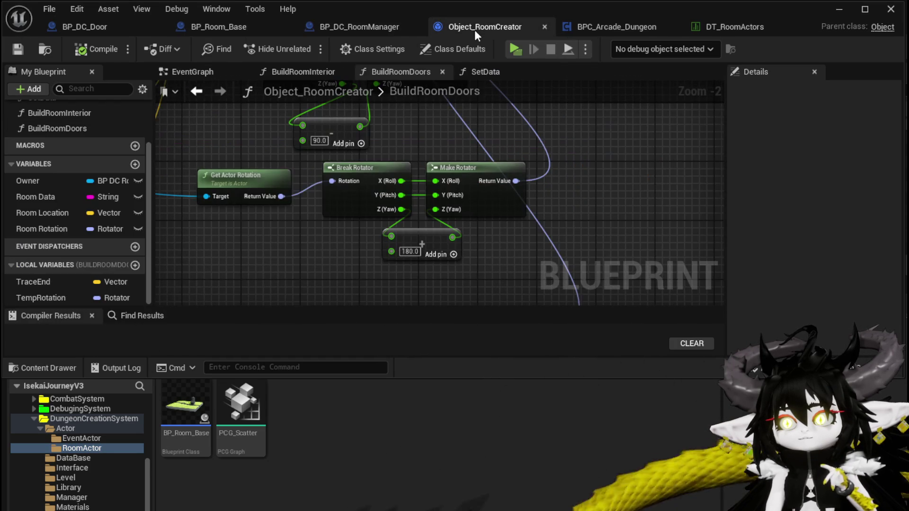
pyautogui.click(212, 27)
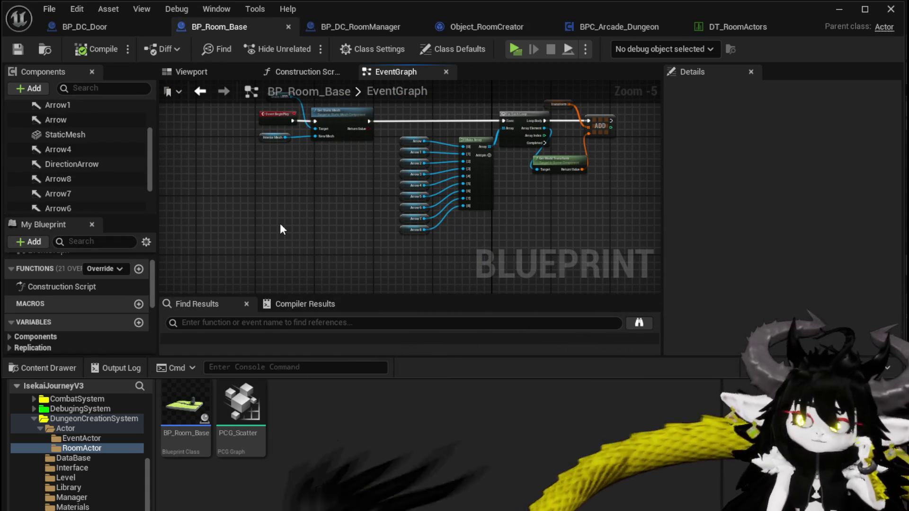
pyautogui.moveTo(309, 221); pyautogui.dragTo(304, 249)
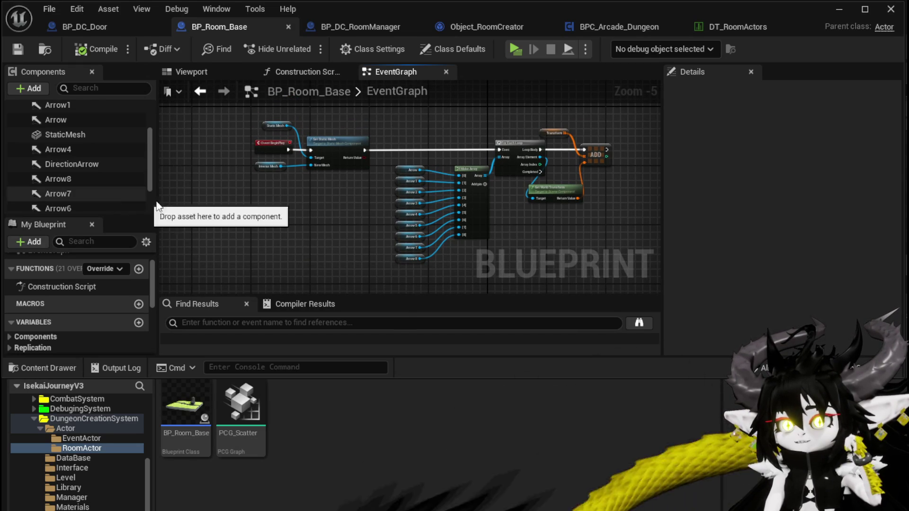
pyautogui.scroll(3, 95, 195)
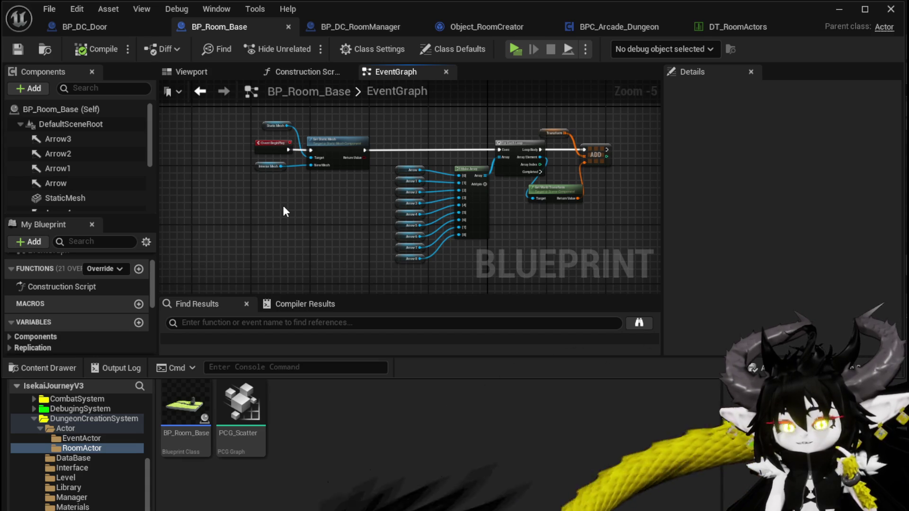
pyautogui.scroll(-2, 124, 161)
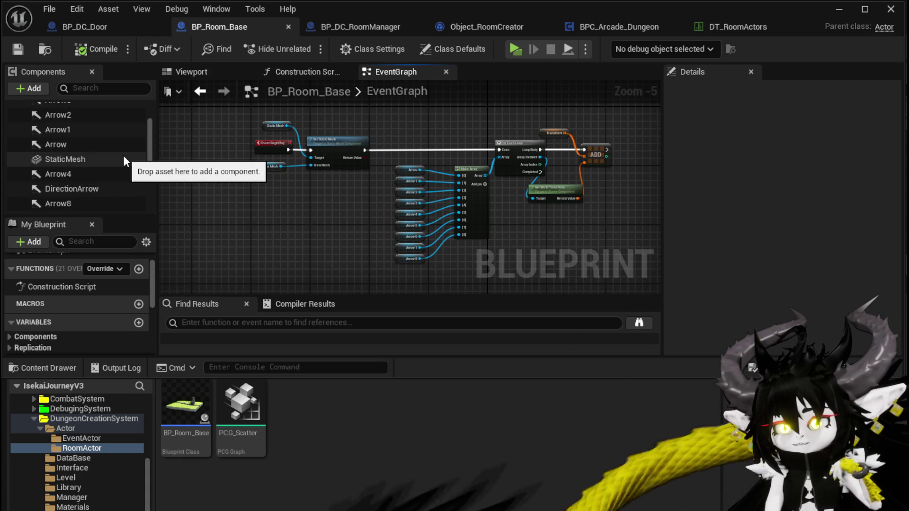
pyautogui.scroll(-2, 124, 161)
pyautogui.scroll(5, 124, 161)
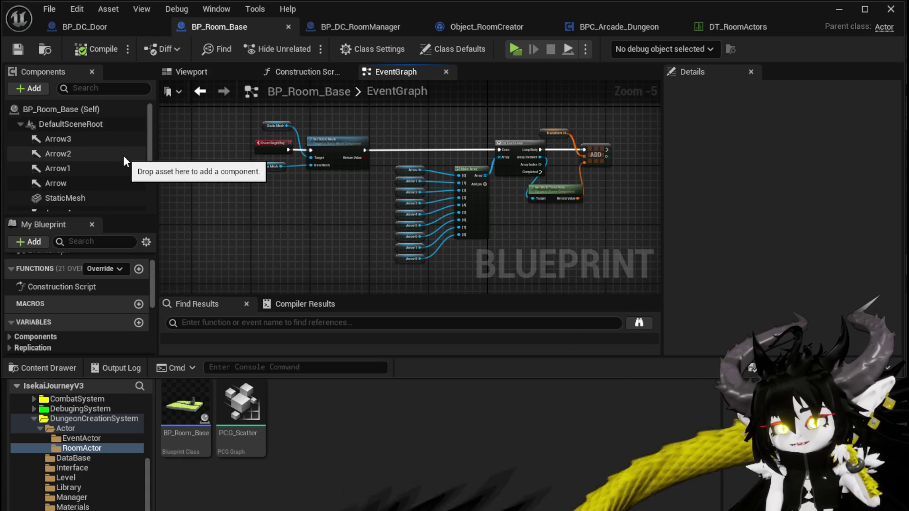
pyautogui.scroll(-3, 123, 157)
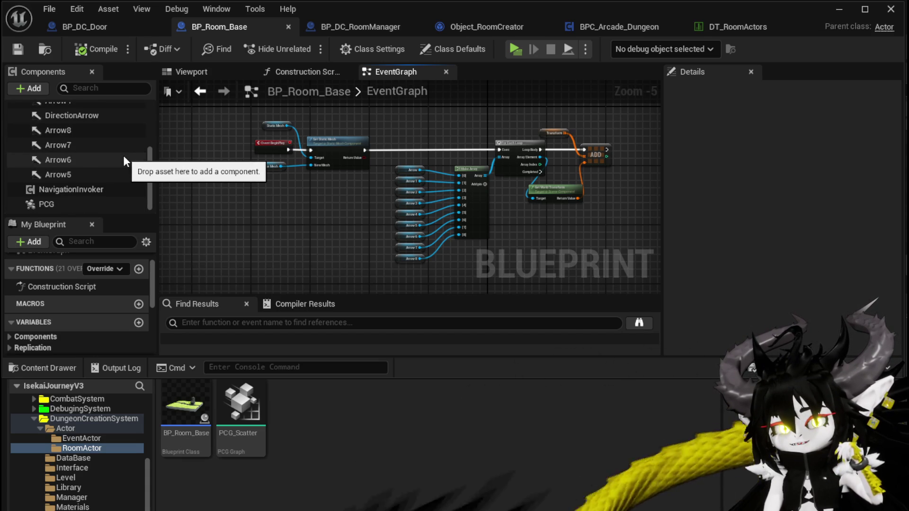
pyautogui.scroll(-2, 84, 299)
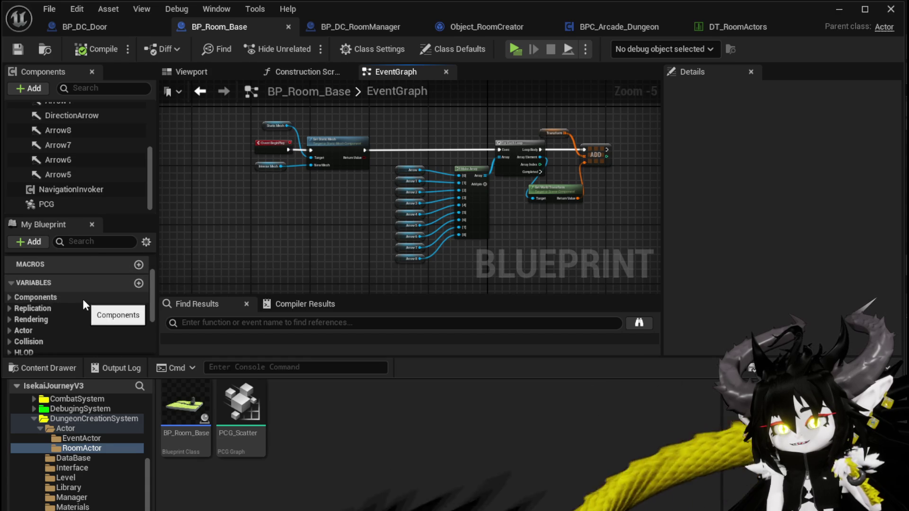
pyautogui.scroll(-3, 84, 299)
pyautogui.moveTo(277, 273)
pyautogui.mouseDown()
pyautogui.moveTo(290, 234)
pyautogui.moveTo(312, 209)
pyautogui.mouseUp()
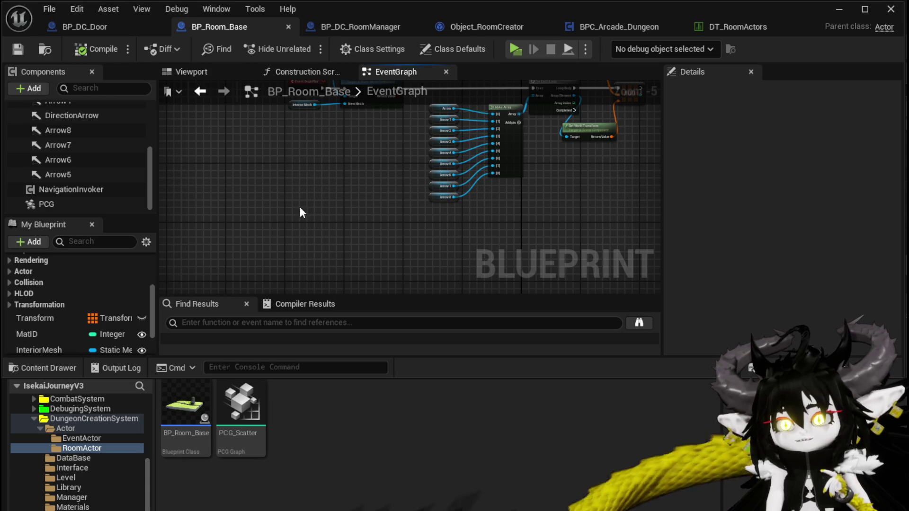
pyautogui.scroll(2, 236, 200)
pyautogui.scroll(-2, 282, 191)
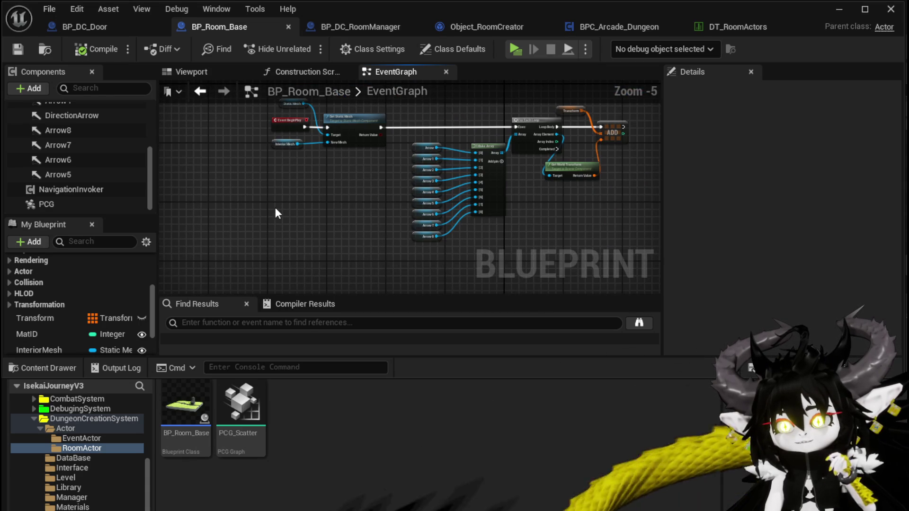
# Search 'Relative', then delete the mistakenly added Get Relative Path to Root node
pyautogui.rightClick(276, 210)
pyautogui.write('g')
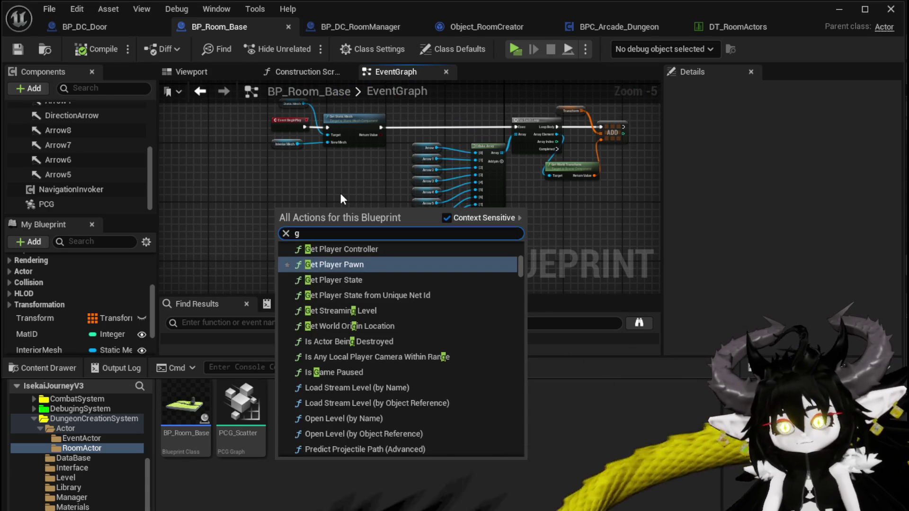
pyautogui.press('BackSpace')
pyautogui.write('Relative')
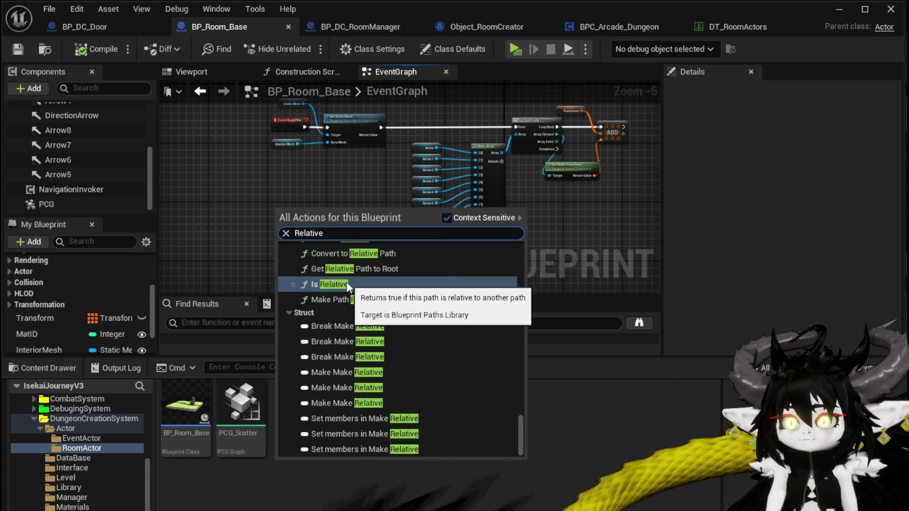
pyautogui.scroll(1, 453, 293)
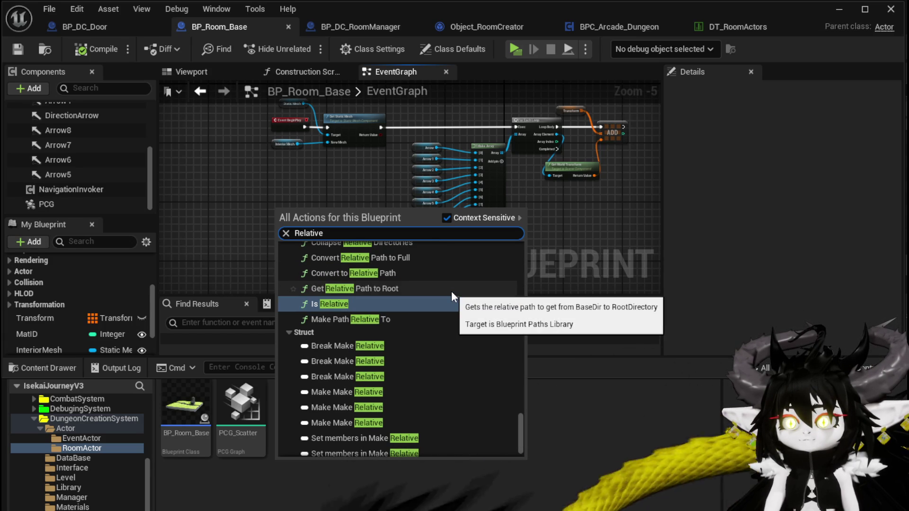
pyautogui.click(451, 292)
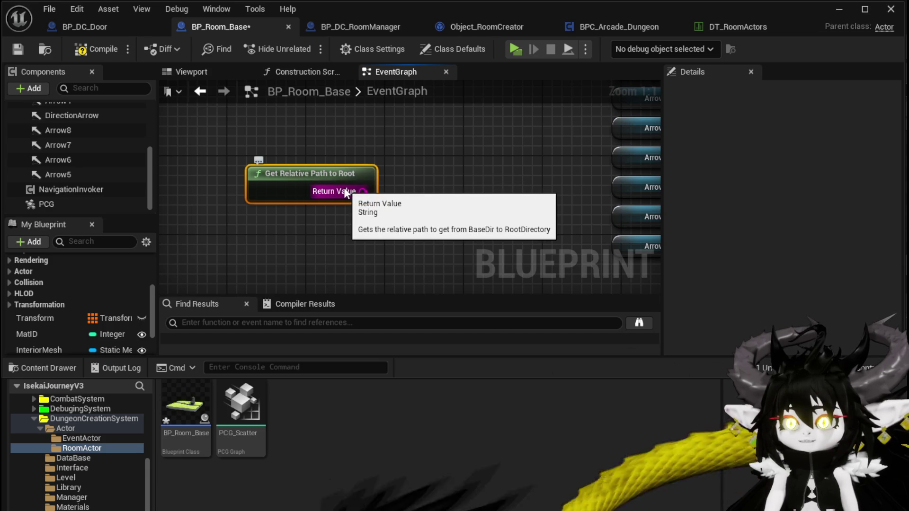
pyautogui.press('Delete')
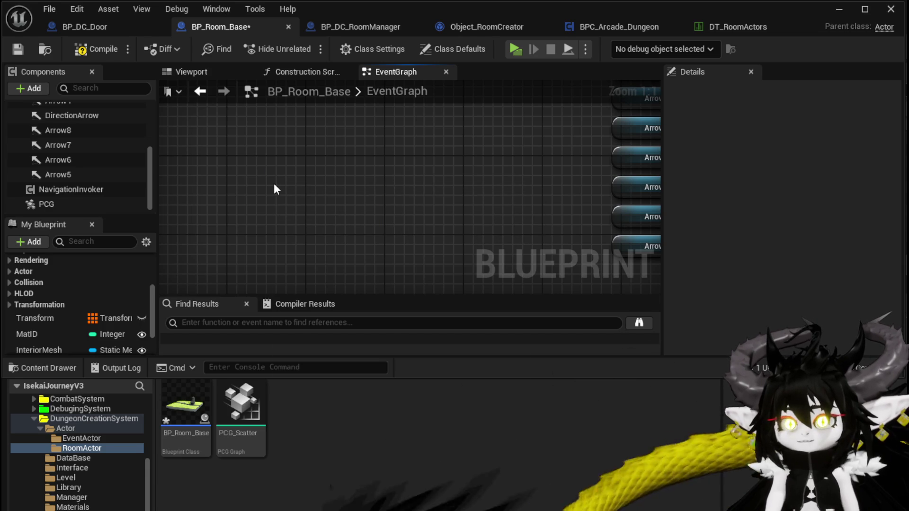
# Search 'relative' again and add a Make Relative Transform node
pyautogui.rightClick(273, 183)
pyautogui.write('relative')
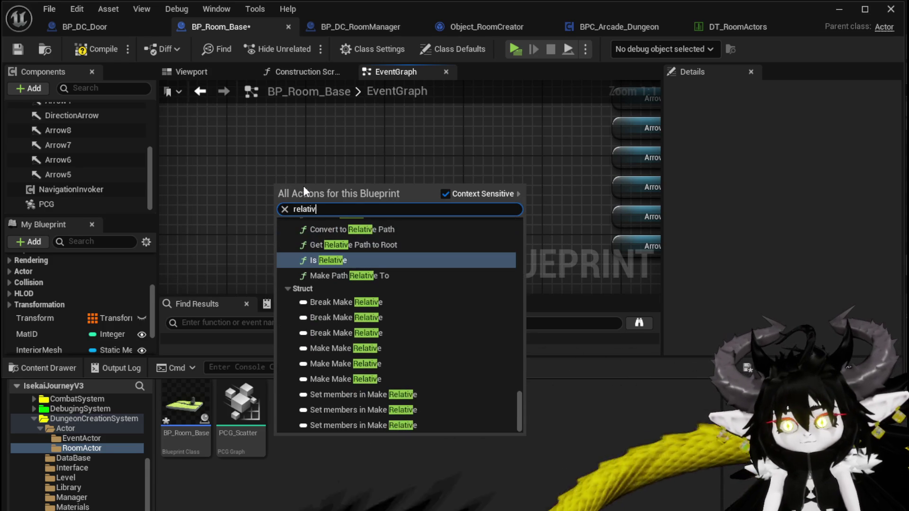
pyautogui.scroll(2, 445, 264)
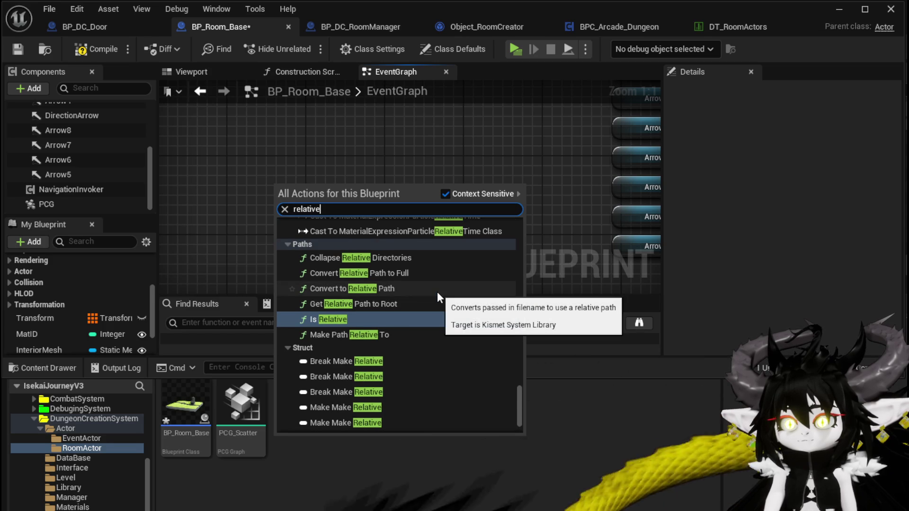
pyautogui.scroll(5, 438, 296)
pyautogui.scroll(12, 437, 296)
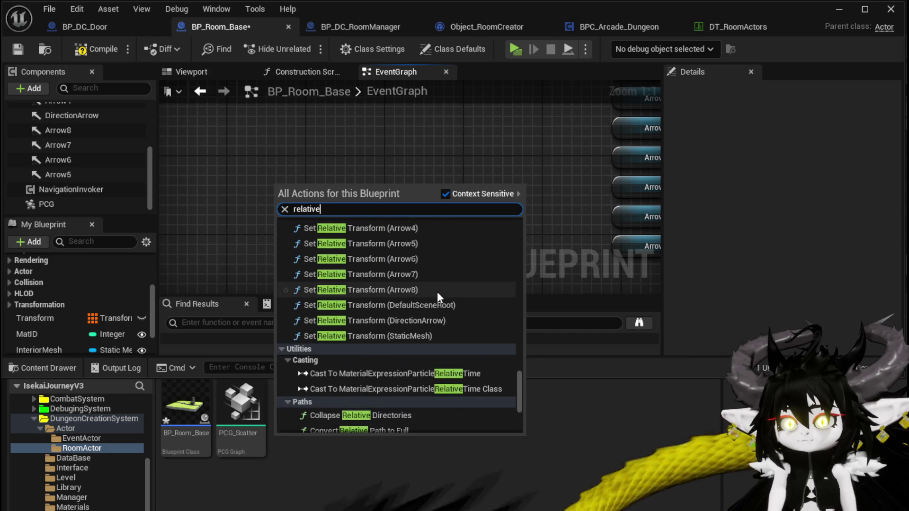
pyautogui.scroll(15, 437, 296)
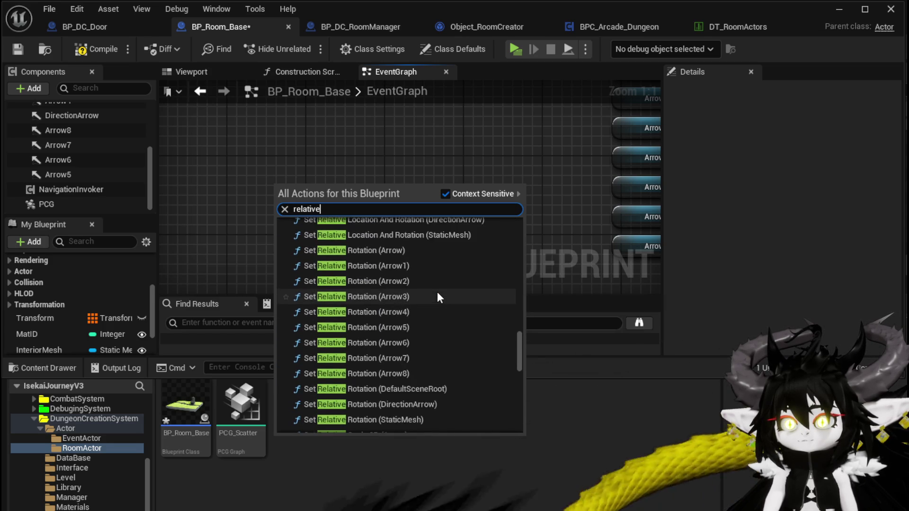
pyautogui.scroll(8, 437, 292)
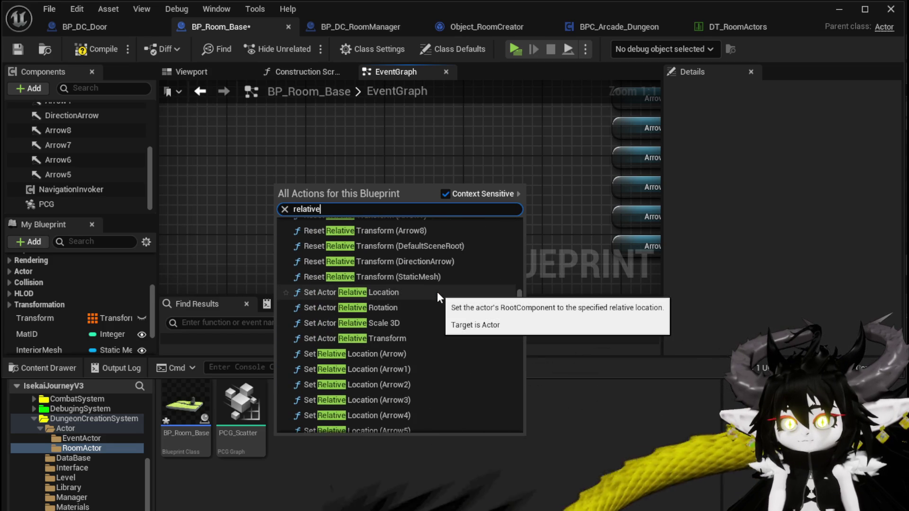
pyautogui.scroll(3, 437, 291)
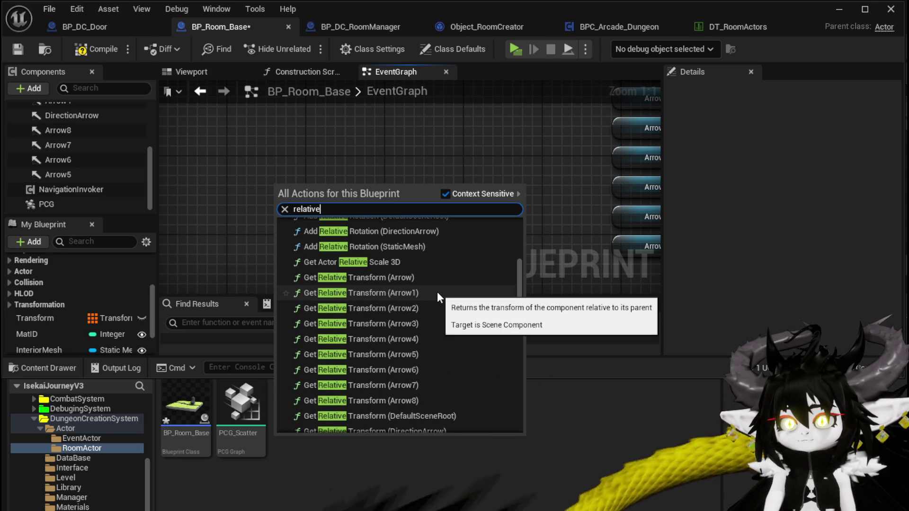
pyautogui.scroll(1, 437, 292)
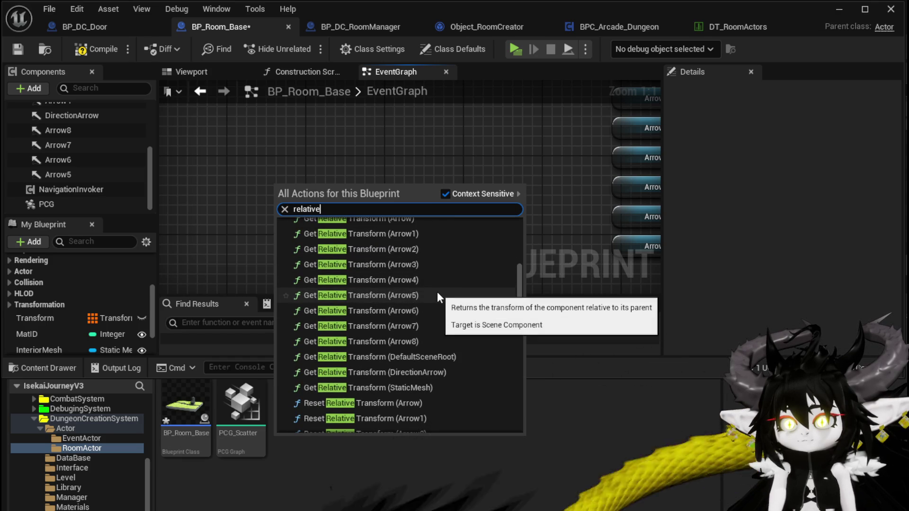
pyautogui.scroll(4, 437, 291)
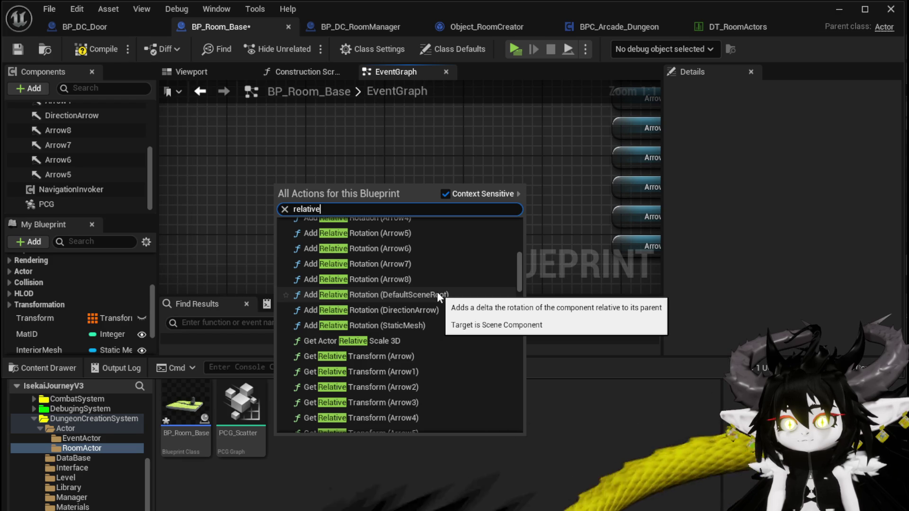
pyautogui.scroll(7, 437, 294)
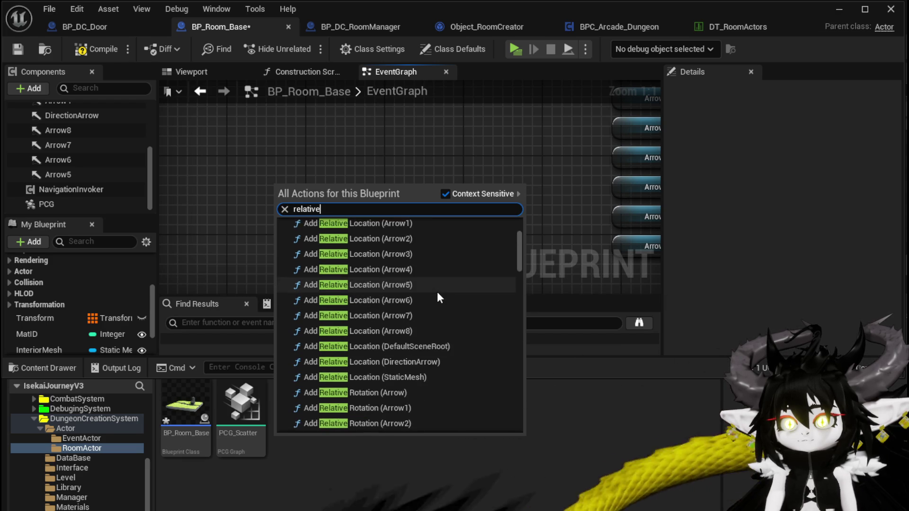
pyautogui.scroll(2, 438, 294)
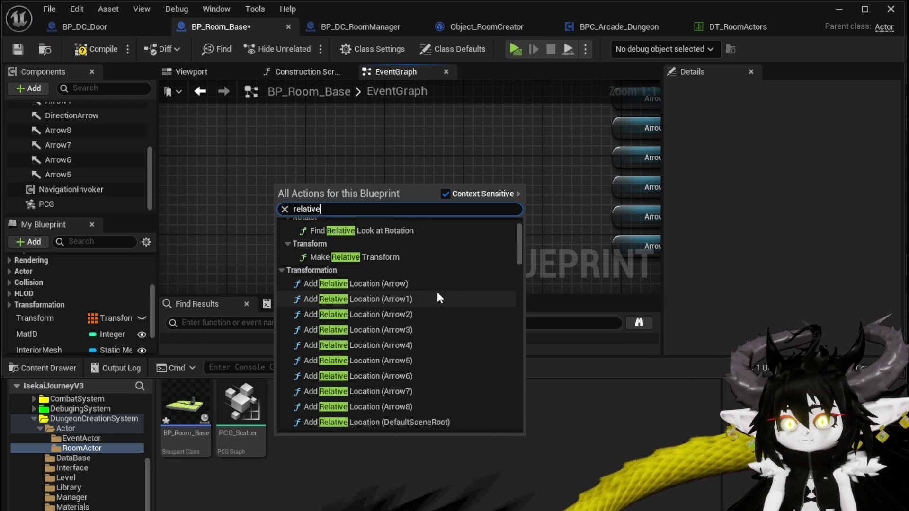
pyautogui.click(374, 257)
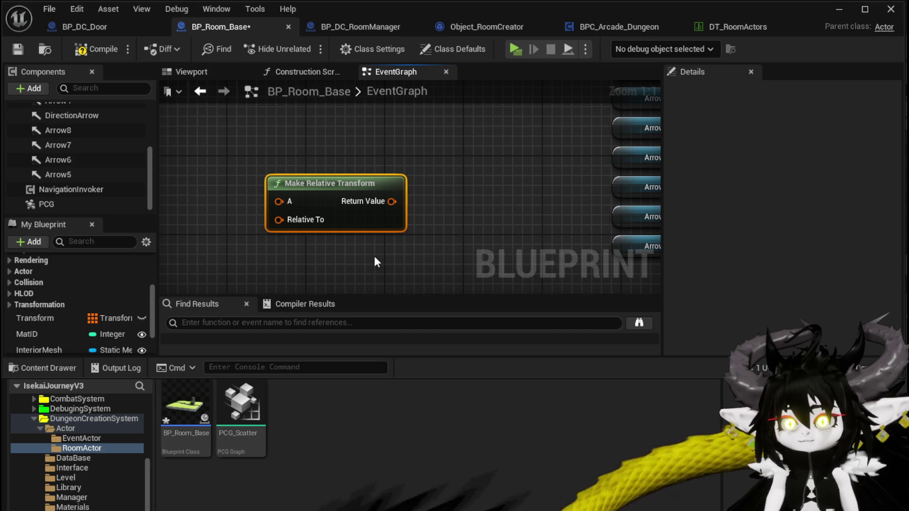
# Wire a new Get Actor Transform into Make Relative Transform's Relative To, then compile
pyautogui.moveTo(308, 249); pyautogui.dragTo(371, 257)
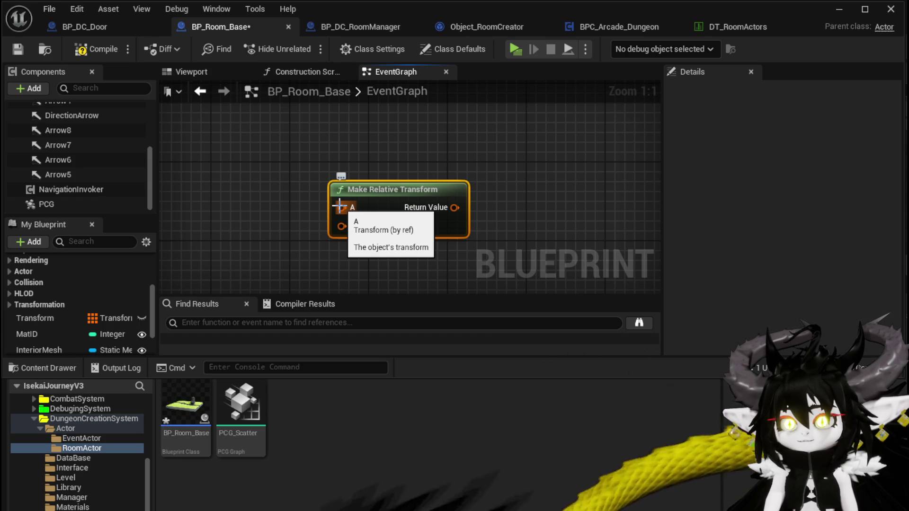
pyautogui.moveTo(357, 203); pyautogui.dragTo(418, 195)
pyautogui.moveTo(338, 210); pyautogui.dragTo(397, 209)
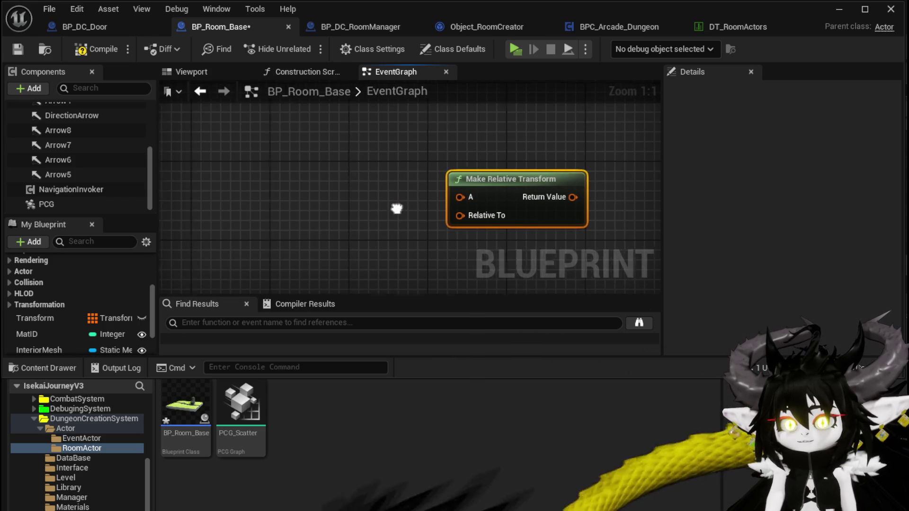
pyautogui.rightClick(289, 223)
pyautogui.write('get ac')
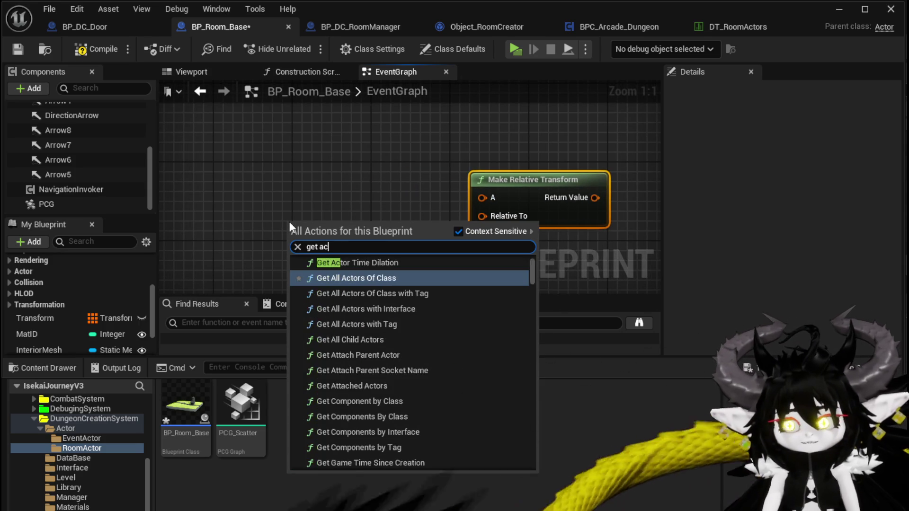
pyautogui.write('tor transform')
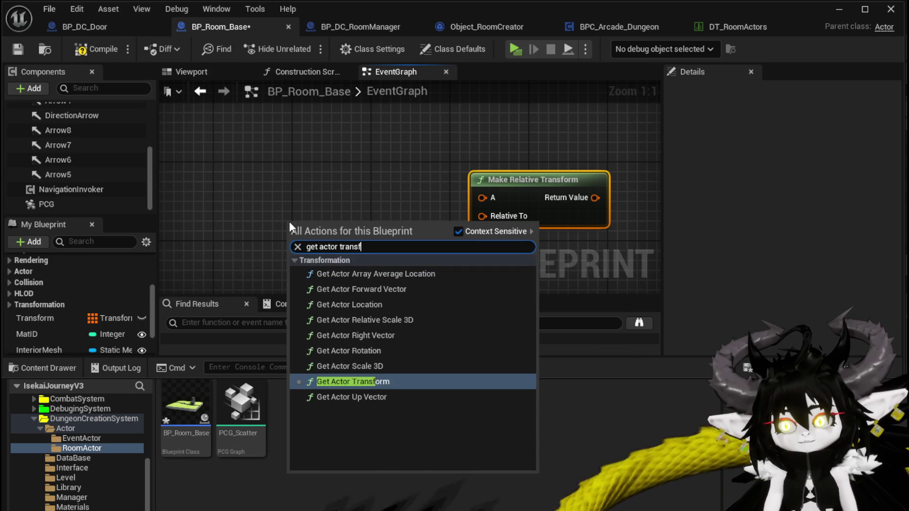
pyautogui.click(355, 381)
pyautogui.moveTo(420, 246); pyautogui.dragTo(483, 216)
pyautogui.scroll(-3, 371, 194)
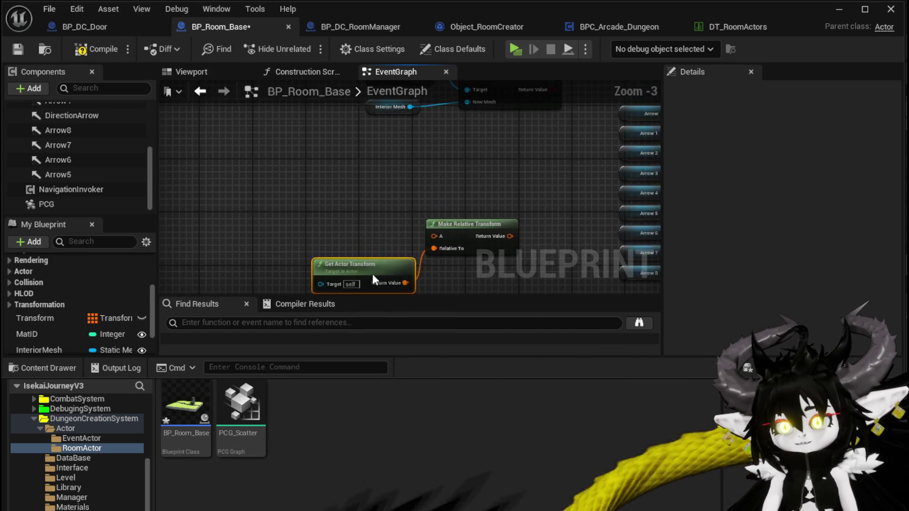
pyautogui.moveTo(296, 168)
pyautogui.mouseDown()
pyautogui.moveTo(432, 226)
pyautogui.moveTo(454, 220)
pyautogui.moveTo(383, 226)
pyautogui.moveTo(265, 275)
pyautogui.moveTo(190, 246)
pyautogui.moveTo(242, 190)
pyautogui.moveTo(232, 209)
pyautogui.moveTo(316, 173)
pyautogui.mouseUp()
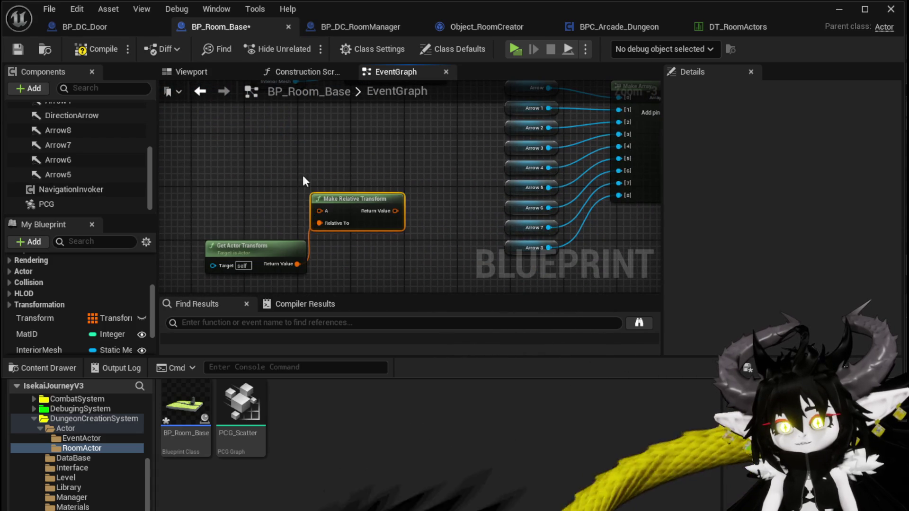
pyautogui.click(97, 49)
# Save BP_Room_Base, review DT_RoomActors' Outdoor_WindMill RoomActors, then close the table
pyautogui.click(27, 47)
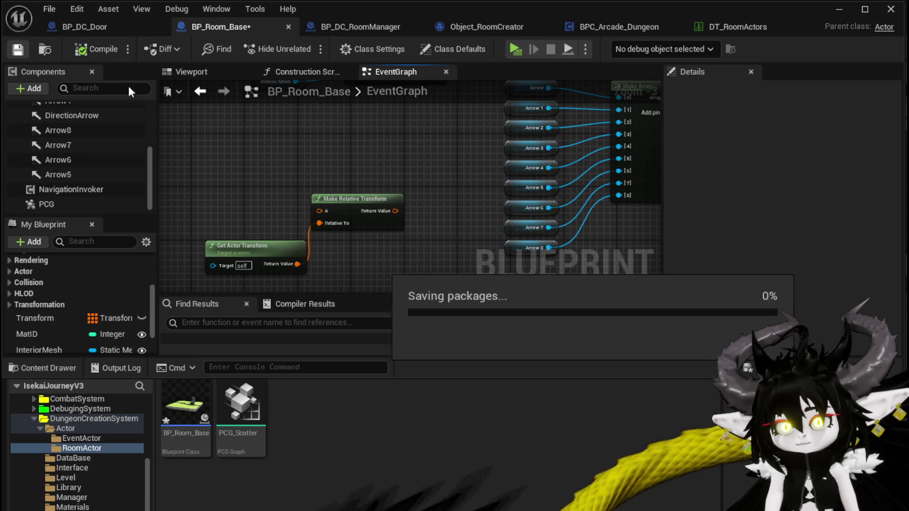
pyautogui.click(724, 28)
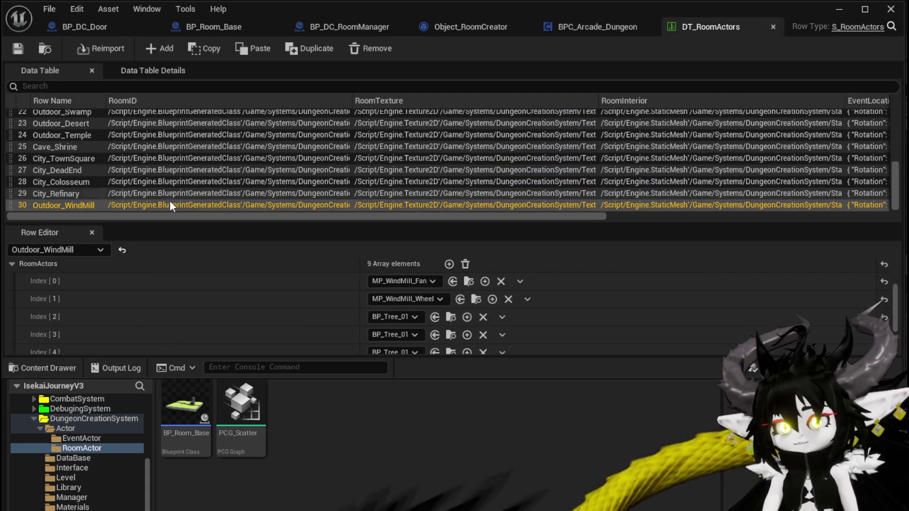
pyautogui.scroll(-3, 369, 320)
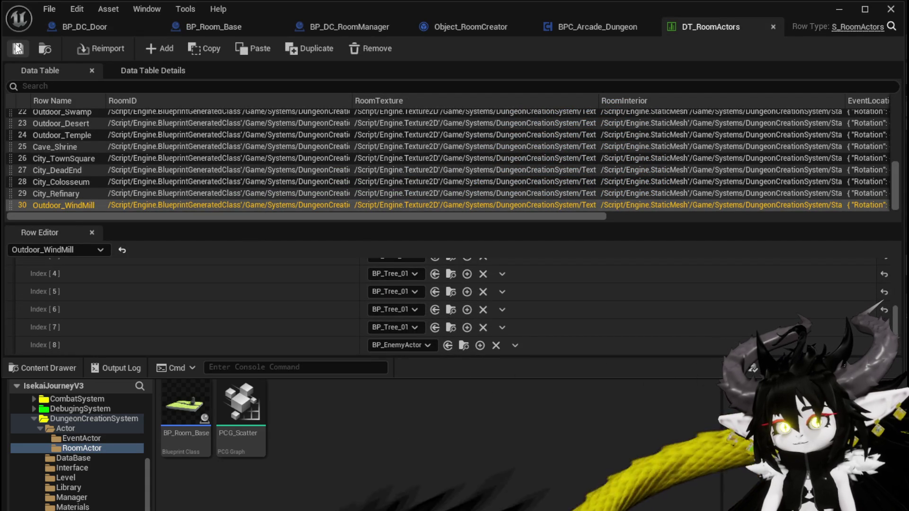
pyautogui.click(889, 7)
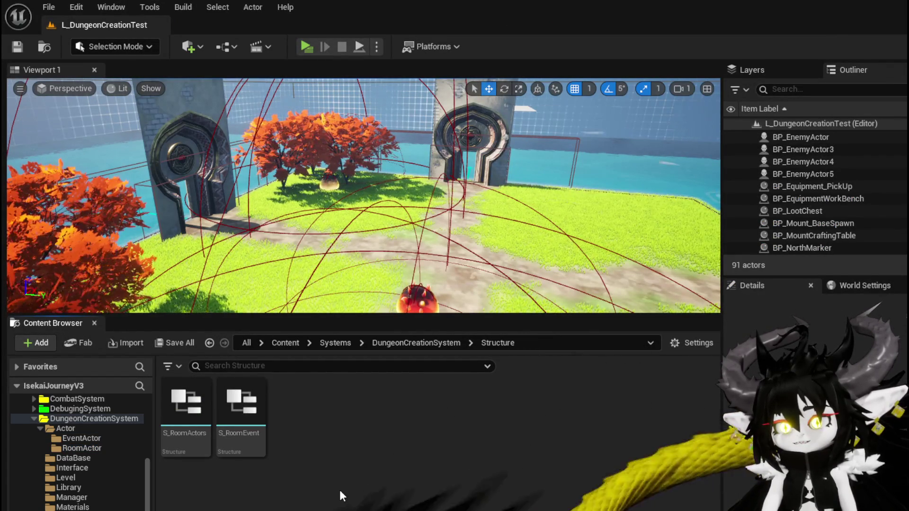
# Open S_RoomActors and scroll through its RoomID, EventLocation and RoomActors default values
pyautogui.doubleClick(189, 407)
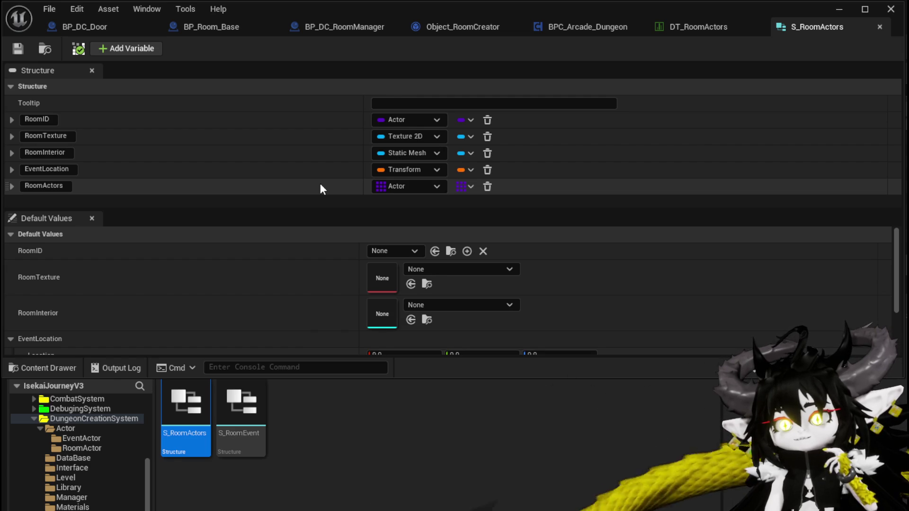
pyautogui.scroll(-2, 353, 265)
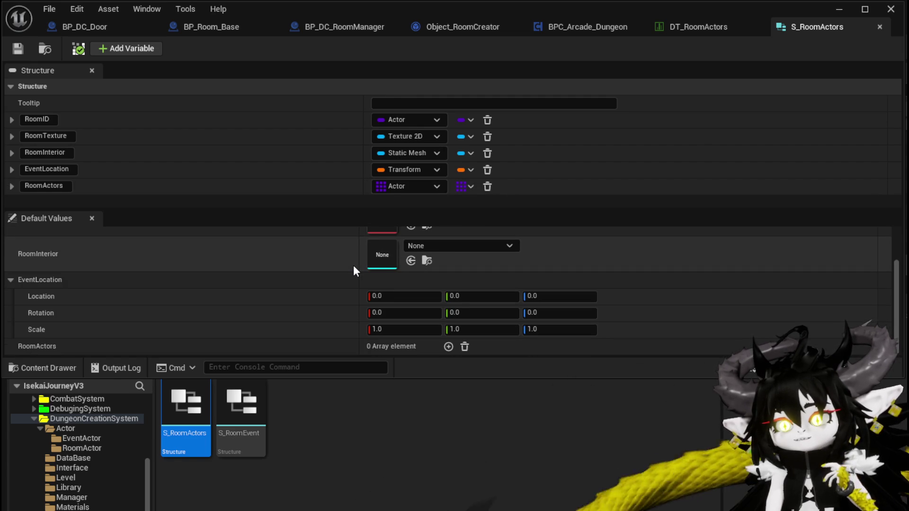
pyautogui.scroll(2, 353, 265)
pyautogui.scroll(-2, 354, 268)
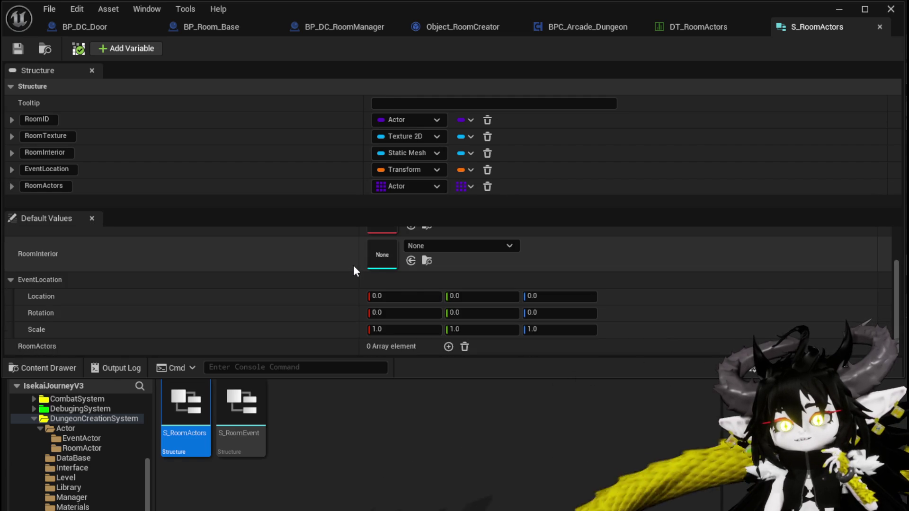
pyautogui.scroll(2, 353, 271)
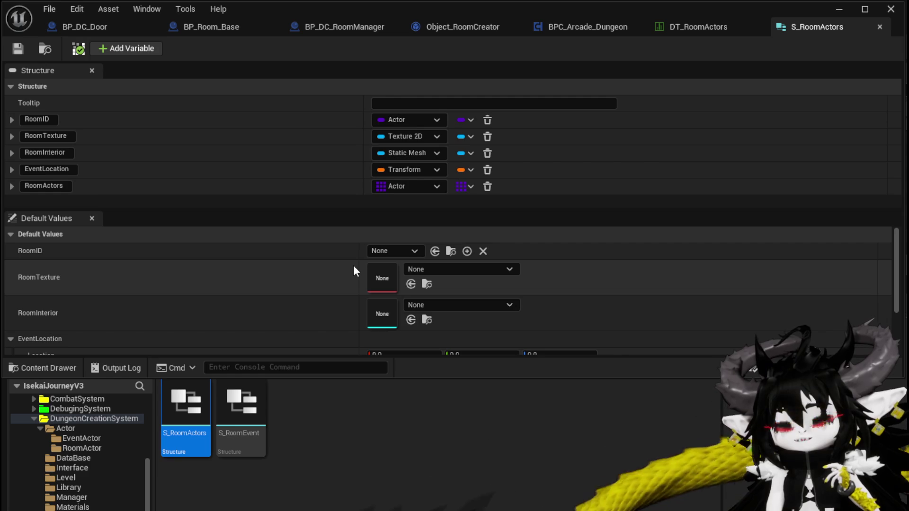
pyautogui.scroll(-1, 354, 266)
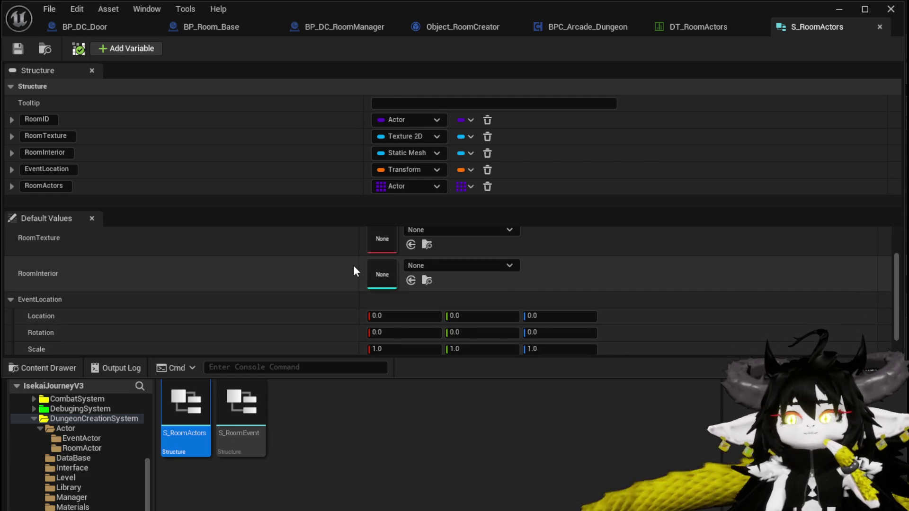
# Add a new member to S_RoomActors named ActorMap and save all assets
pyautogui.click(122, 49)
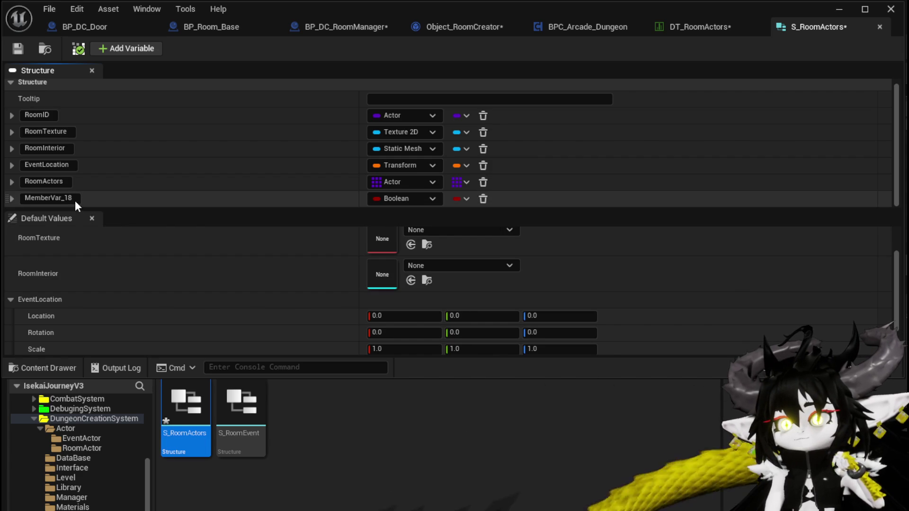
pyautogui.doubleClick(73, 201)
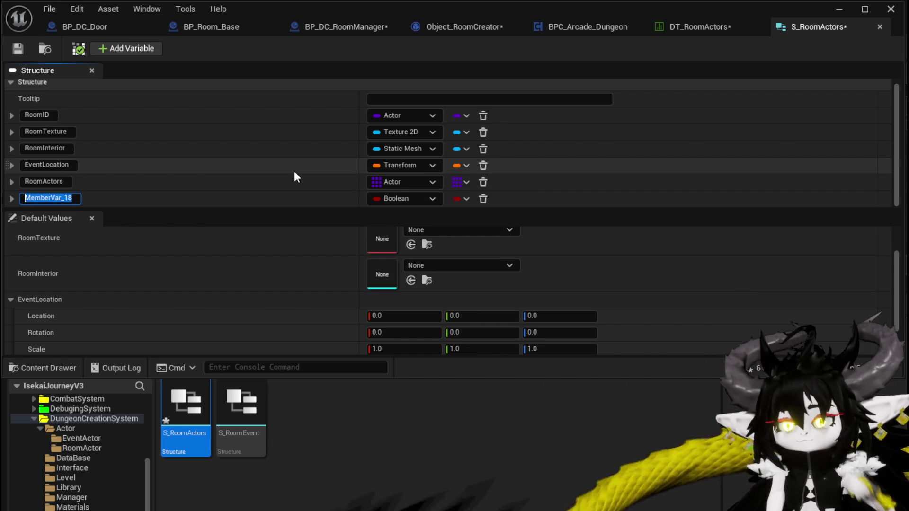
pyautogui.write('ActorM')
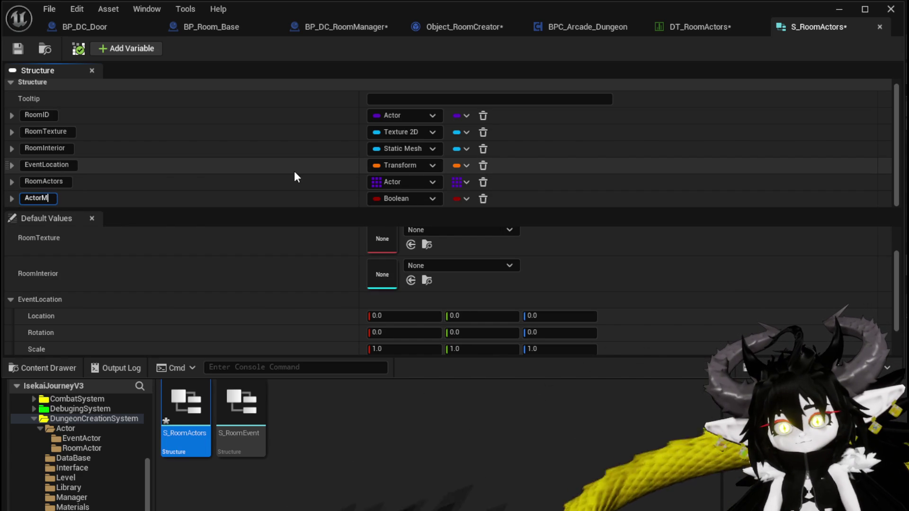
pyautogui.write('ap')
pyautogui.press('Return')
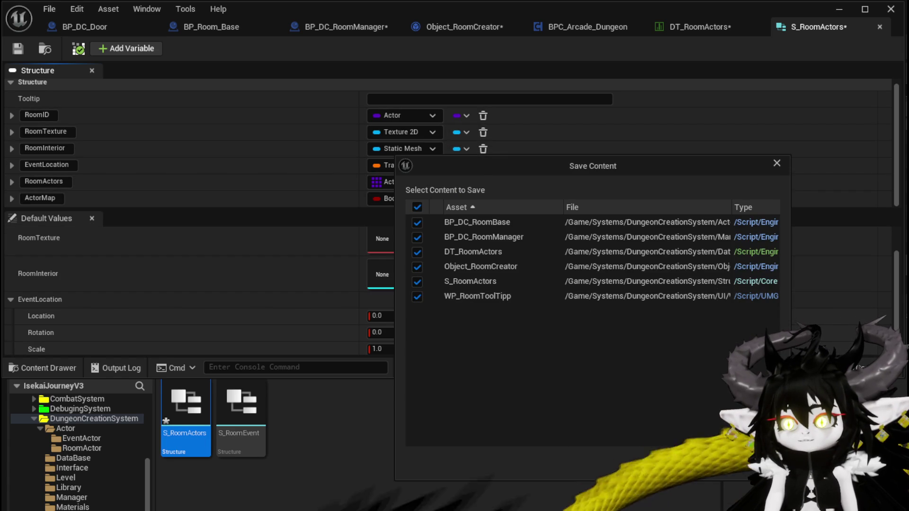
pyautogui.click(663, 466)
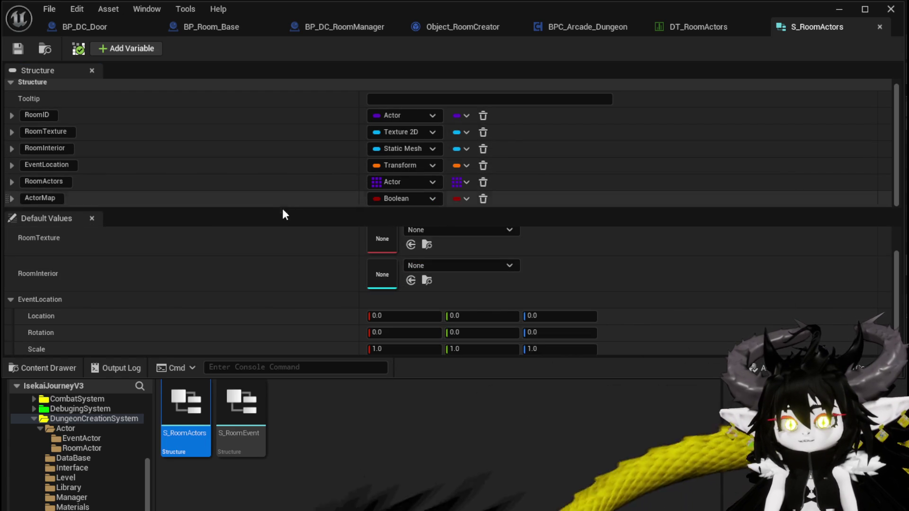
# Set ActorMap's key type to Transform
pyautogui.click(387, 201)
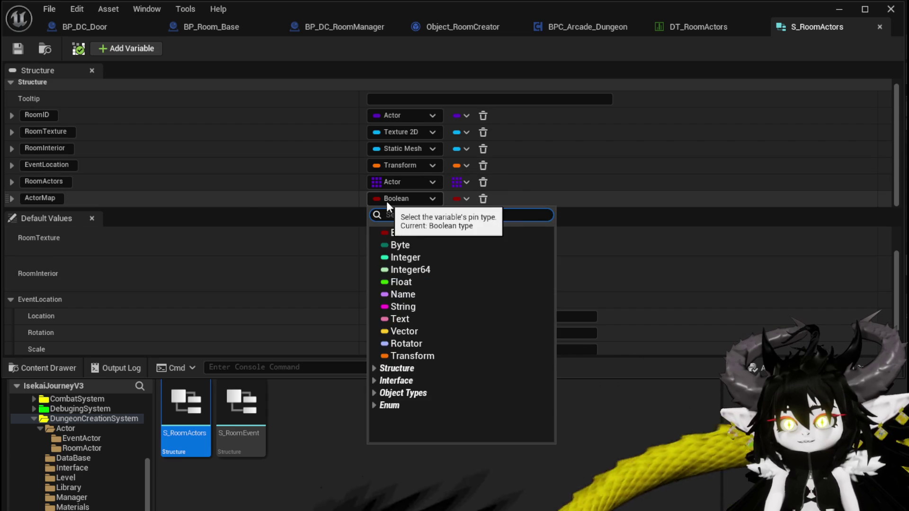
pyautogui.click(405, 199)
pyautogui.click(405, 198)
pyautogui.click(461, 199)
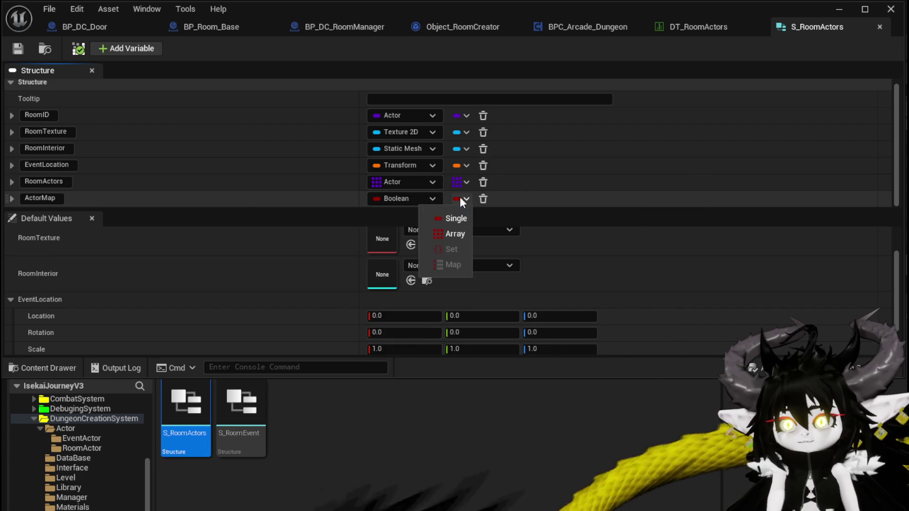
pyautogui.click(399, 200)
pyautogui.click(400, 201)
pyautogui.click(423, 198)
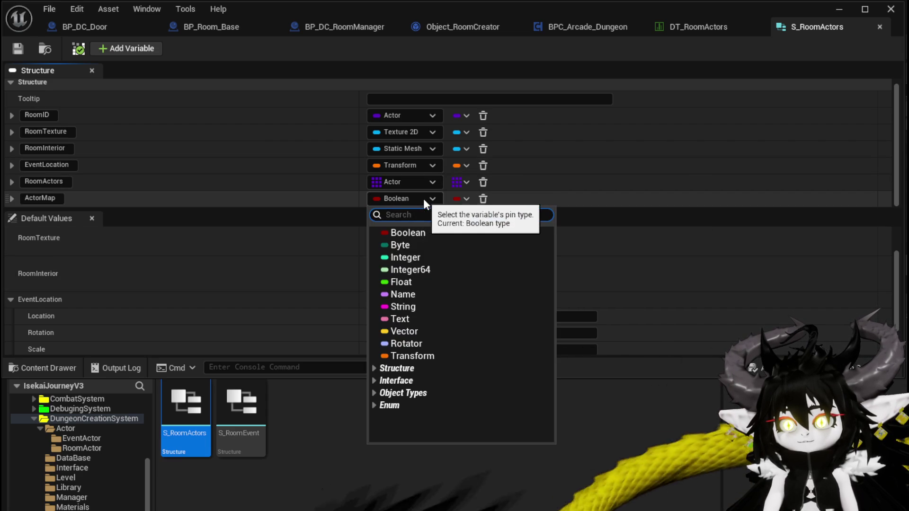
pyautogui.click(466, 199)
pyautogui.click(390, 200)
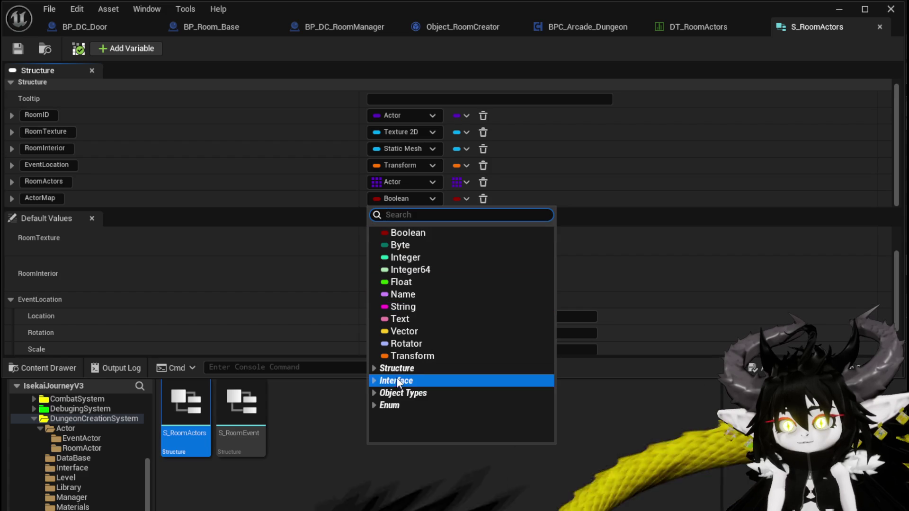
pyautogui.click(407, 356)
# Make ActorMap a Map with Actor Class Reference values and save S_RoomActors
pyautogui.click(456, 200)
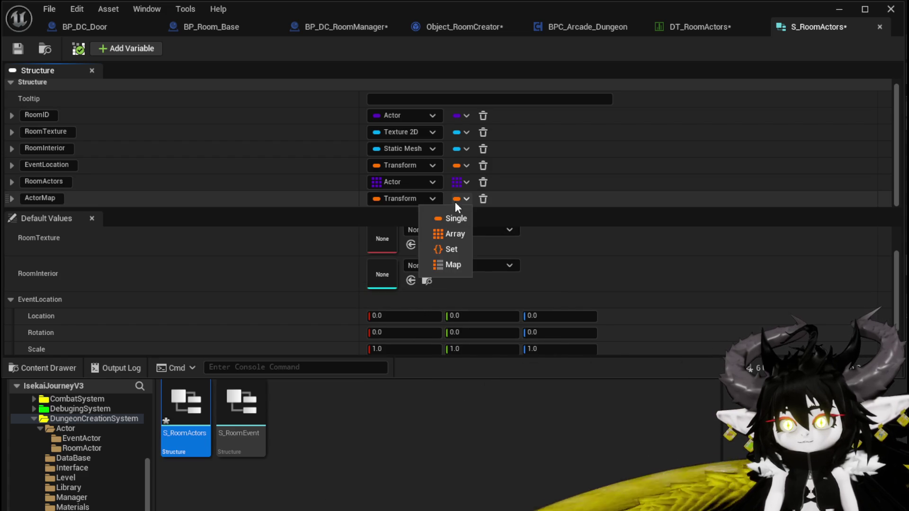
pyautogui.click(450, 266)
pyautogui.click(512, 201)
pyautogui.write('A')
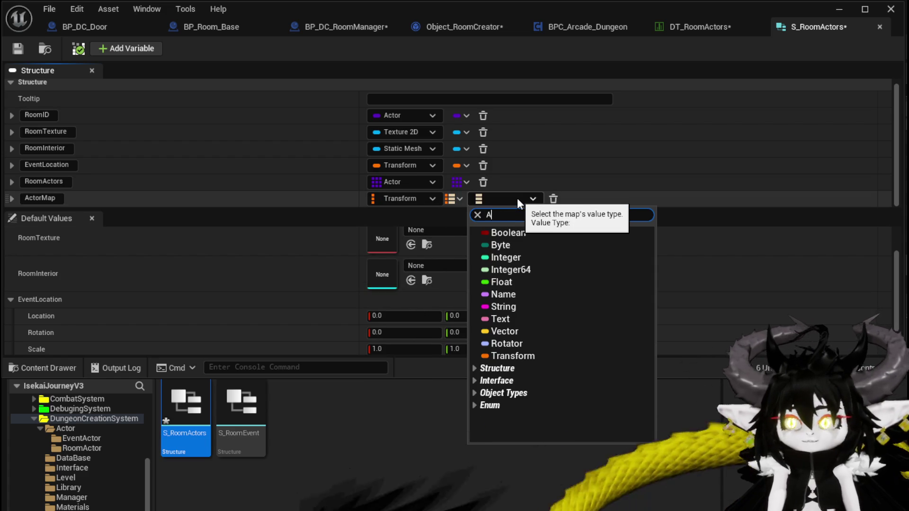
pyautogui.write('ctor')
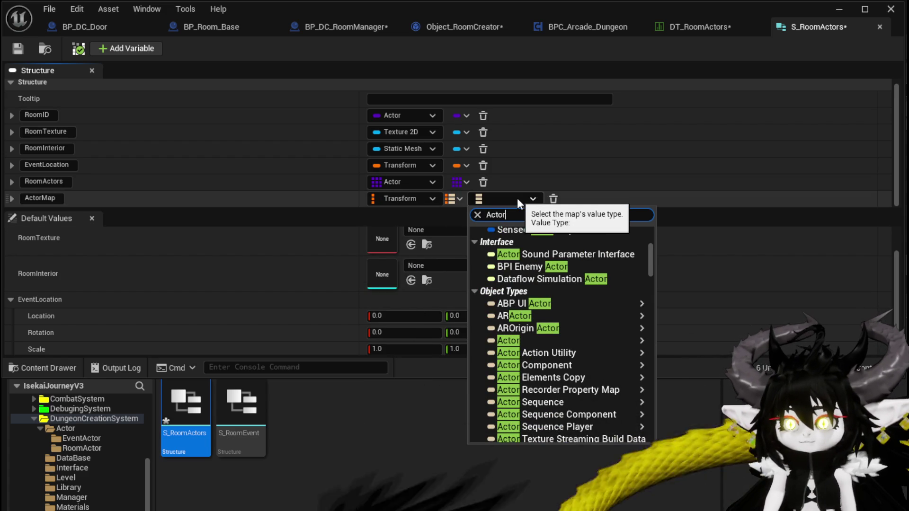
pyautogui.moveTo(551, 341)
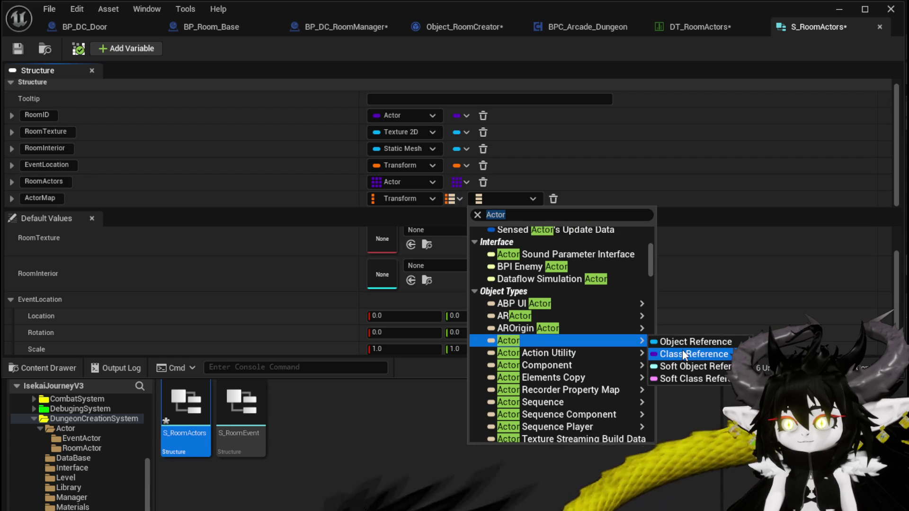
pyautogui.click(683, 354)
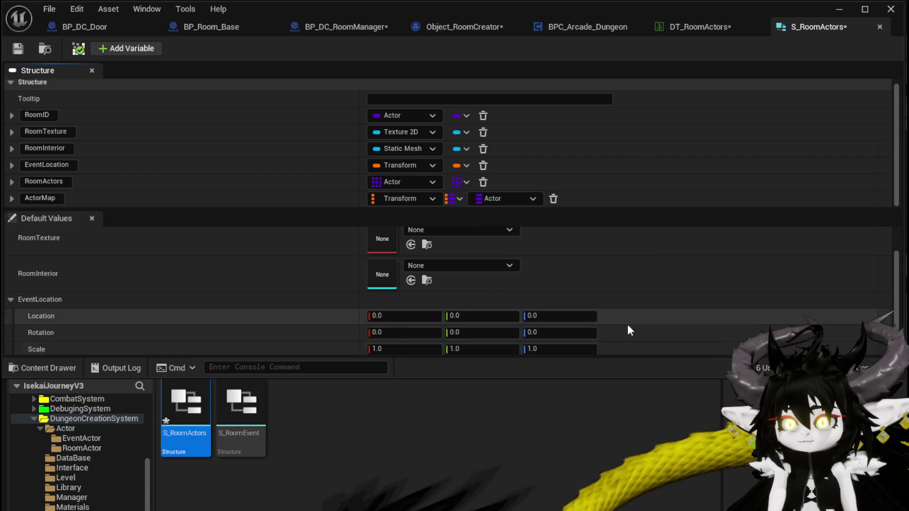
pyautogui.click(22, 47)
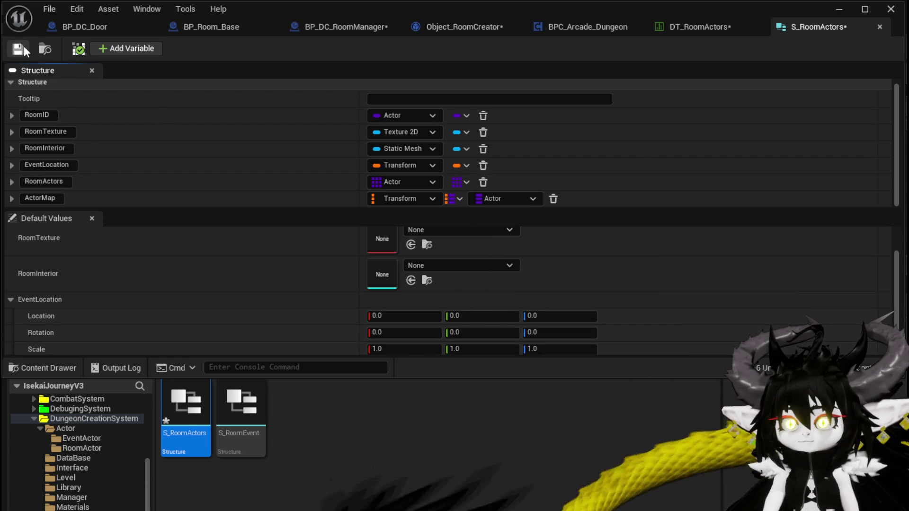
pyautogui.scroll(-2, 359, 241)
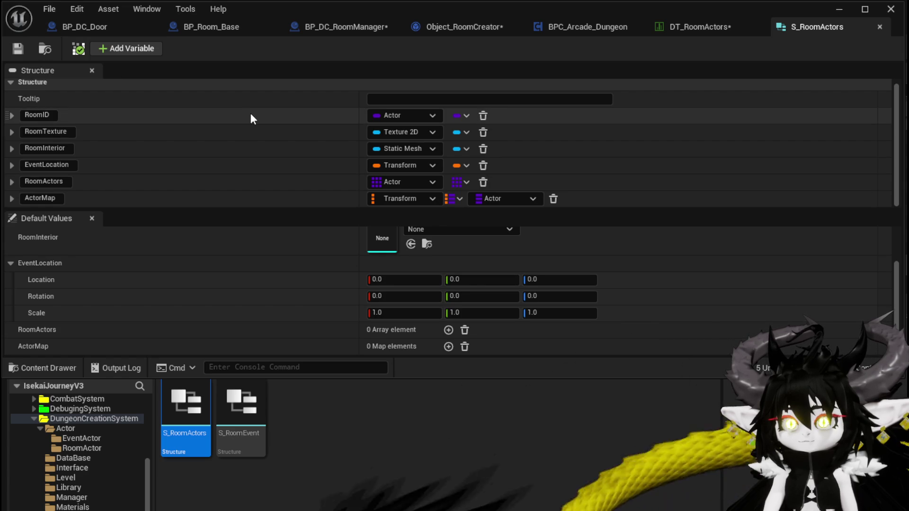
# Switch to BP_DC_RoomManager's SpawnRoom graph and save the blueprint
pyautogui.click(338, 32)
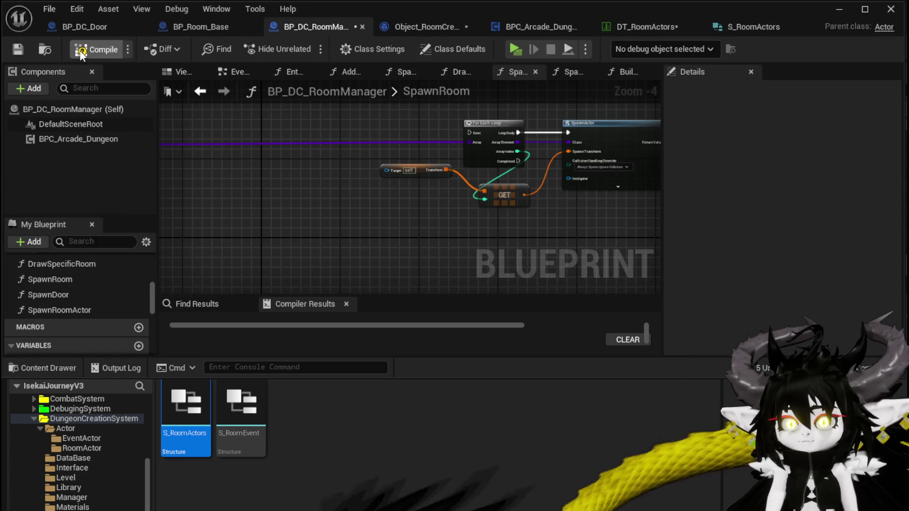
pyautogui.click(17, 52)
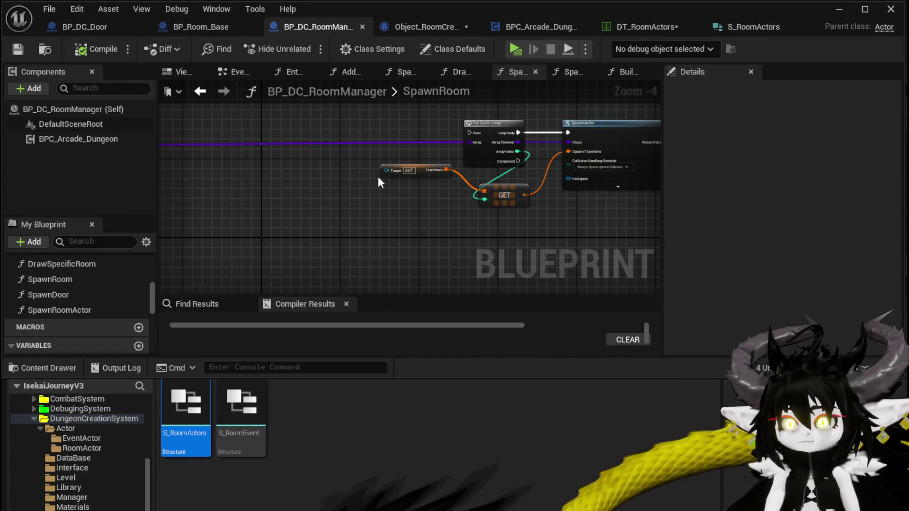
pyautogui.hotkey('ctrl', 'a')
pyautogui.scroll(-3, 454, 197)
pyautogui.scroll(3, 399, 152)
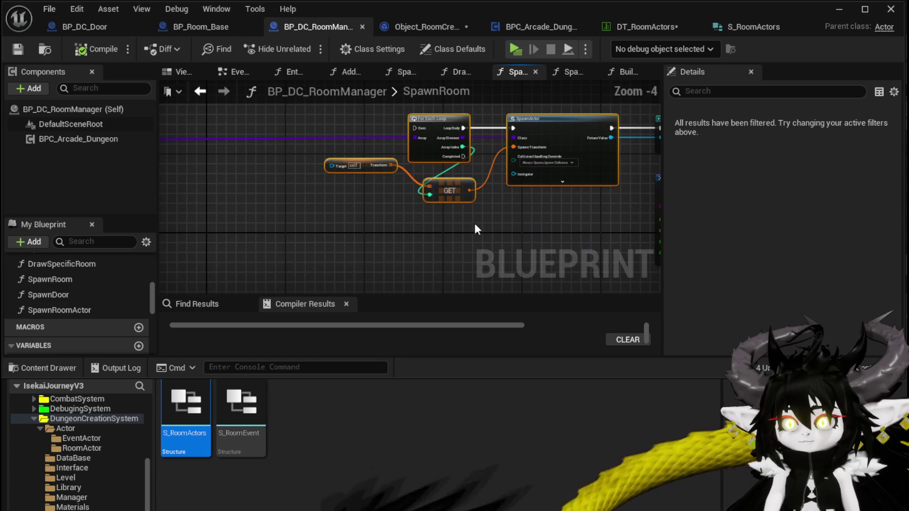
pyautogui.click(415, 217)
pyautogui.scroll(-2, 341, 205)
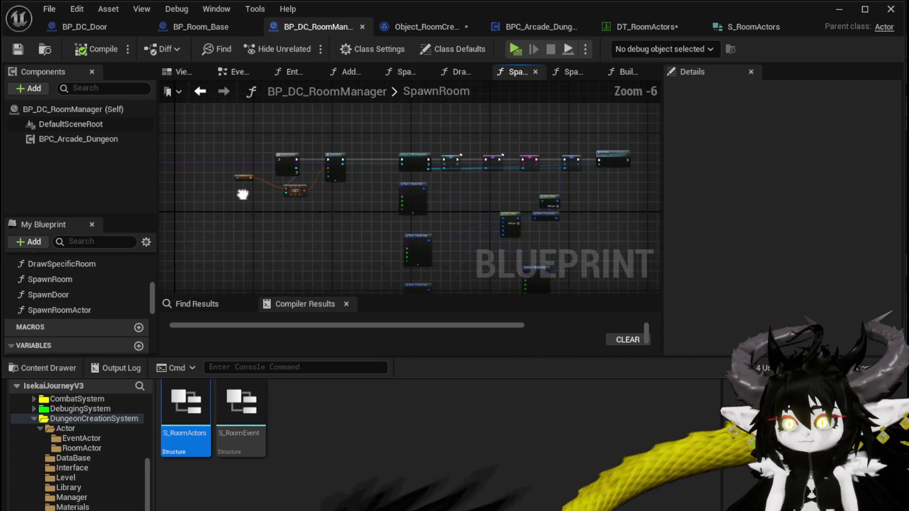
pyautogui.scroll(4, 426, 127)
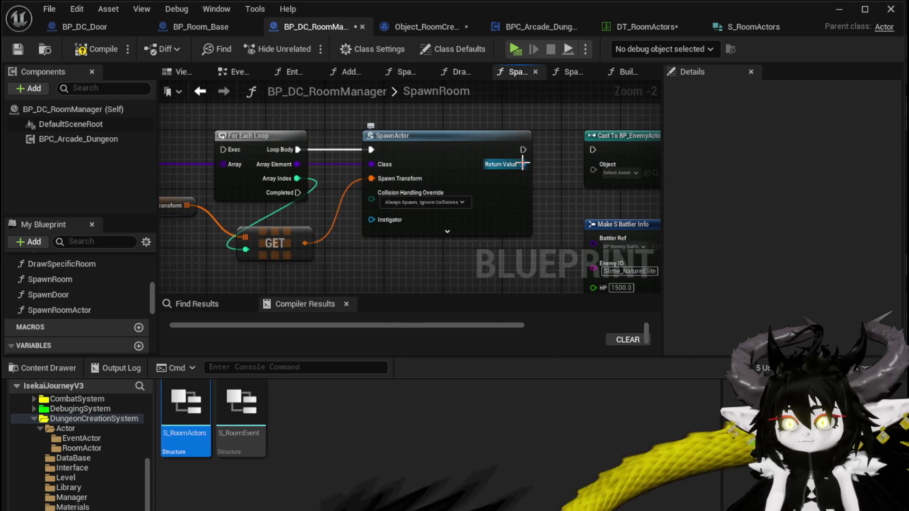
# Select the For Each Loop, GET, Transform and SpawnActor nodes and bring up their actions
pyautogui.moveTo(267, 268); pyautogui.dragTo(522, 124)
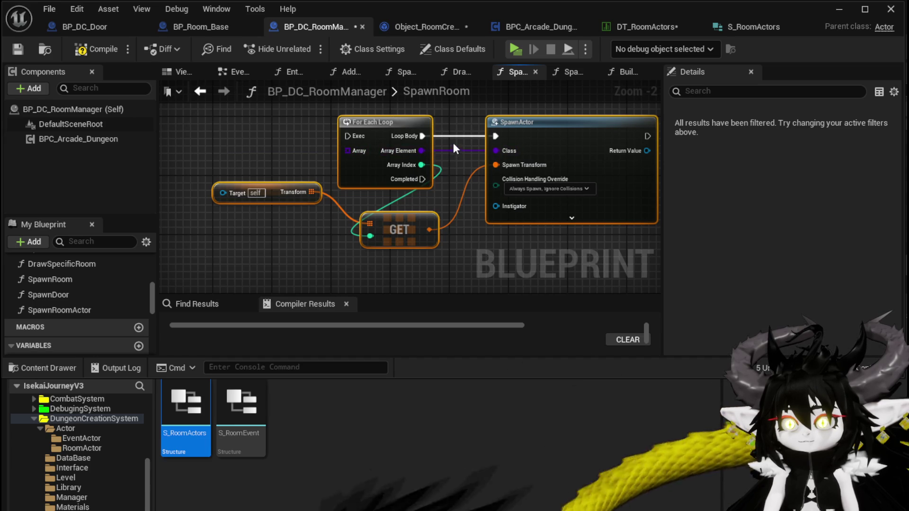
pyautogui.scroll(-2, 533, 133)
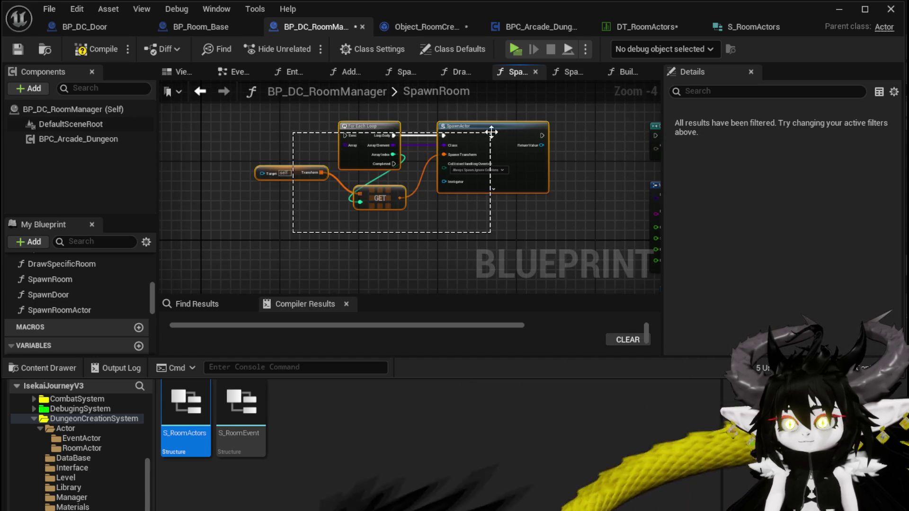
pyautogui.rightClick(491, 132)
# Collapse the selected nodes into SpawnAdditionalActor and feed its loop array from a function input
pyautogui.click(546, 303)
pyautogui.write('Spaw')
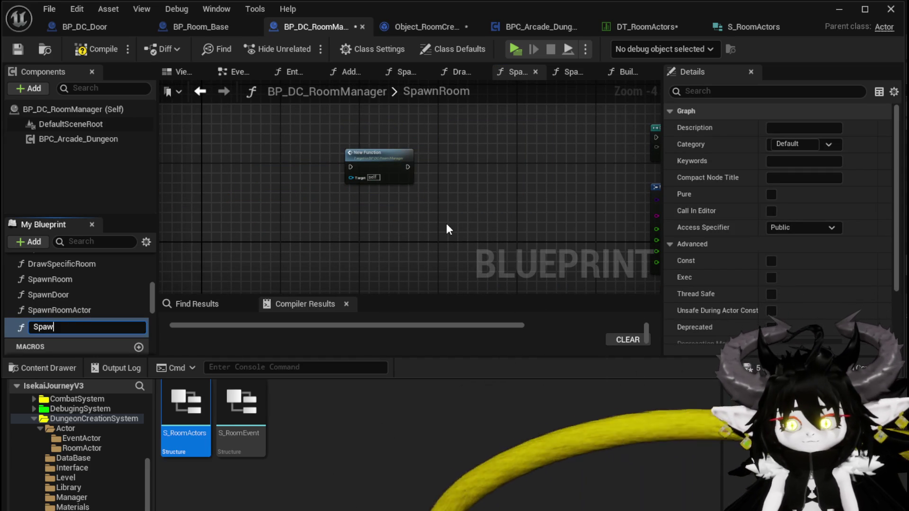
pyautogui.write('nAdditiona')
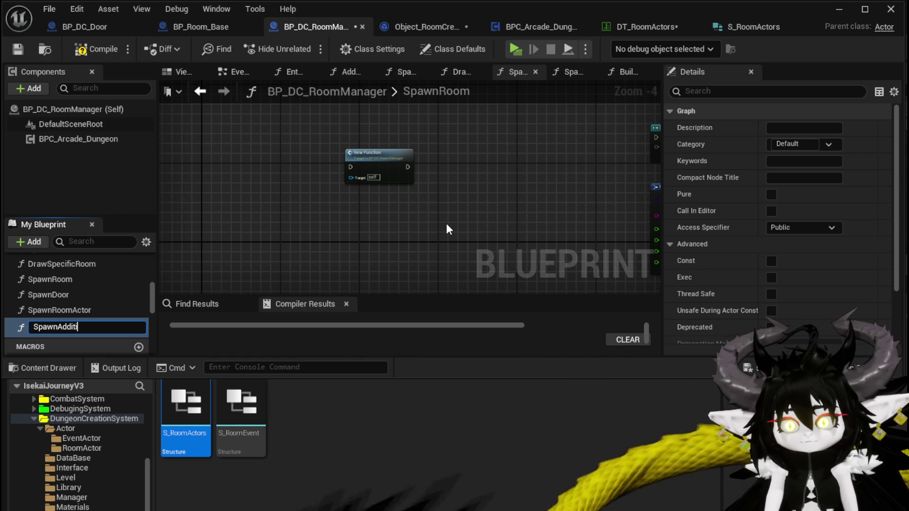
pyautogui.write('lActor')
pyautogui.press('Return')
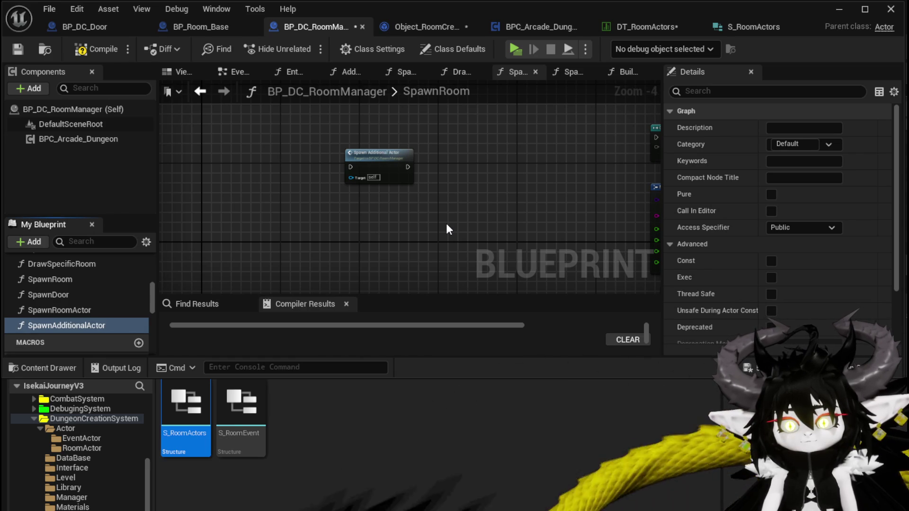
pyautogui.doubleClick(402, 171)
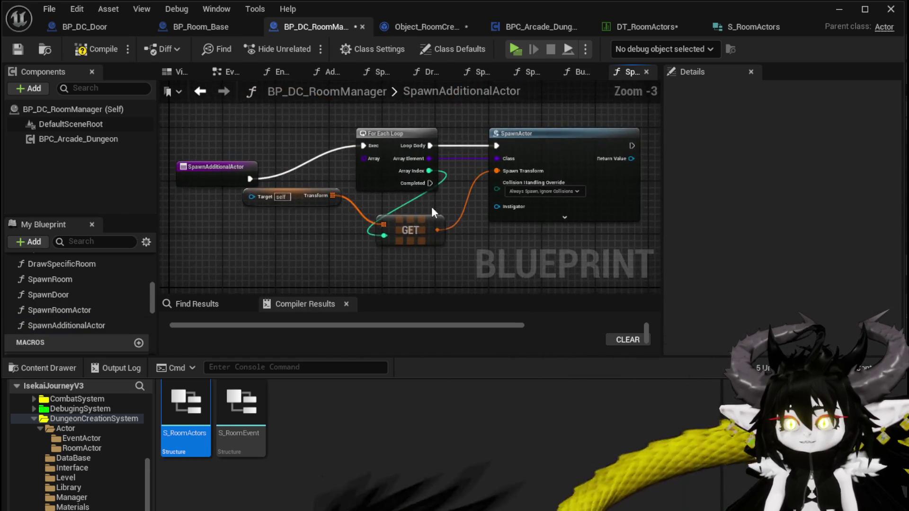
pyautogui.moveTo(291, 144)
pyautogui.mouseDown()
pyautogui.moveTo(291, 129)
pyautogui.moveTo(255, 134)
pyautogui.mouseUp()
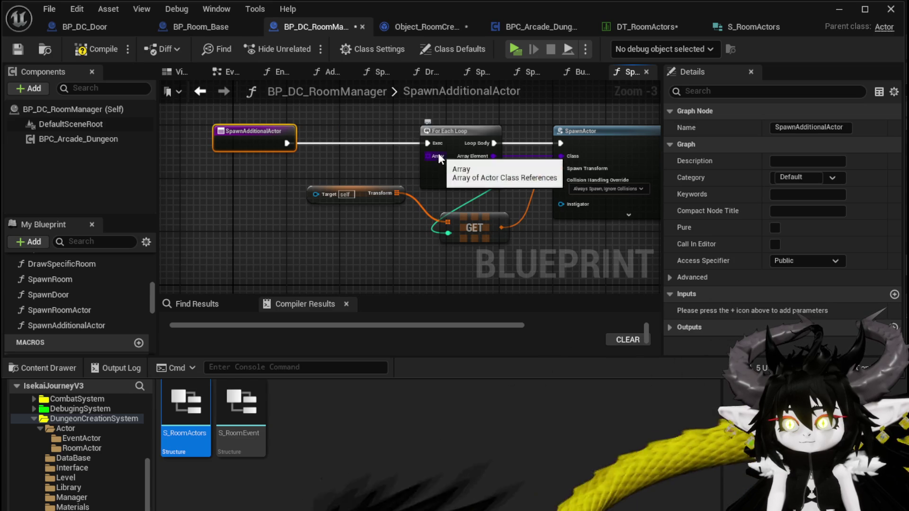
pyautogui.moveTo(439, 153); pyautogui.dragTo(262, 143)
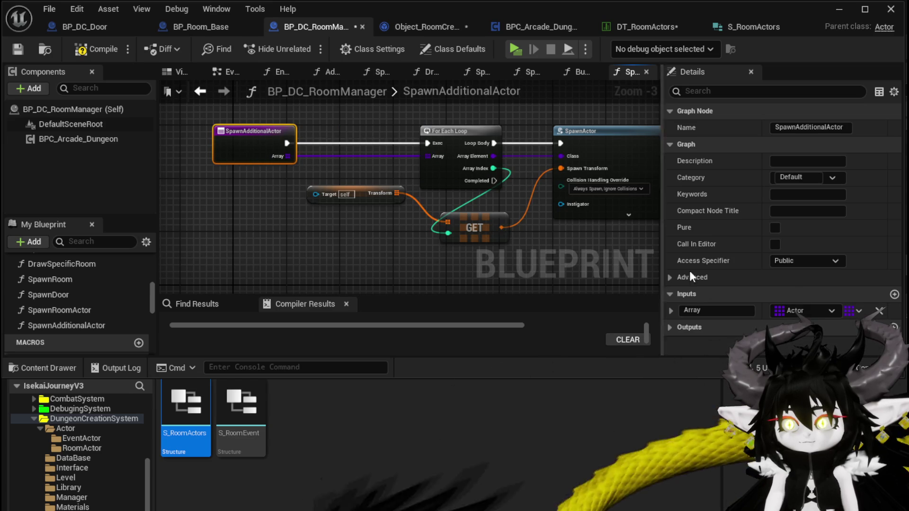
# Add a function input named Transform of type Transform array
pyautogui.click(894, 294)
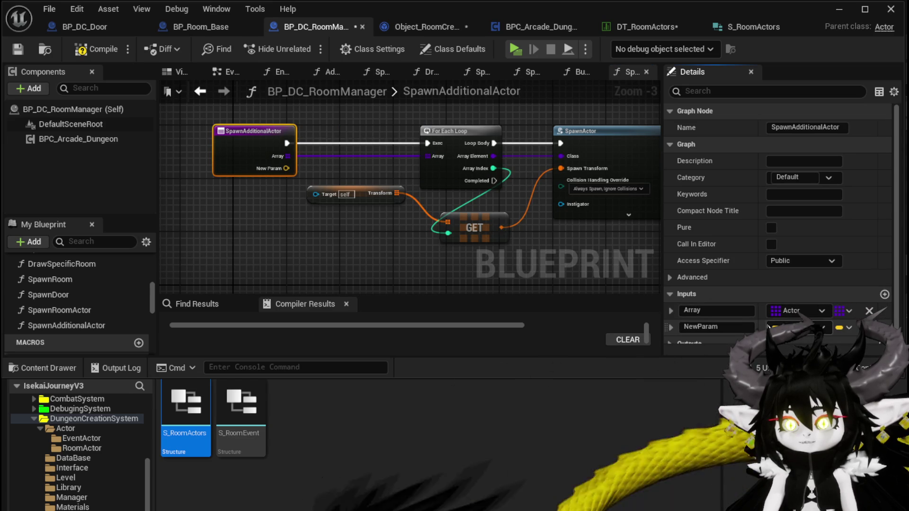
pyautogui.click(800, 379)
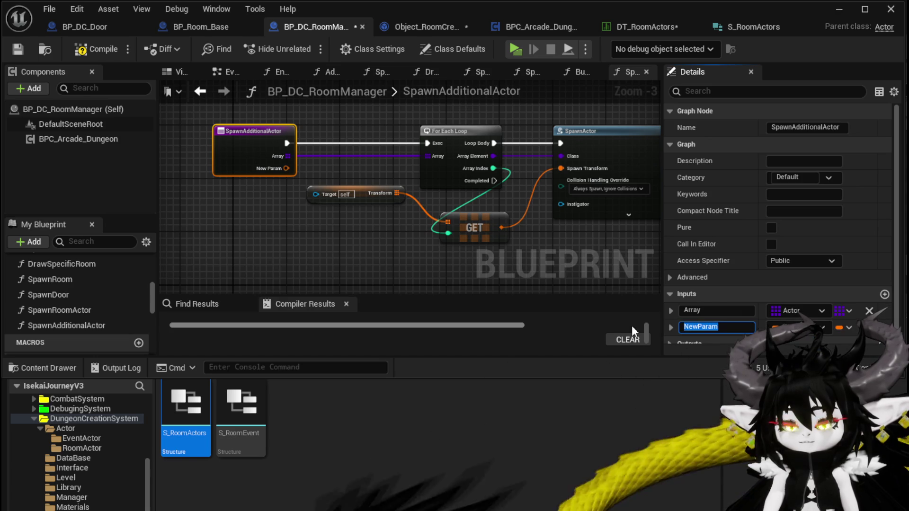
pyautogui.write('Transform')
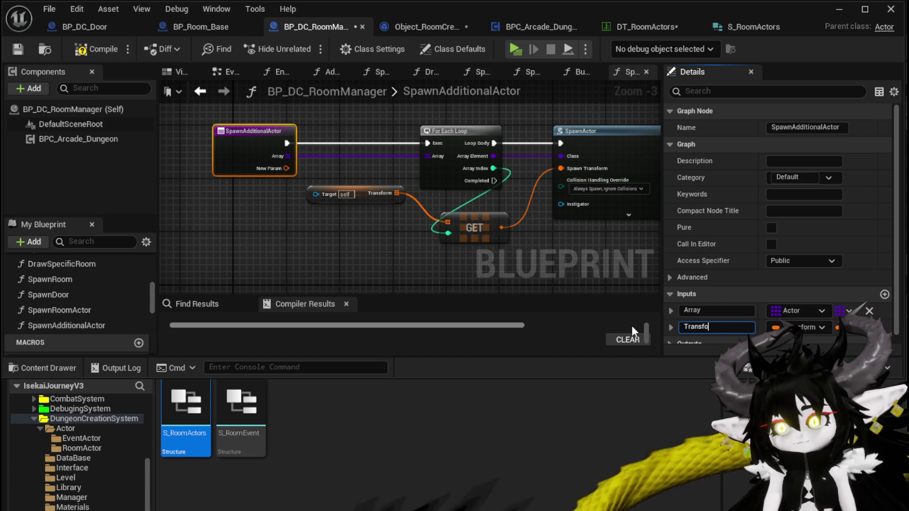
pyautogui.press('Return')
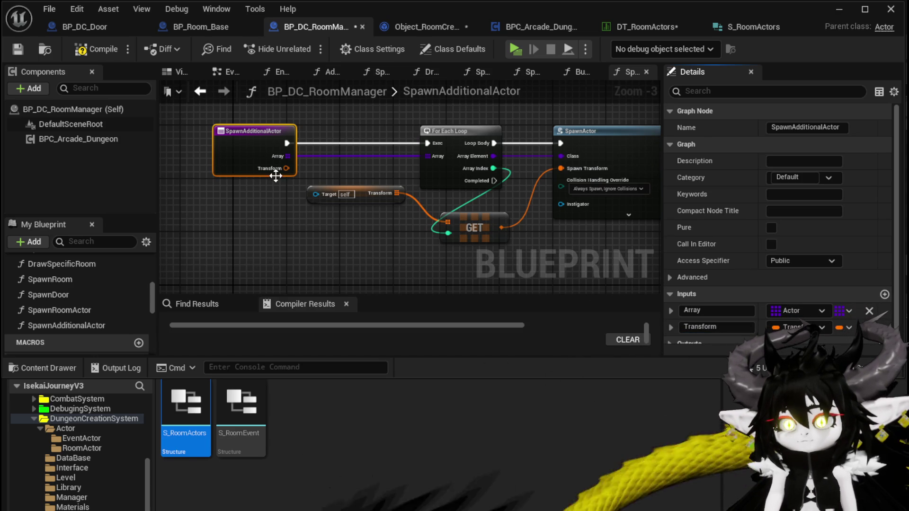
pyautogui.click(847, 327)
pyautogui.click(835, 359)
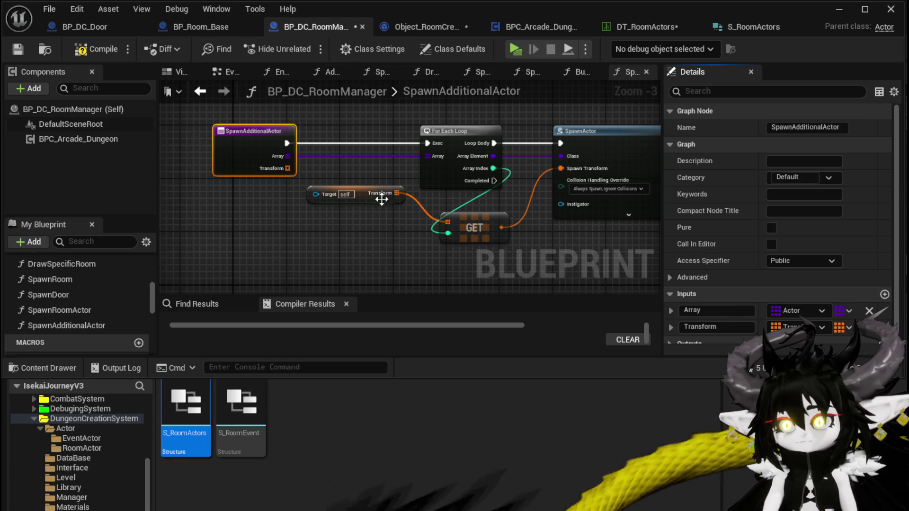
# Wire the Transform array into GET, delete Get Actor Transform, and add Make Relative Transform
pyautogui.moveTo(294, 169); pyautogui.dragTo(448, 221)
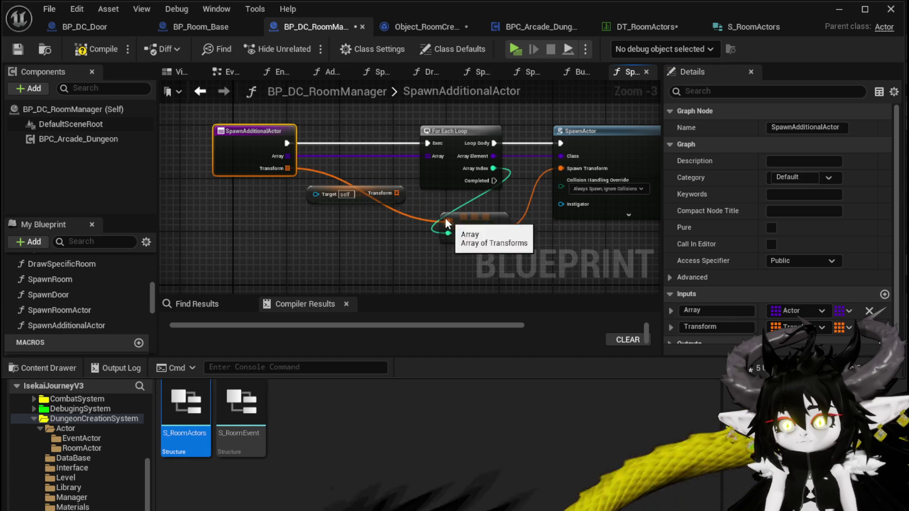
pyautogui.moveTo(325, 221); pyautogui.dragTo(351, 186)
pyautogui.press('Delete')
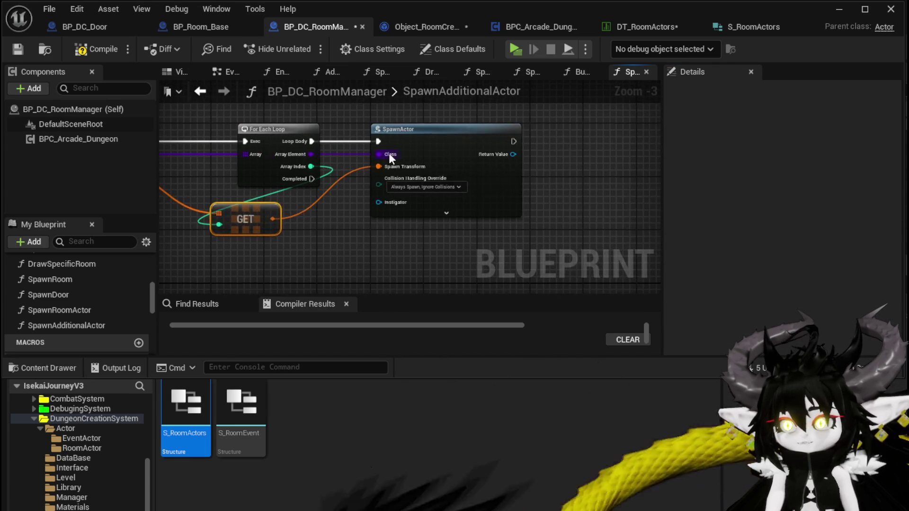
pyautogui.moveTo(388, 152); pyautogui.dragTo(549, 155)
pyautogui.moveTo(273, 218); pyautogui.dragTo(352, 221)
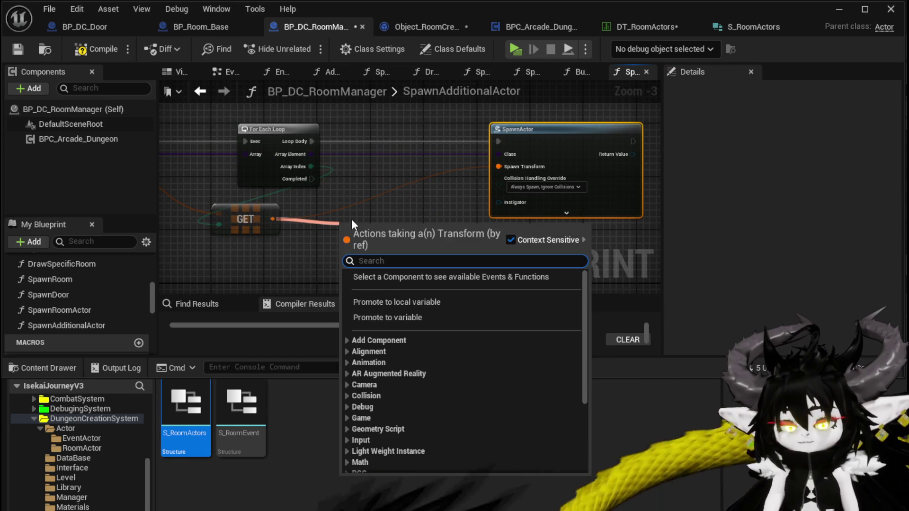
pyautogui.write('rel')
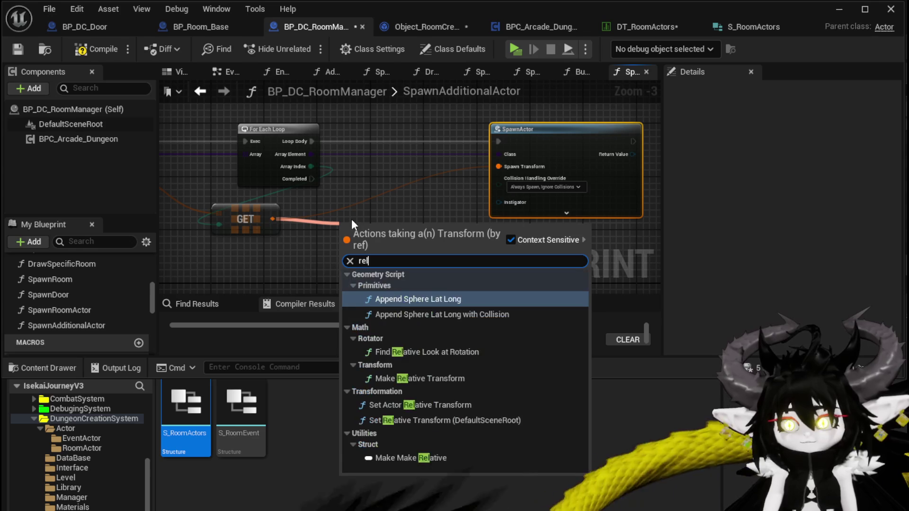
pyautogui.write('ative')
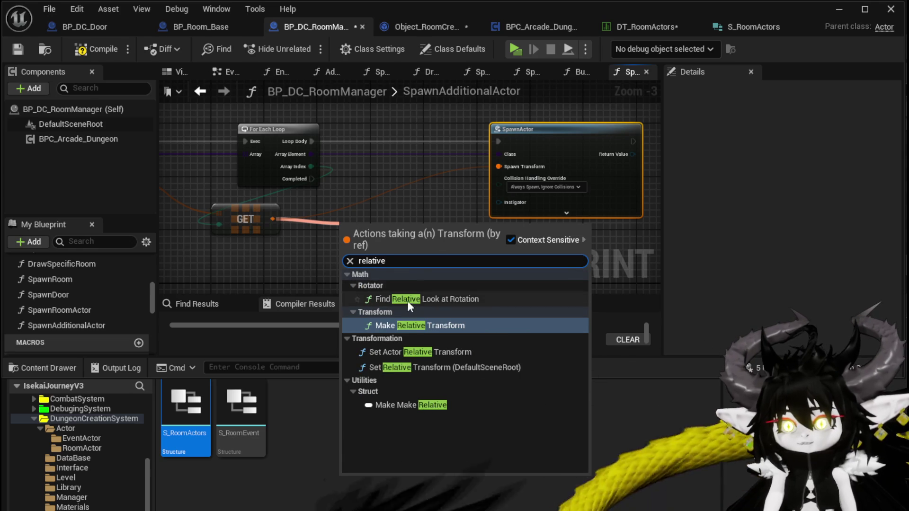
pyautogui.click(404, 322)
# Expose Relative To as a function input, feed SpawnActor's Spawn Transform, and compile
pyautogui.moveTo(373, 196); pyautogui.dragTo(482, 188)
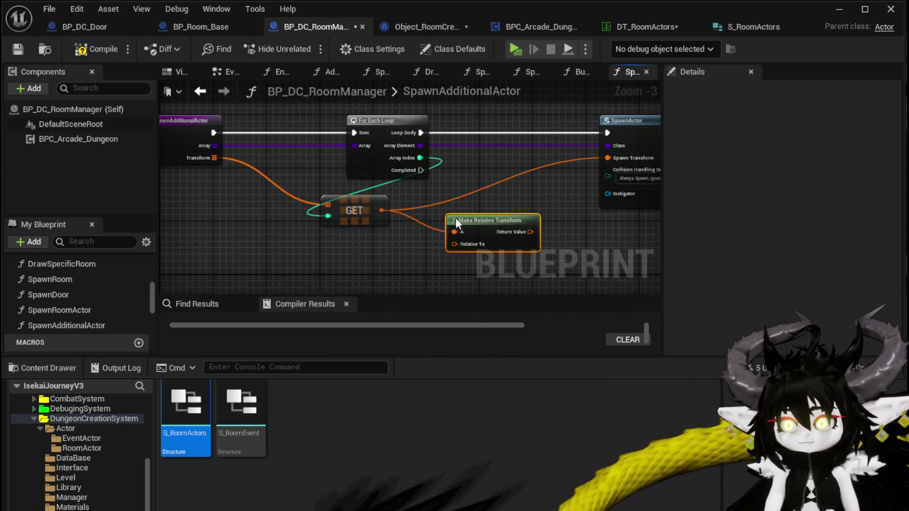
pyautogui.moveTo(447, 243); pyautogui.dragTo(195, 149)
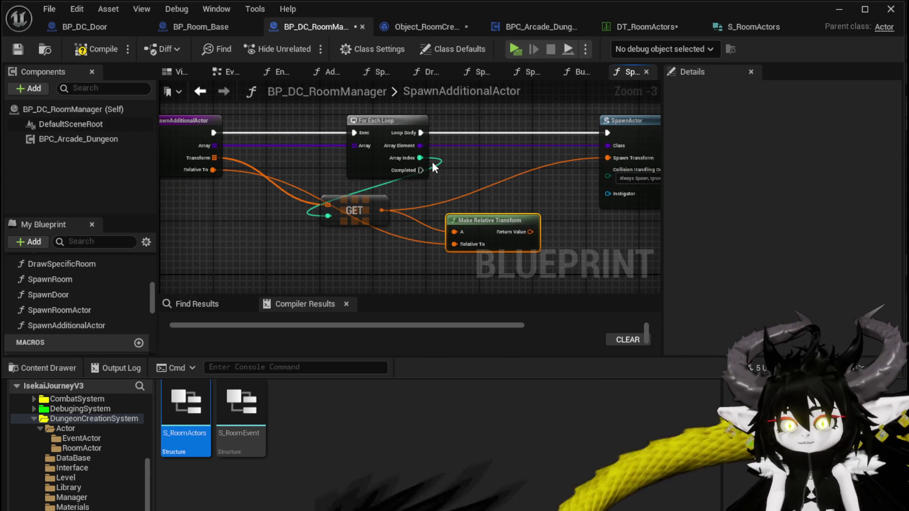
pyautogui.moveTo(368, 208); pyautogui.dragTo(447, 195)
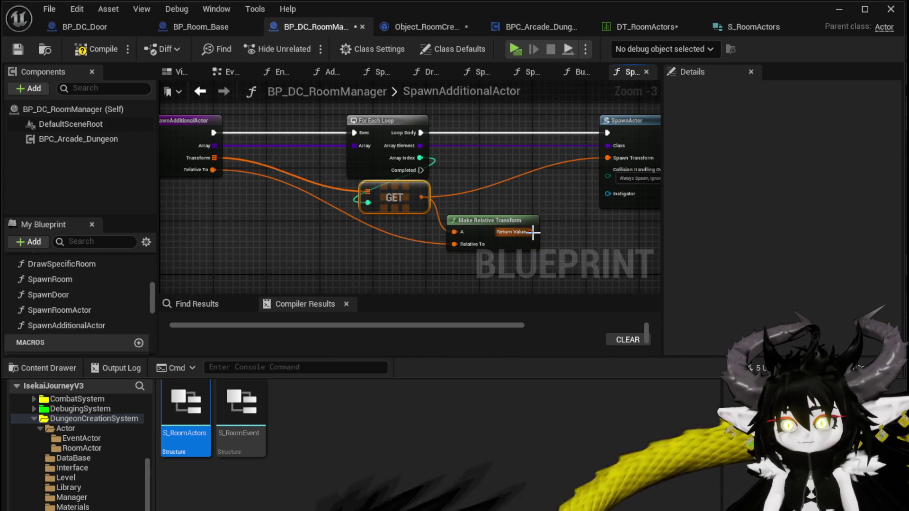
pyautogui.moveTo(534, 232); pyautogui.dragTo(611, 163)
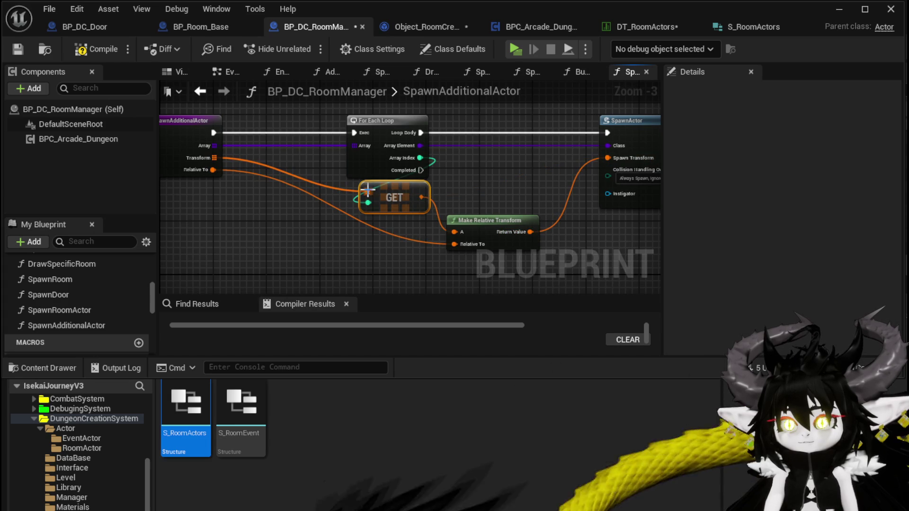
pyautogui.moveTo(367, 190)
pyautogui.mouseDown()
pyautogui.moveTo(470, 161)
pyautogui.moveTo(472, 171)
pyautogui.mouseUp()
pyautogui.moveTo(406, 197); pyautogui.dragTo(493, 168)
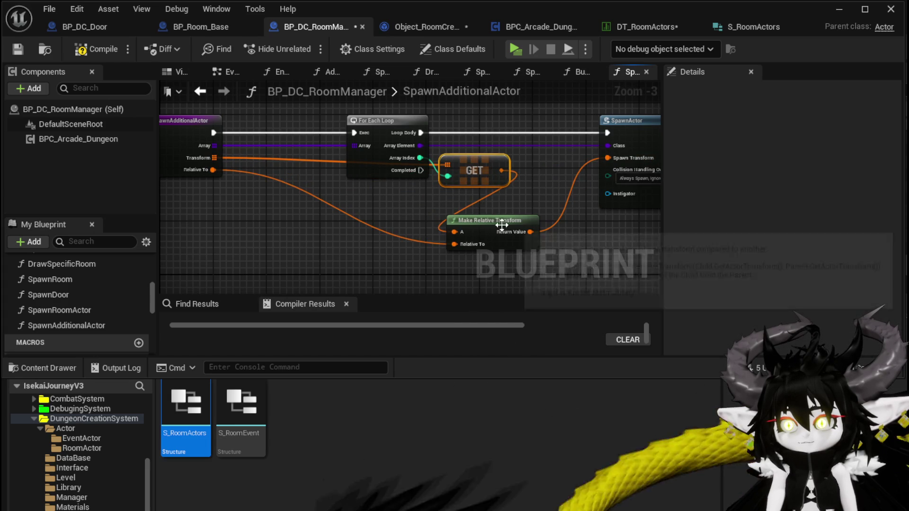
pyautogui.moveTo(502, 225); pyautogui.dragTo(549, 205)
pyautogui.moveTo(373, 230); pyautogui.dragTo(417, 235)
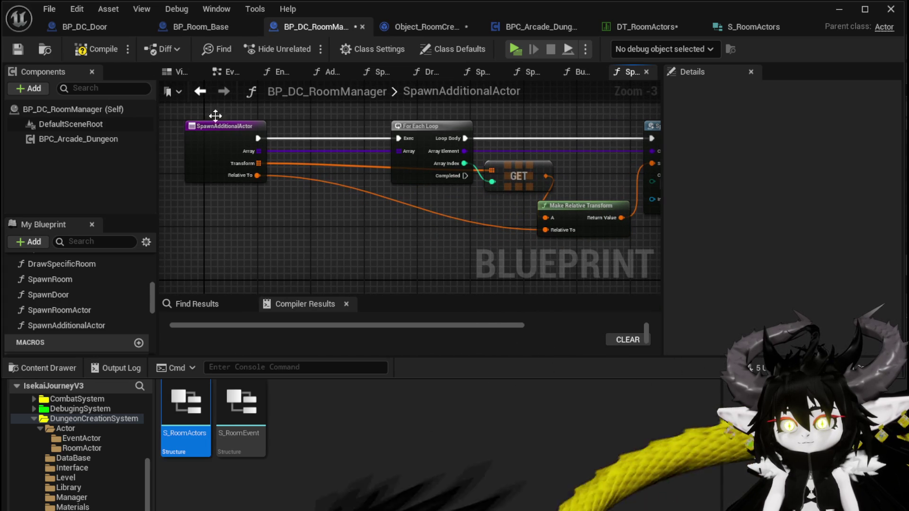
pyautogui.click(94, 48)
pyautogui.moveTo(216, 138)
pyautogui.mouseDown()
pyautogui.moveTo(181, 150)
pyautogui.moveTo(398, 152)
pyautogui.mouseUp()
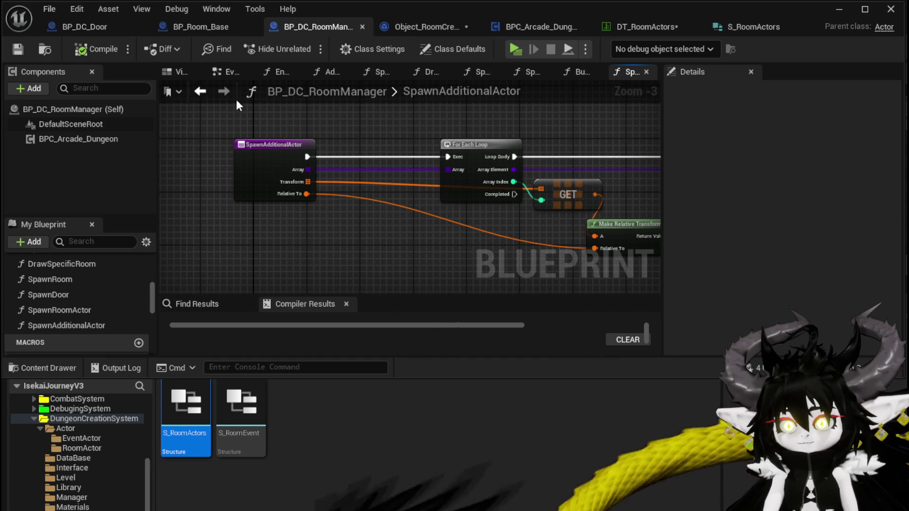
# Return to BP_DC_RoomManager and open the SpawnRoom function graph
pyautogui.click(410, 28)
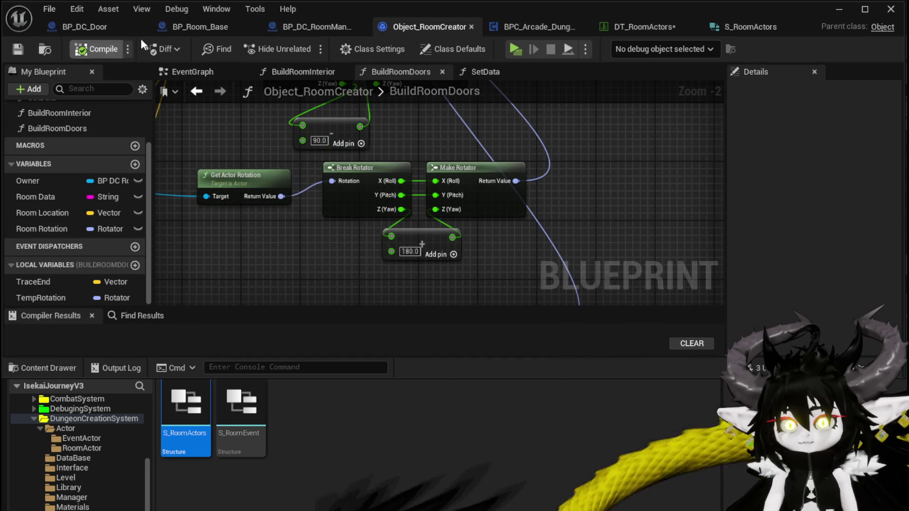
pyautogui.click(184, 31)
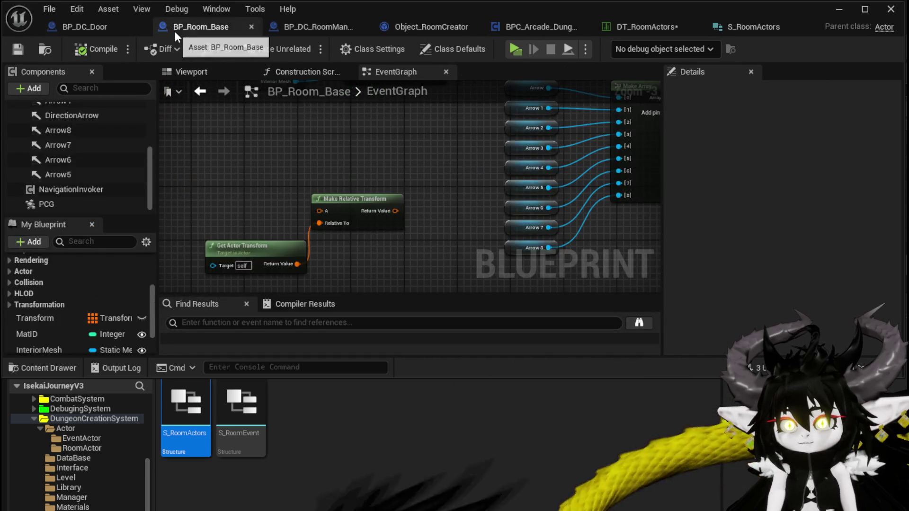
pyautogui.click(318, 27)
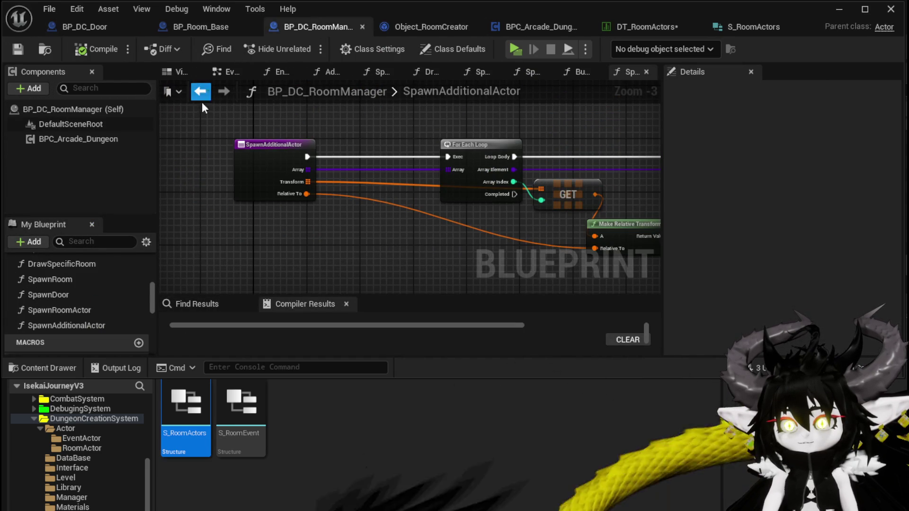
pyautogui.click(440, 27)
pyautogui.click(307, 27)
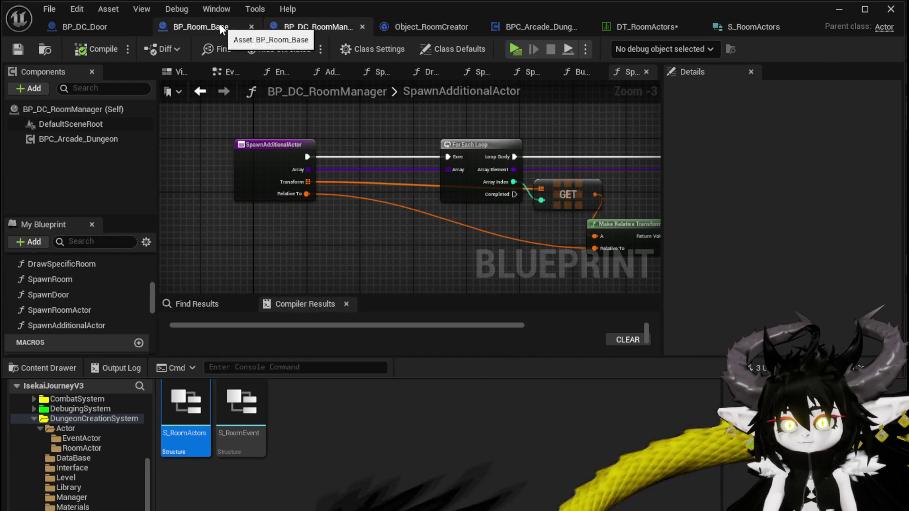
pyautogui.doubleClick(73, 279)
# Run Spawn Additional Actor after Build Room Doors in the SpawnRoom graph
pyautogui.moveTo(427, 227); pyautogui.dragTo(750, 234)
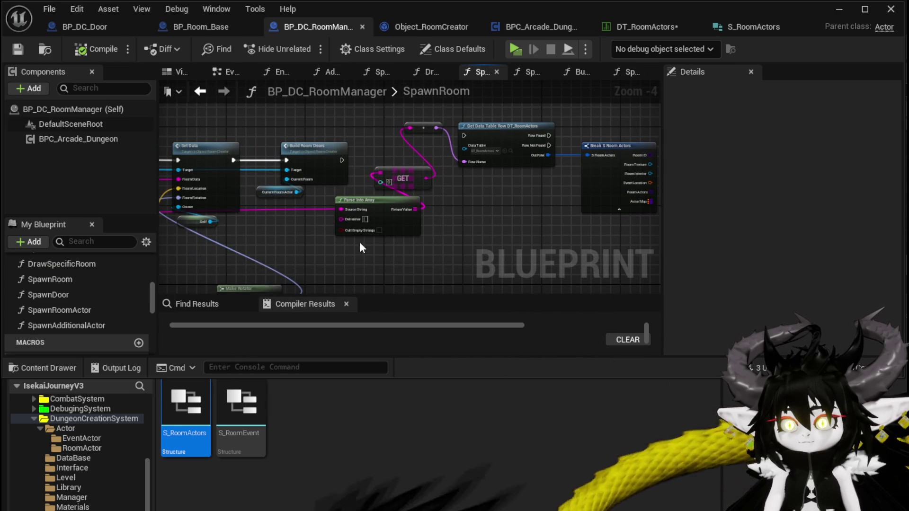
pyautogui.click(598, 146)
pyautogui.moveTo(597, 146)
pyautogui.mouseDown()
pyautogui.moveTo(613, 276)
pyautogui.moveTo(623, 262)
pyautogui.moveTo(413, 192)
pyautogui.mouseUp()
pyautogui.hotkey('ctrl', 'z')
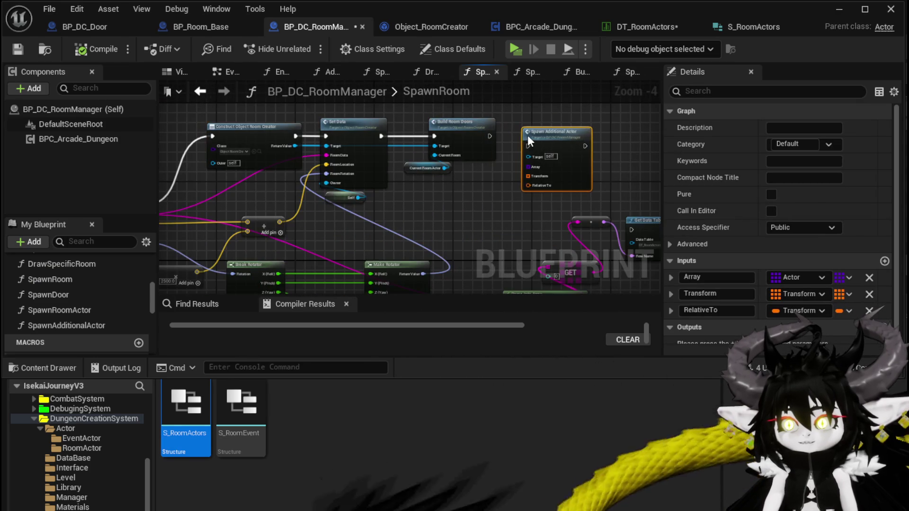
pyautogui.scroll(3, 513, 141)
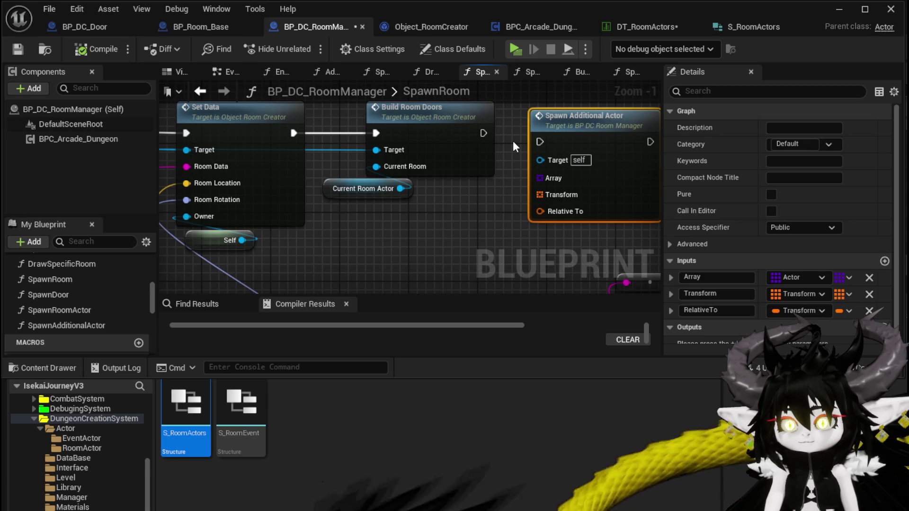
pyautogui.moveTo(484, 133); pyautogui.dragTo(584, 132)
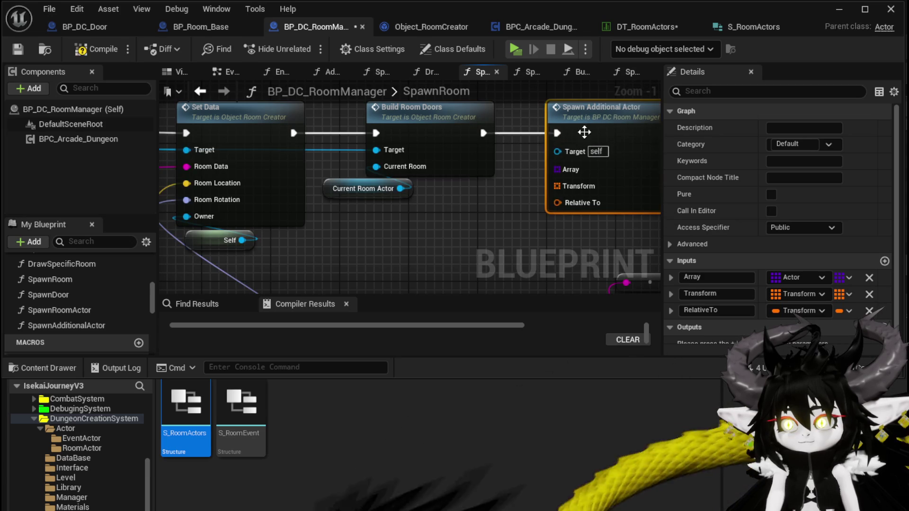
# Add a second Current Room Actor getter feeding a Get Actor Transform node
pyautogui.moveTo(474, 192); pyautogui.dragTo(396, 175)
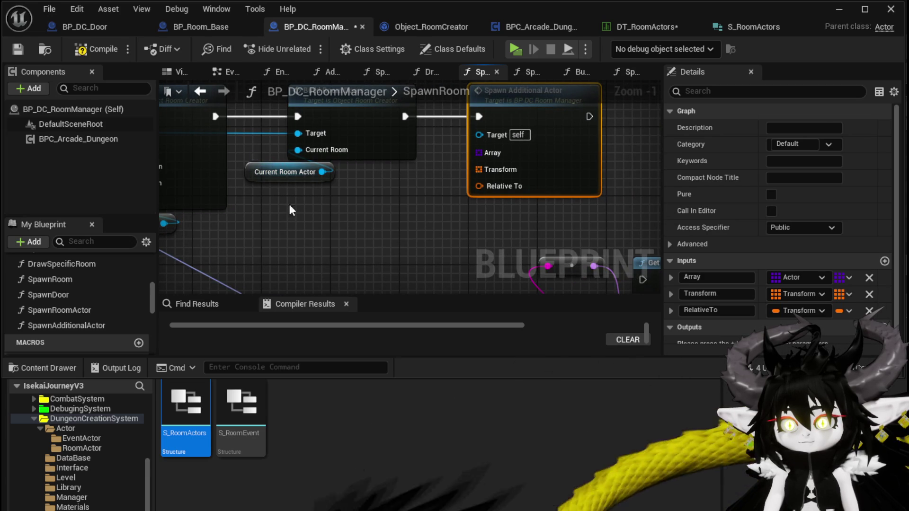
pyautogui.click(284, 172)
pyautogui.click(246, 224)
pyautogui.hotkey('ctrl', 'v')
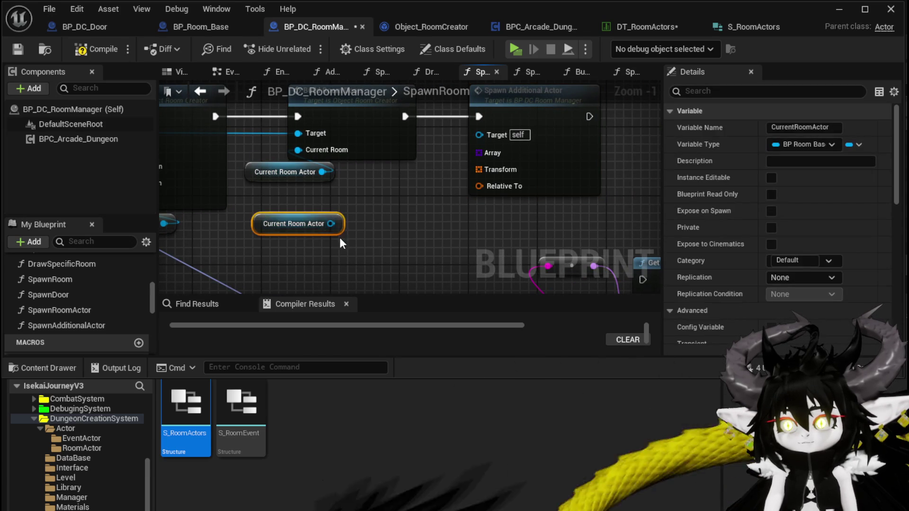
pyautogui.moveTo(331, 224)
pyautogui.mouseDown()
pyautogui.moveTo(370, 237)
pyautogui.moveTo(377, 230)
pyautogui.mouseUp()
pyautogui.write('get world Tran')
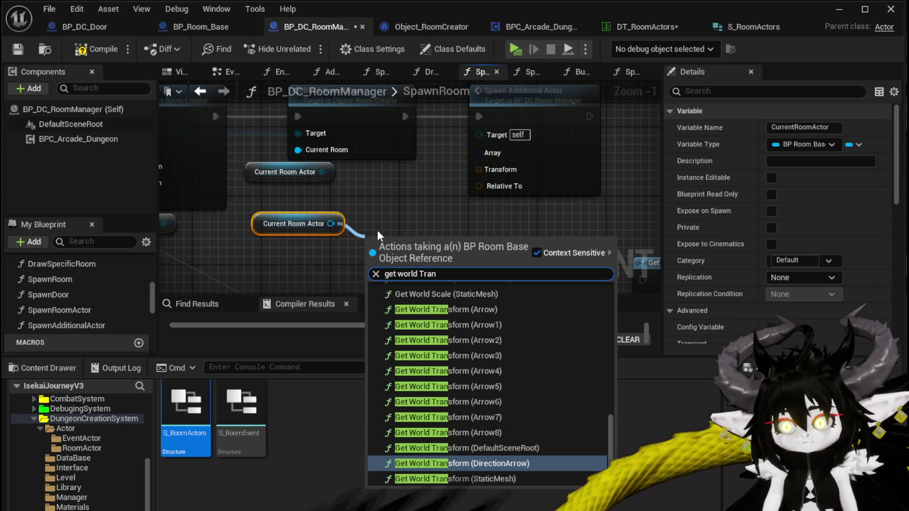
pyautogui.write('sform')
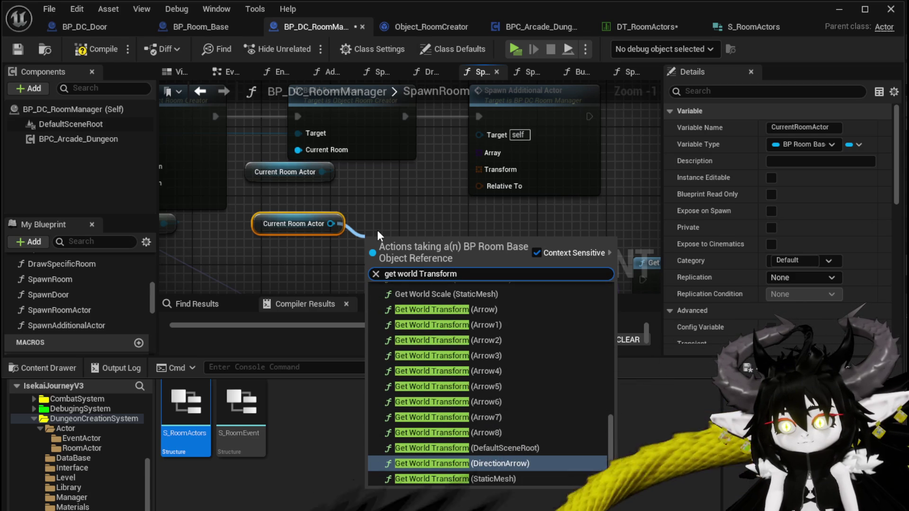
pyautogui.scroll(2, 526, 339)
pyautogui.scroll(10, 526, 339)
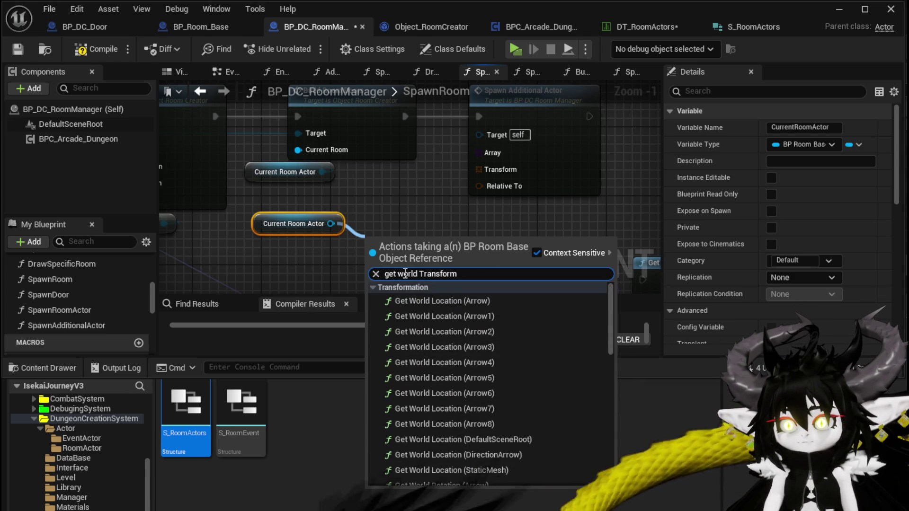
pyautogui.press('BackSpace')
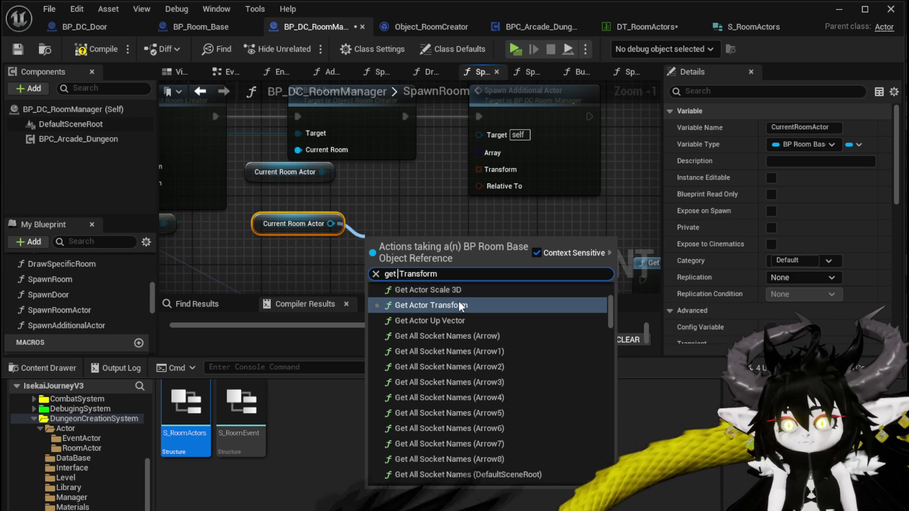
pyautogui.click(458, 301)
pyautogui.scroll(-1, 467, 233)
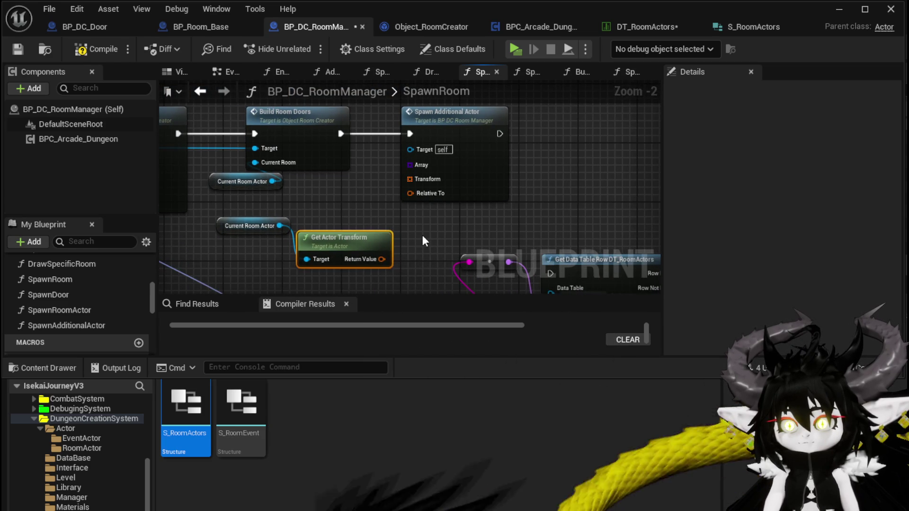
pyautogui.click(421, 238)
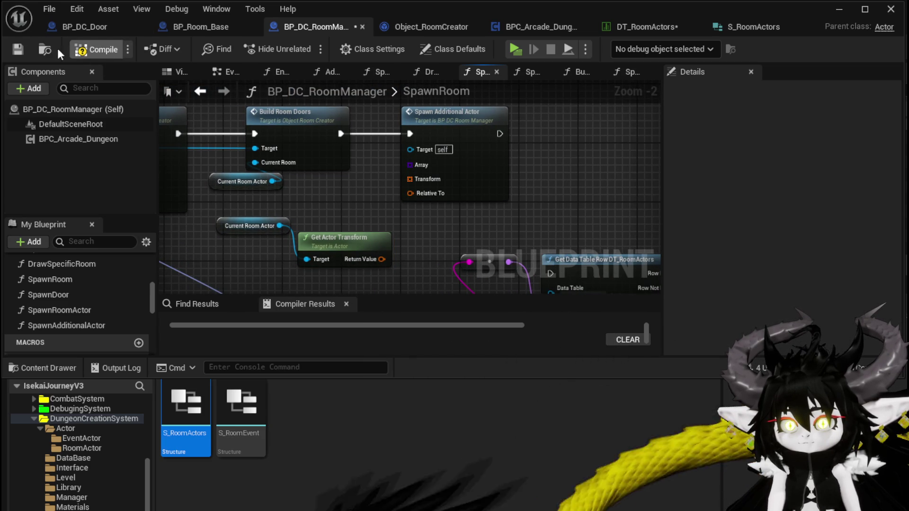
# Compile BP_DC_RoomManager and check Spawn Additional Actor's inputs
pyautogui.click(19, 49)
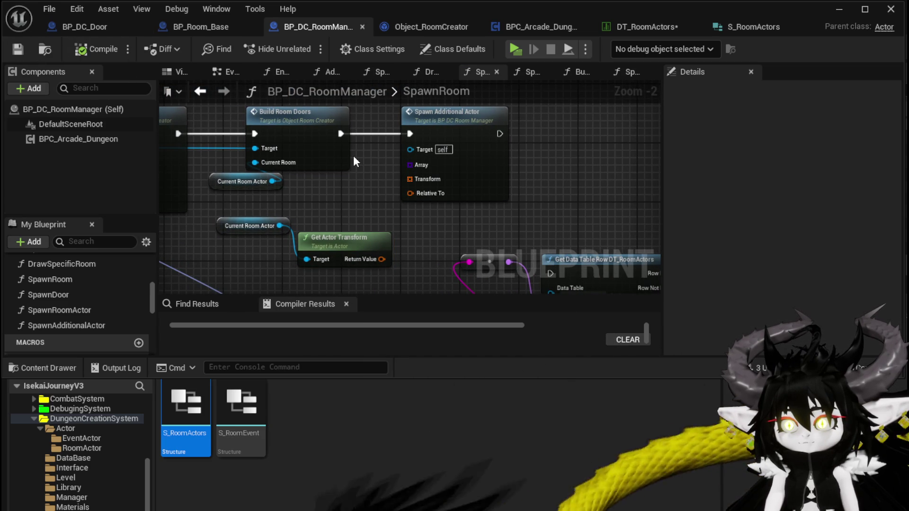
pyautogui.click(475, 146)
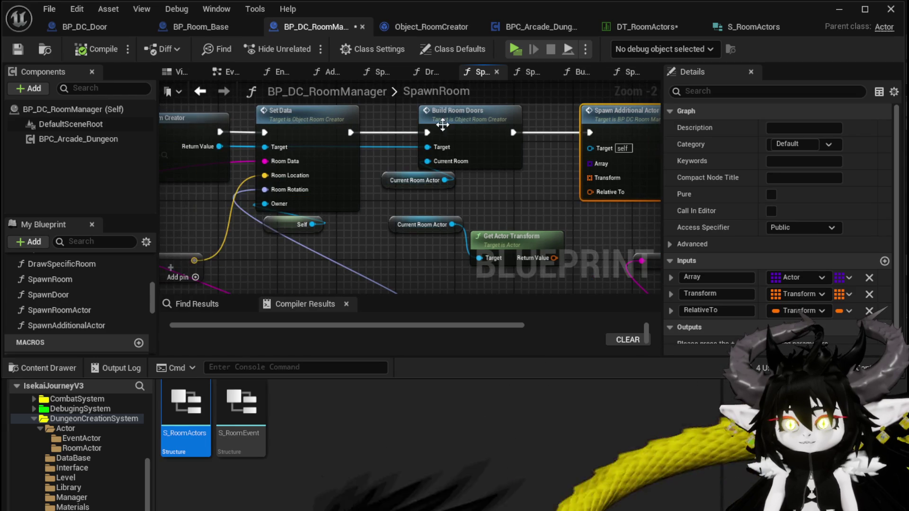
pyautogui.moveTo(443, 124); pyautogui.dragTo(313, 160)
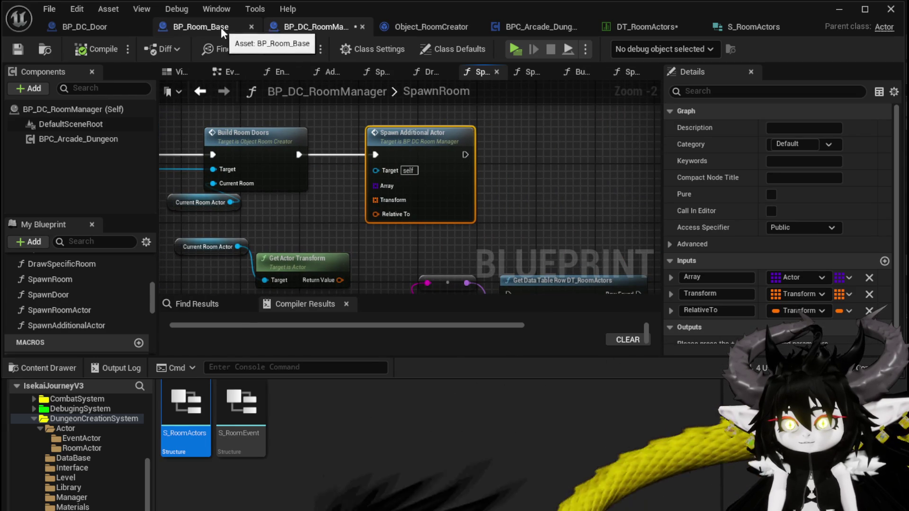
# Add a BuildRoomAditionals function to Object_RoomCreator
pyautogui.click(429, 27)
pyautogui.scroll(2, 198, 165)
pyautogui.scroll(4, 80, 160)
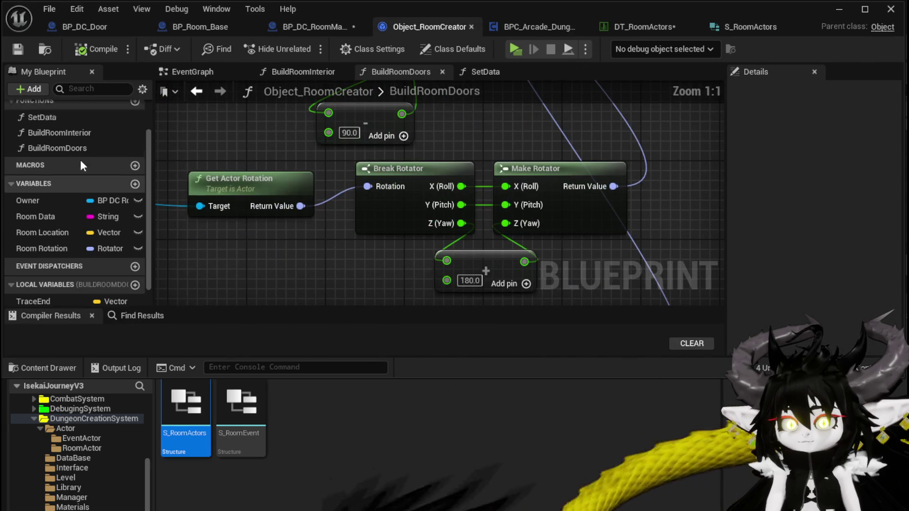
pyautogui.click(135, 144)
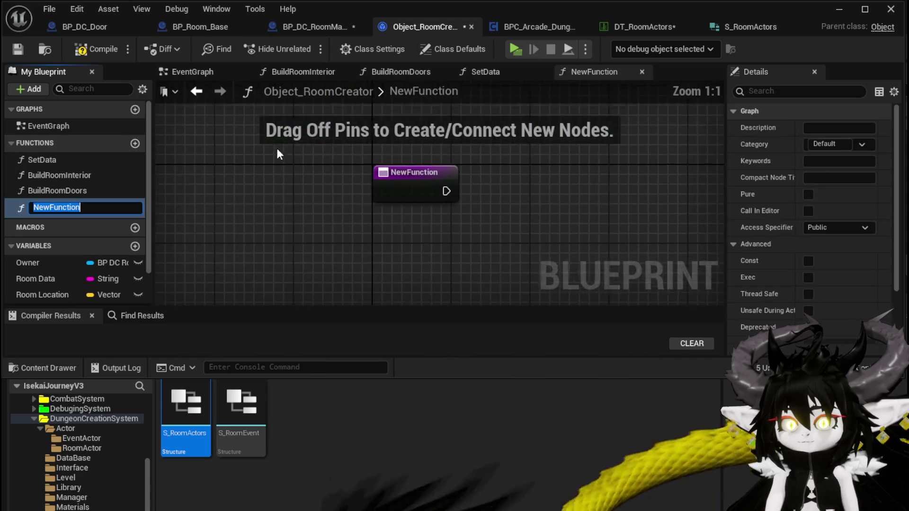
pyautogui.write('BuildRoom')
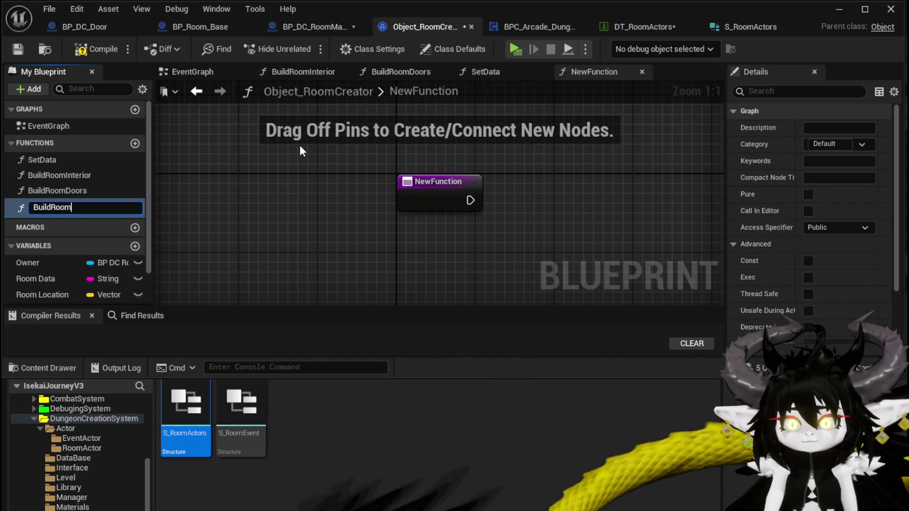
pyautogui.write('Aditiona')
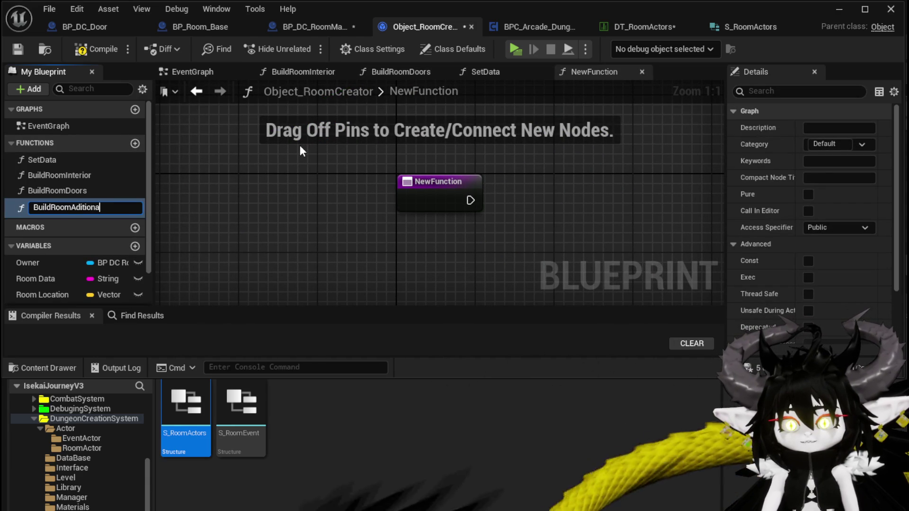
pyautogui.write('ls')
pyautogui.press('Return')
pyautogui.scroll(-3, 306, 219)
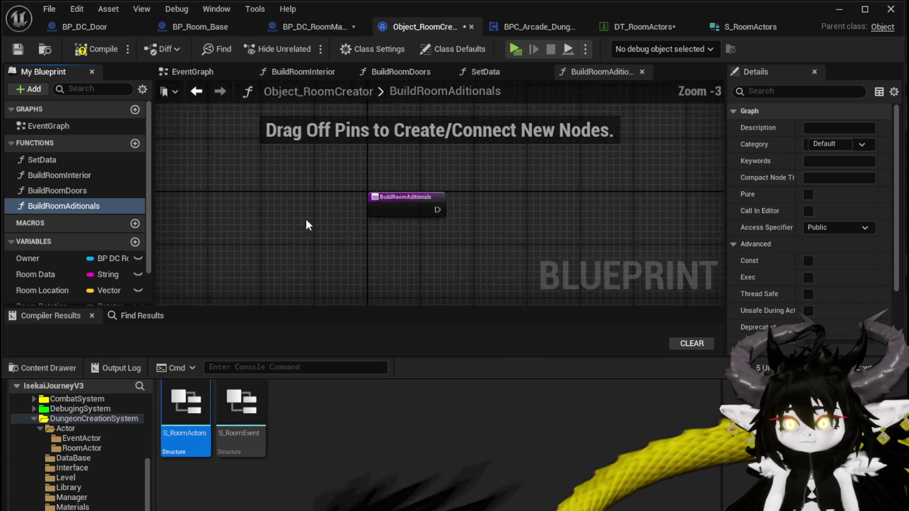
pyautogui.scroll(-1, 306, 219)
pyautogui.scroll(-2, 100, 283)
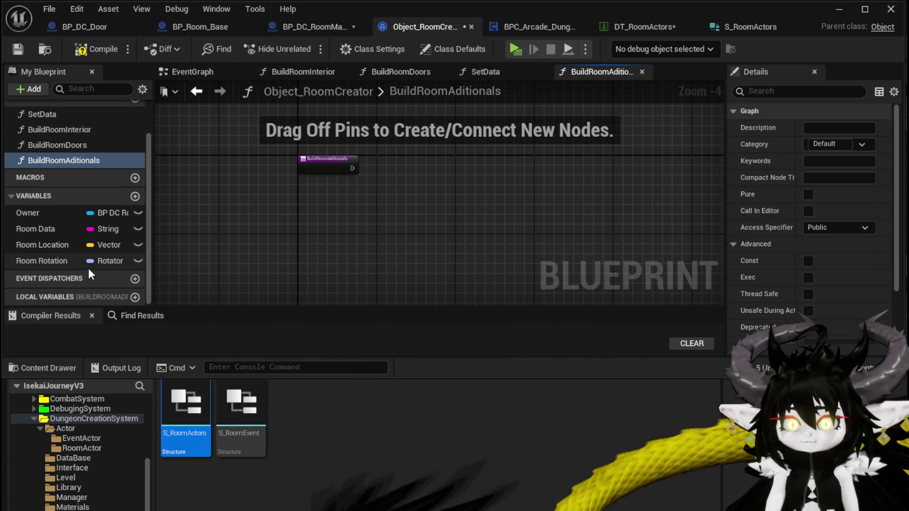
# Name the function's input CurrentRoom and place the Owner variable on the graph
pyautogui.click(327, 163)
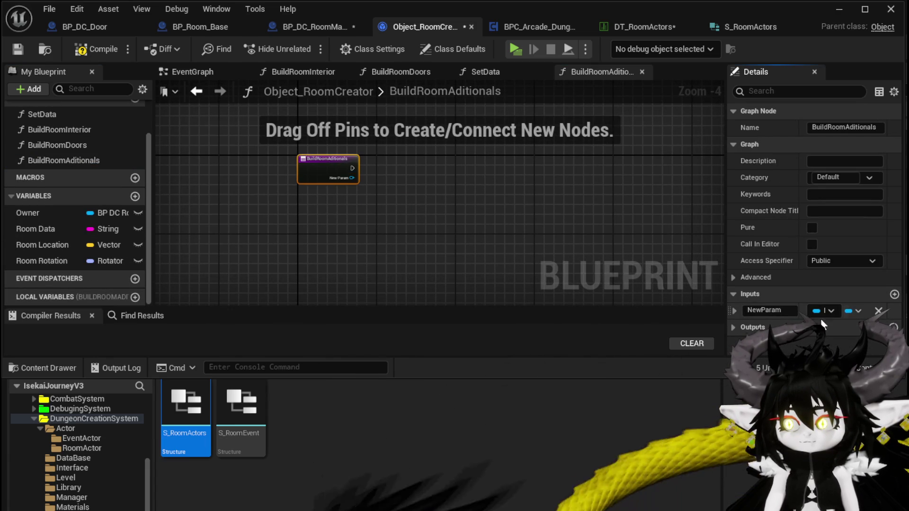
pyautogui.click(766, 311)
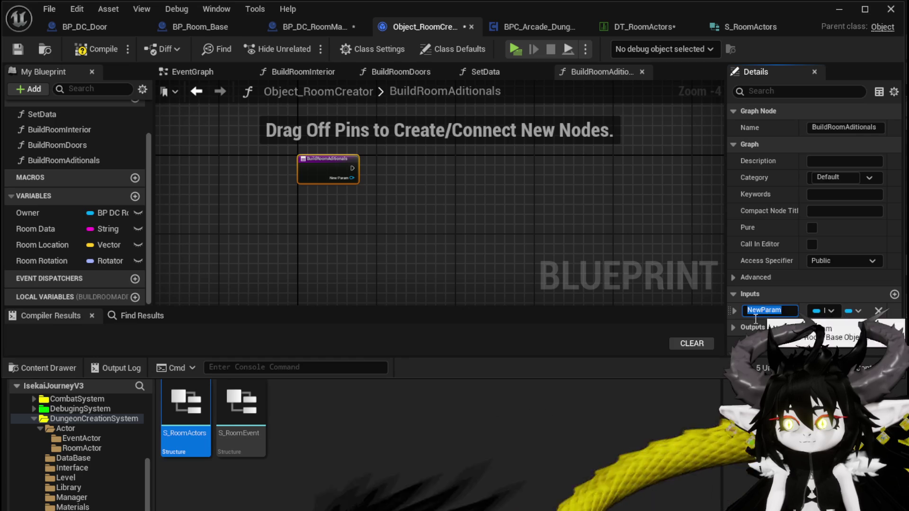
pyautogui.write('CurrentRo')
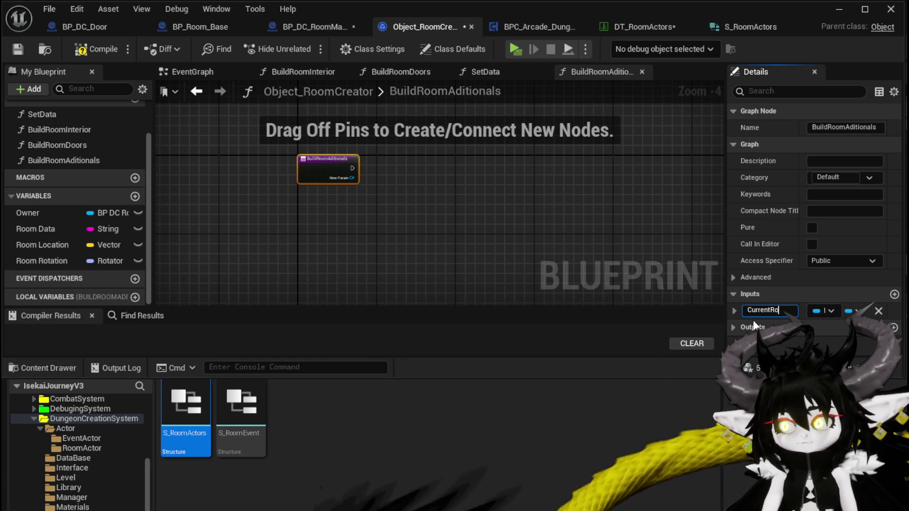
pyautogui.write('om')
pyautogui.press('Return')
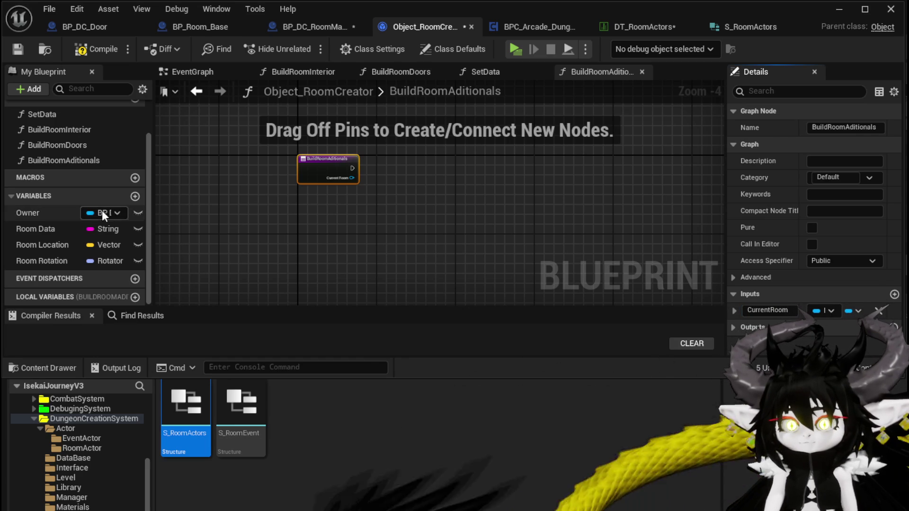
pyautogui.click(104, 215)
pyautogui.moveTo(27, 213)
pyautogui.mouseDown()
pyautogui.moveTo(192, 229)
pyautogui.moveTo(396, 230)
pyautogui.moveTo(477, 205)
pyautogui.mouseUp()
# Add a Spawn Additional Actor call on Owner
pyautogui.click(396, 229)
pyautogui.write('Spaw')
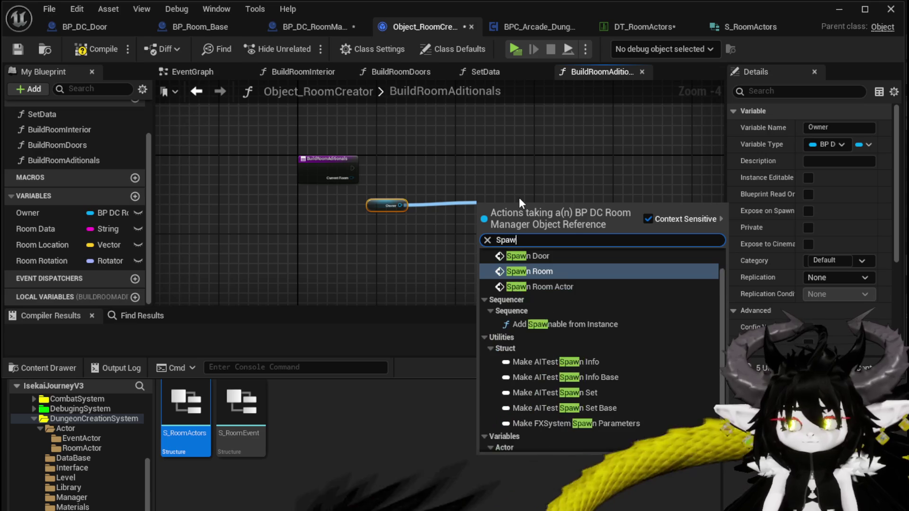
pyautogui.write('n Add')
pyautogui.press('Return')
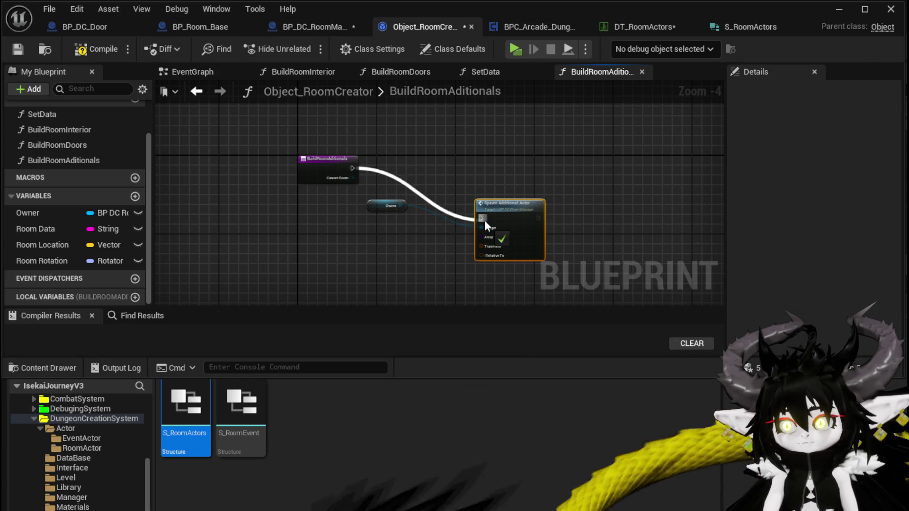
pyautogui.moveTo(391, 206); pyautogui.dragTo(519, 138)
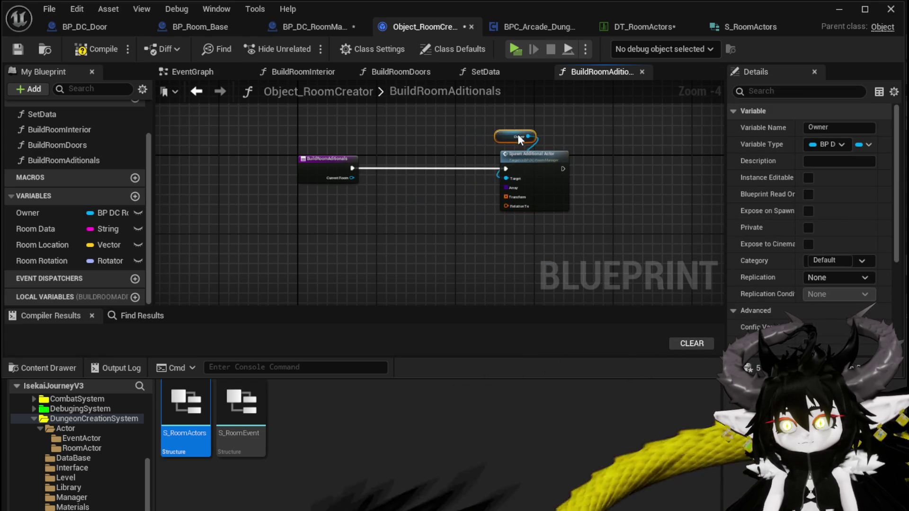
# Feed Current Room's Get Actor Transform into the RelativeTo input
pyautogui.moveTo(352, 177); pyautogui.dragTo(430, 189)
pyautogui.write('get')
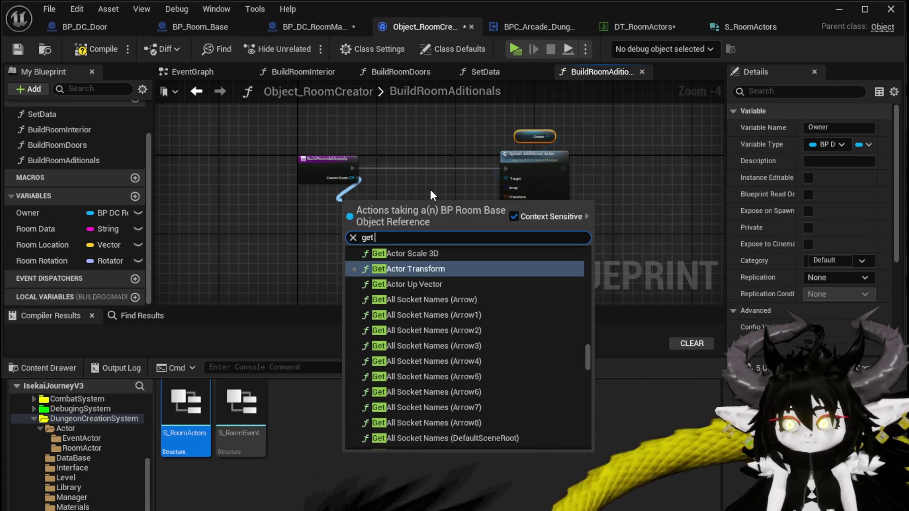
pyautogui.write(' tran')
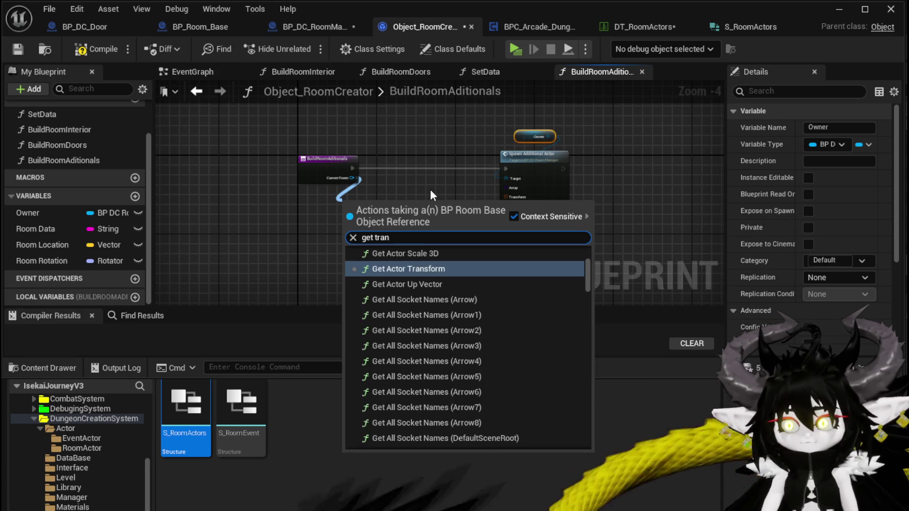
pyautogui.click(433, 269)
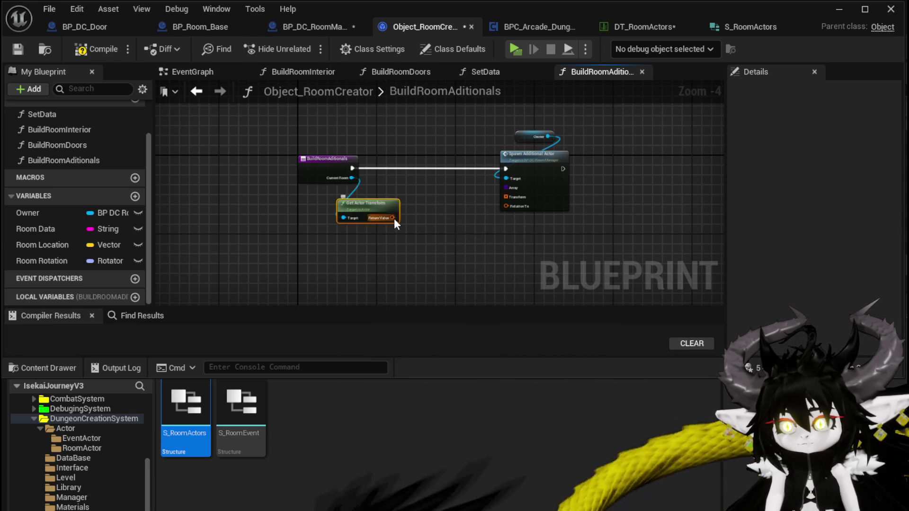
pyautogui.moveTo(525, 210); pyautogui.dragTo(524, 209)
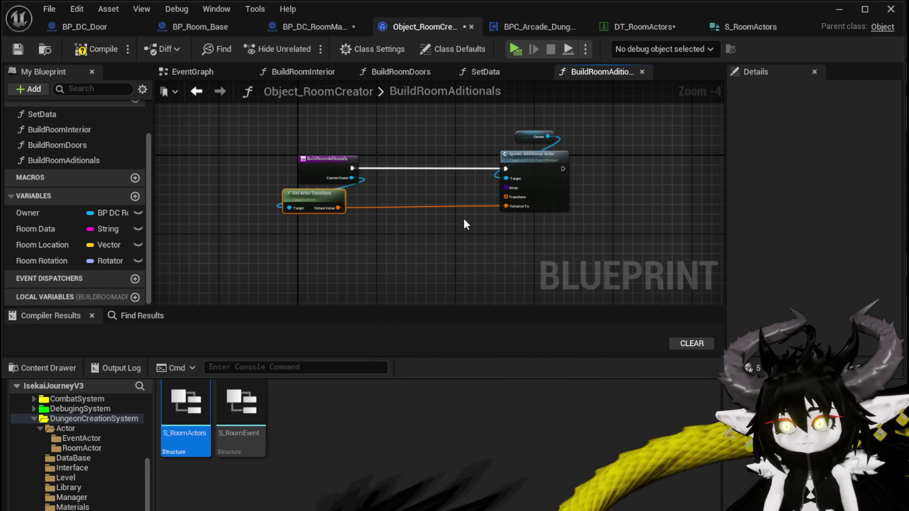
pyautogui.click(530, 174)
pyautogui.moveTo(531, 174); pyautogui.dragTo(663, 174)
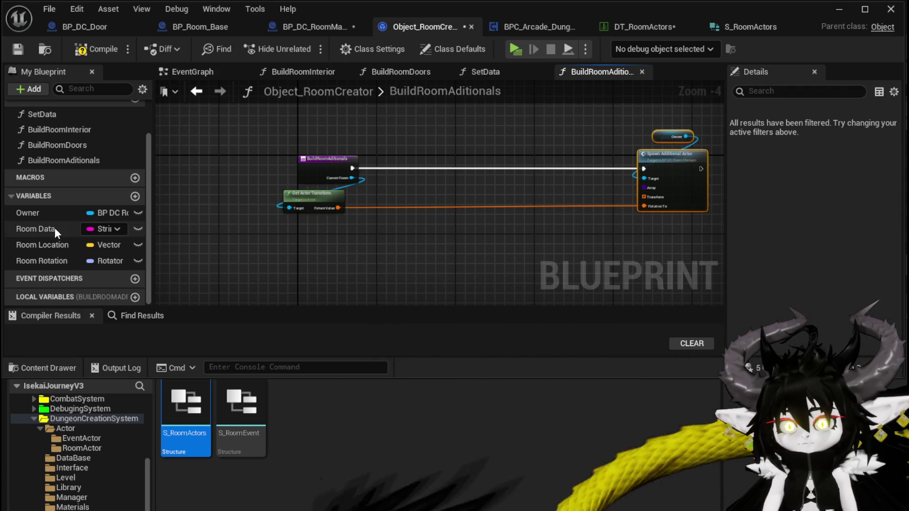
# Add a Room Data getter and a Get Data Table Row node
pyautogui.moveTo(55, 228)
pyautogui.mouseDown()
pyautogui.moveTo(297, 120)
pyautogui.moveTo(308, 138)
pyautogui.mouseUp()
pyautogui.click(322, 145)
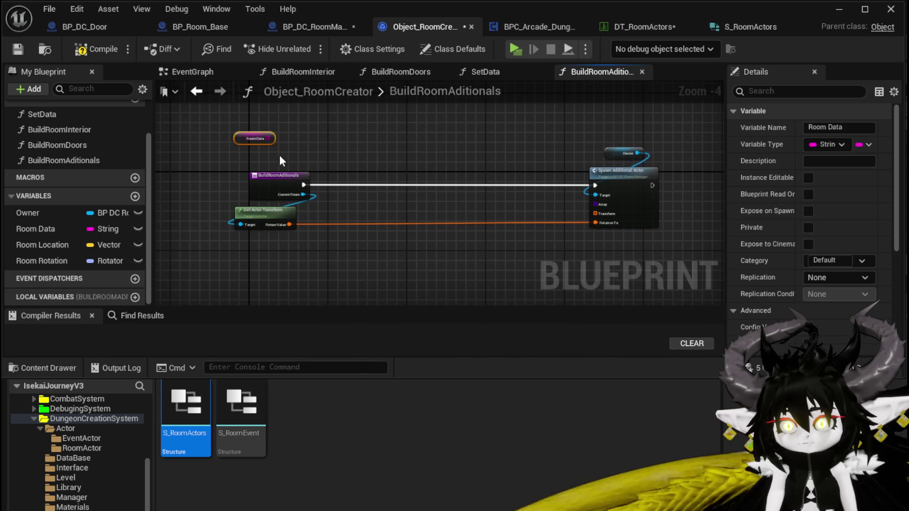
pyautogui.rightClick(339, 149)
pyautogui.write('get Datata')
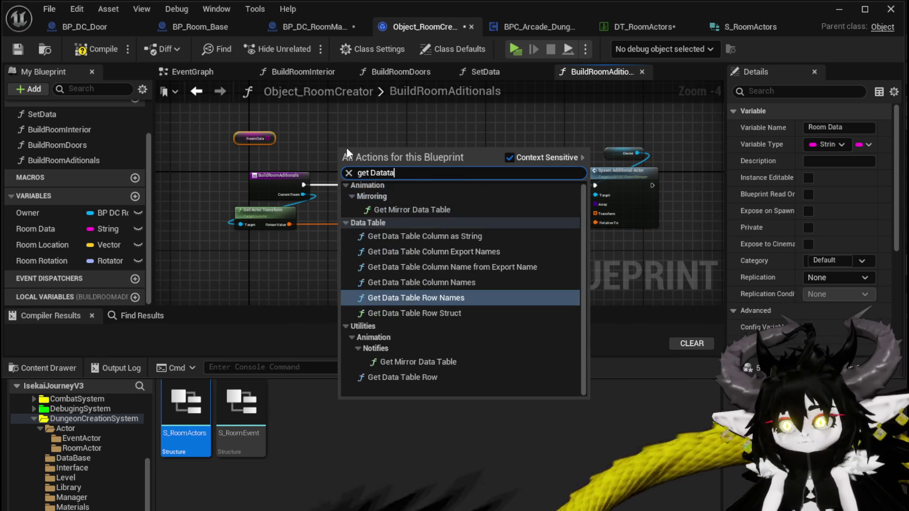
pyautogui.write('ble')
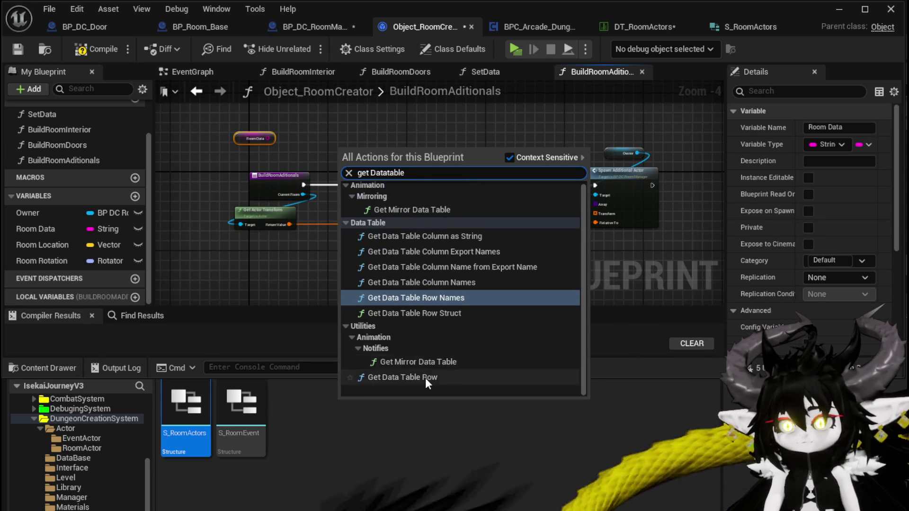
pyautogui.click(426, 378)
pyautogui.scroll(3, 381, 159)
pyautogui.moveTo(384, 163)
pyautogui.mouseDown()
pyautogui.moveTo(557, 210)
pyautogui.moveTo(498, 208)
pyautogui.mouseUp()
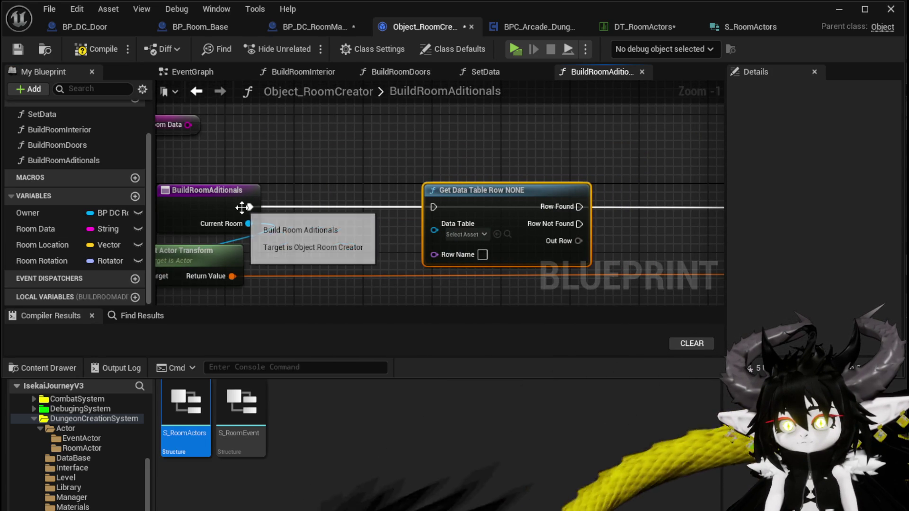
pyautogui.click(242, 208)
pyautogui.moveTo(587, 206)
pyautogui.mouseDown()
pyautogui.moveTo(386, 191)
pyautogui.moveTo(540, 182)
pyautogui.moveTo(558, 193)
pyautogui.mouseUp()
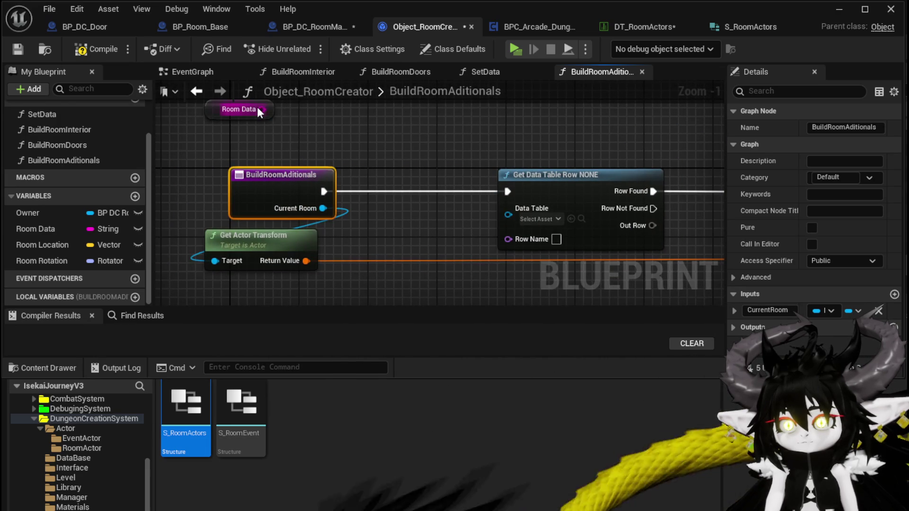
# Split Room Data with Parse Into Array and read element 0 with a GET node
pyautogui.moveTo(261, 110)
pyautogui.mouseDown()
pyautogui.moveTo(364, 152)
pyautogui.moveTo(506, 232)
pyautogui.moveTo(376, 147)
pyautogui.moveTo(340, 141)
pyautogui.mouseUp()
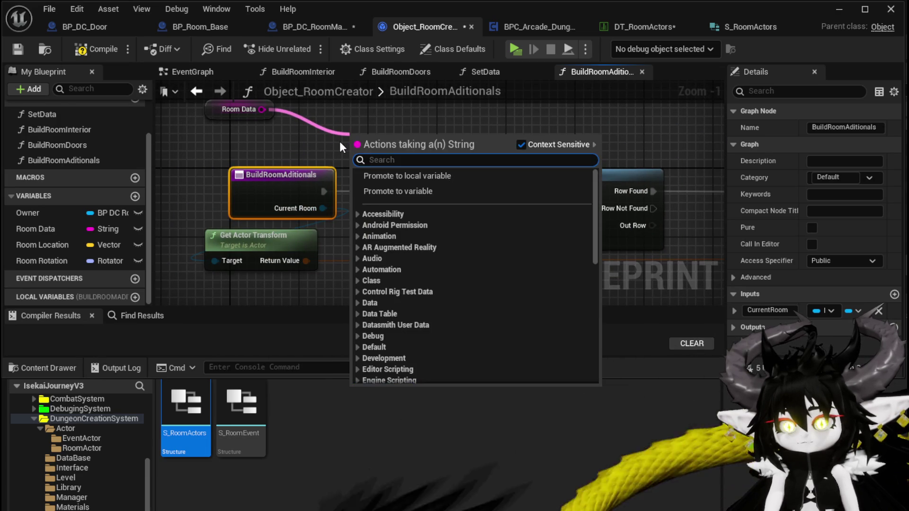
pyautogui.write('Parse')
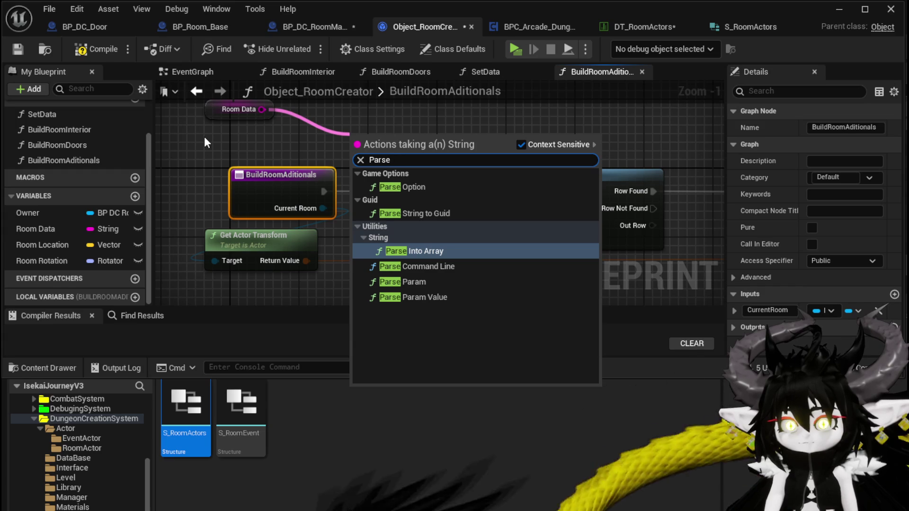
pyautogui.click(408, 251)
pyautogui.moveTo(426, 166); pyautogui.dragTo(428, 121)
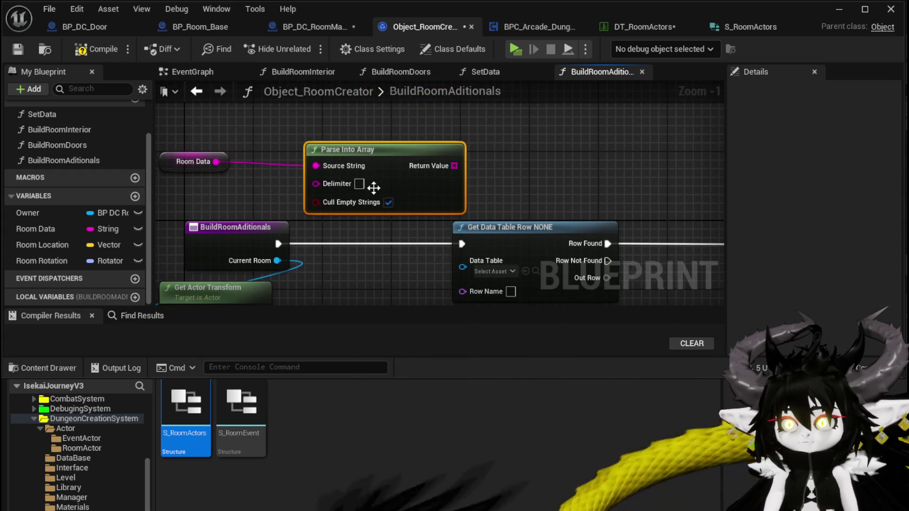
pyautogui.click(359, 184)
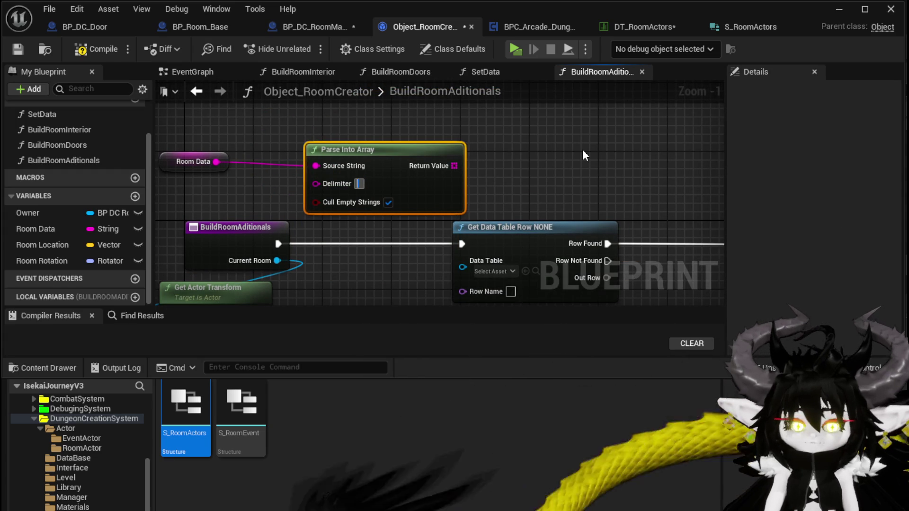
pyautogui.moveTo(454, 166); pyautogui.dragTo(315, 125)
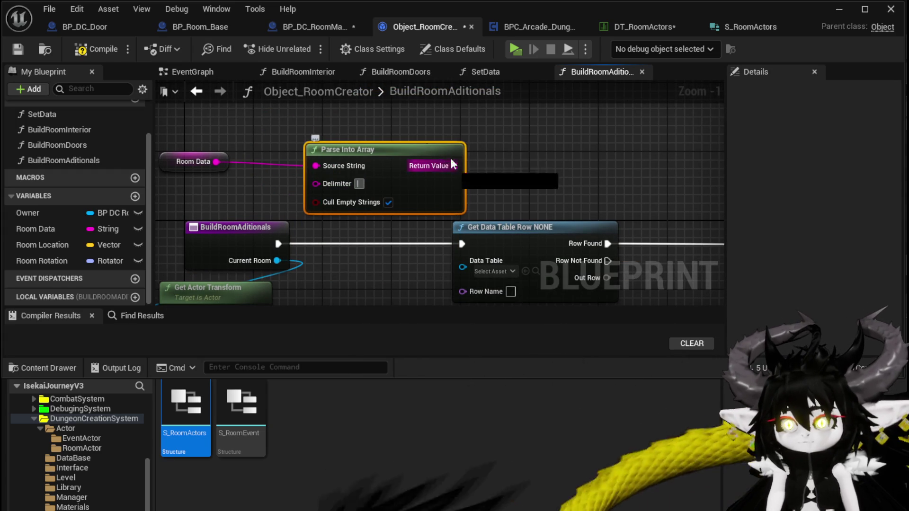
pyautogui.write('get')
pyautogui.click(399, 211)
pyautogui.moveTo(398, 139)
pyautogui.mouseDown()
pyautogui.moveTo(403, 256)
pyautogui.moveTo(389, 248)
pyautogui.mouseUp()
# Connect the GET result to Row Name and set the data table to DT_RoomActors
pyautogui.moveTo(310, 193); pyautogui.dragTo(316, 203)
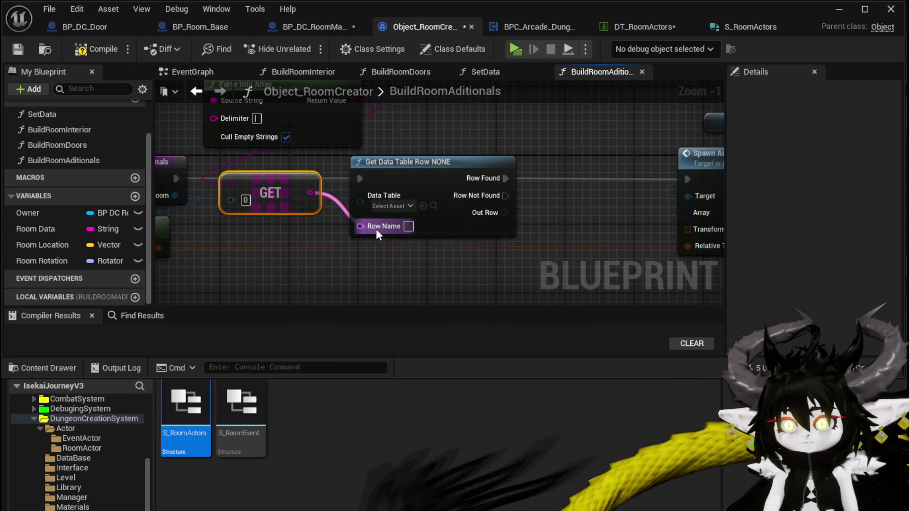
pyautogui.moveTo(378, 232); pyautogui.dragTo(378, 228)
pyautogui.click(384, 206)
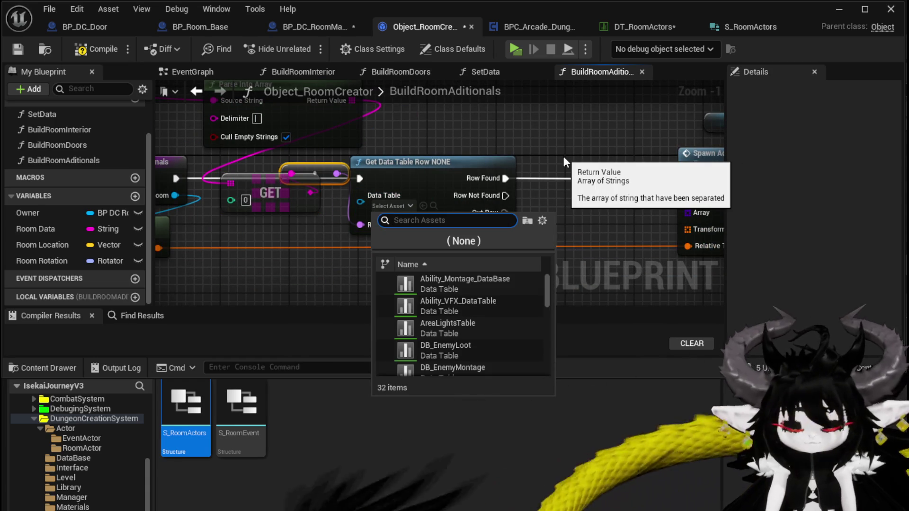
pyautogui.write('RoomActo')
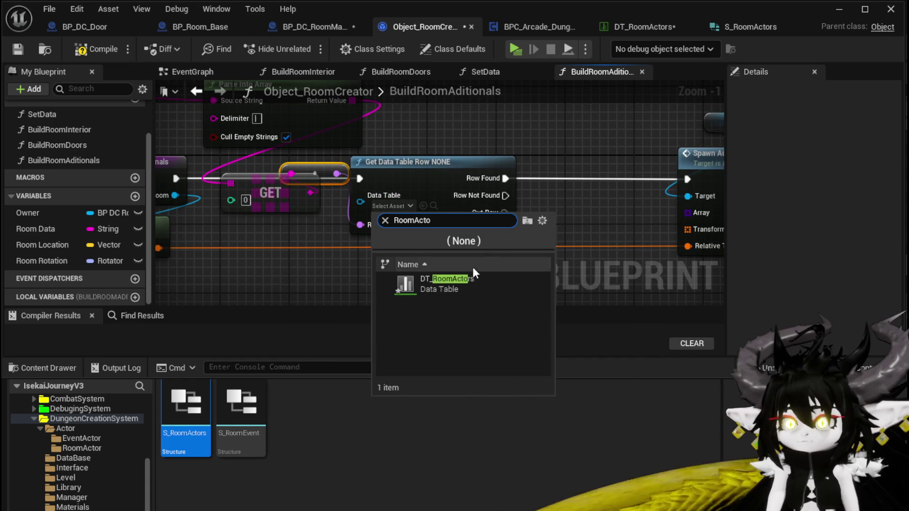
pyautogui.click(445, 283)
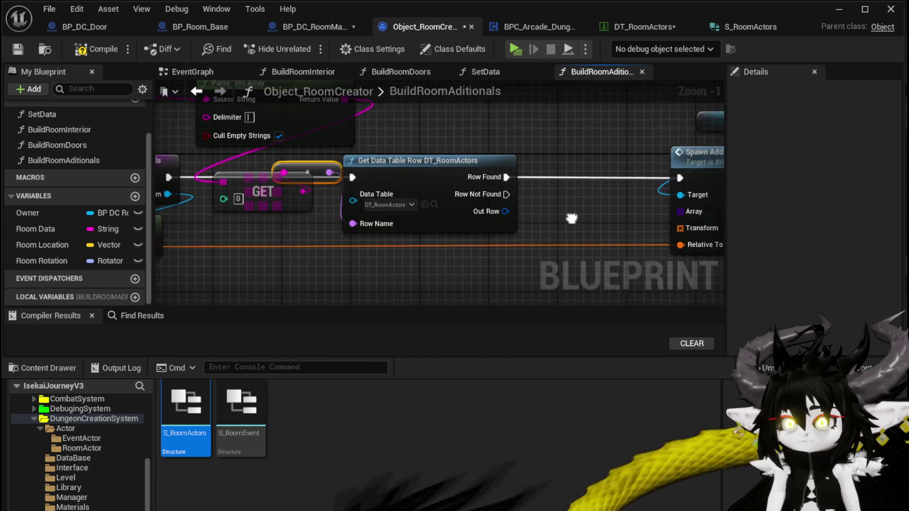
pyautogui.moveTo(687, 153); pyautogui.dragTo(402, 137)
pyautogui.scroll(-2, 346, 160)
# Break the found Out Row into an expanded Break S_RoomActors node
pyautogui.moveTo(424, 182); pyautogui.dragTo(605, 190)
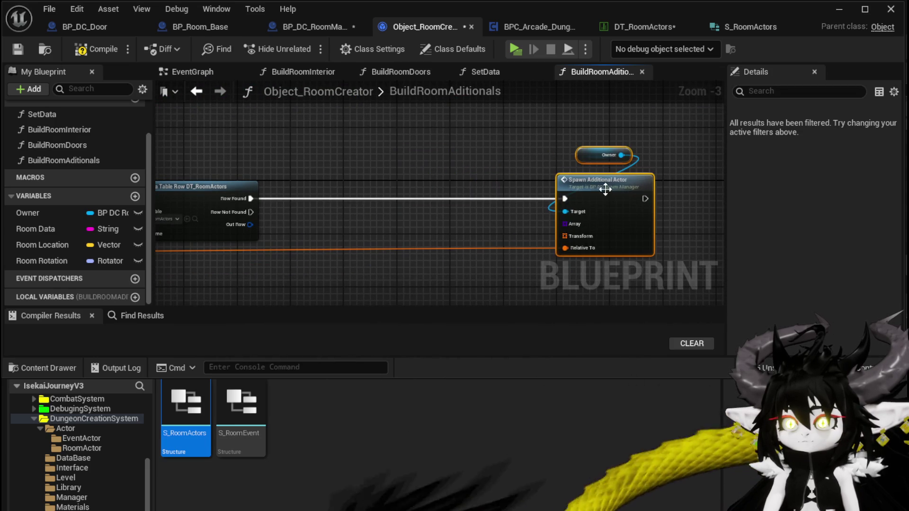
pyautogui.moveTo(249, 225); pyautogui.dragTo(252, 251)
pyautogui.write('break')
pyautogui.click(296, 308)
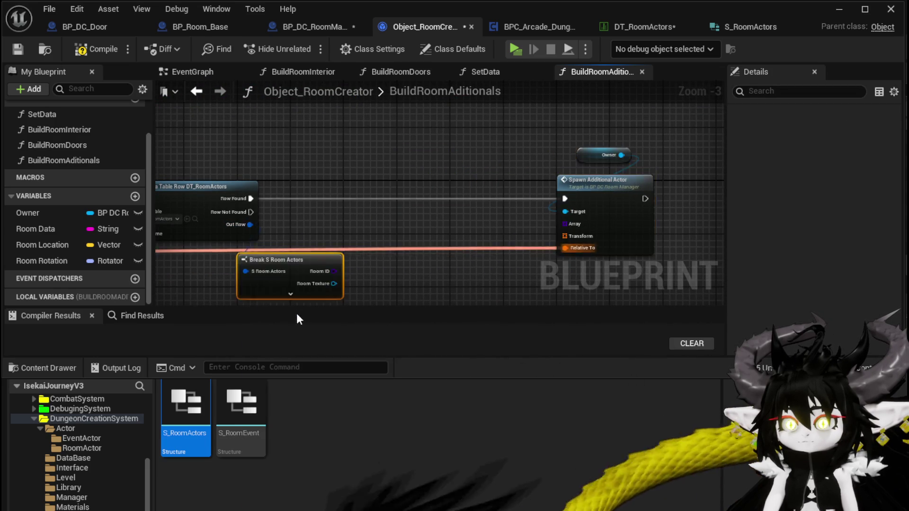
pyautogui.scroll(-6, 284, 301)
pyautogui.scroll(8, 329, 265)
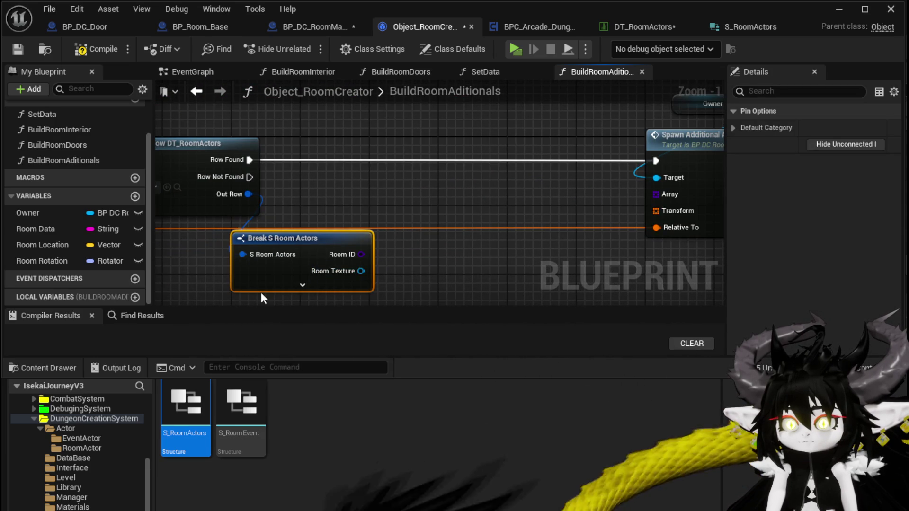
pyautogui.click(303, 285)
pyautogui.moveTo(282, 190); pyautogui.dragTo(194, 200)
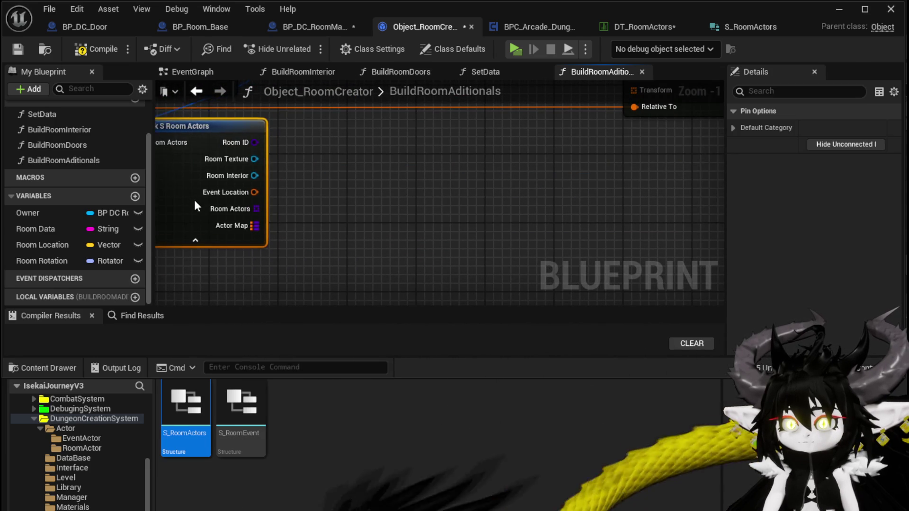
# Add KEYS and VALUES nodes off the row's Actor Map
pyautogui.moveTo(228, 272); pyautogui.dragTo(346, 181)
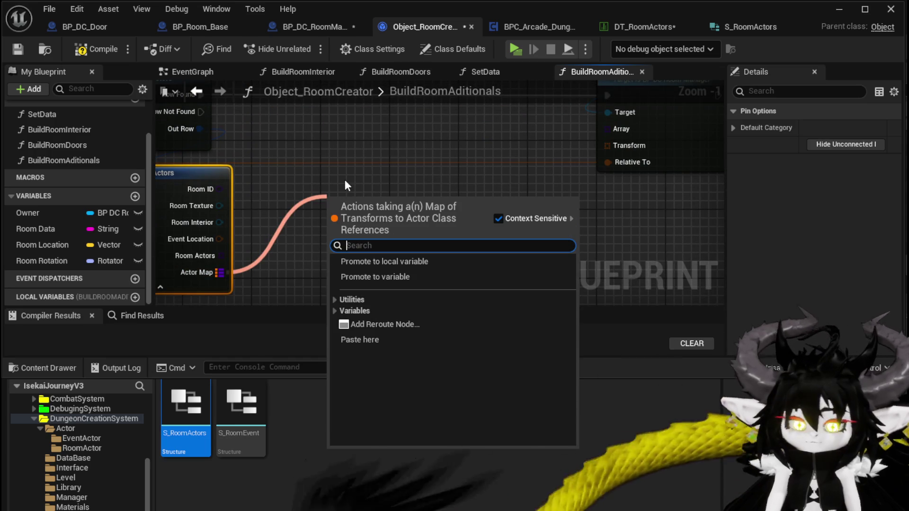
pyautogui.write('keys')
pyautogui.press('Return')
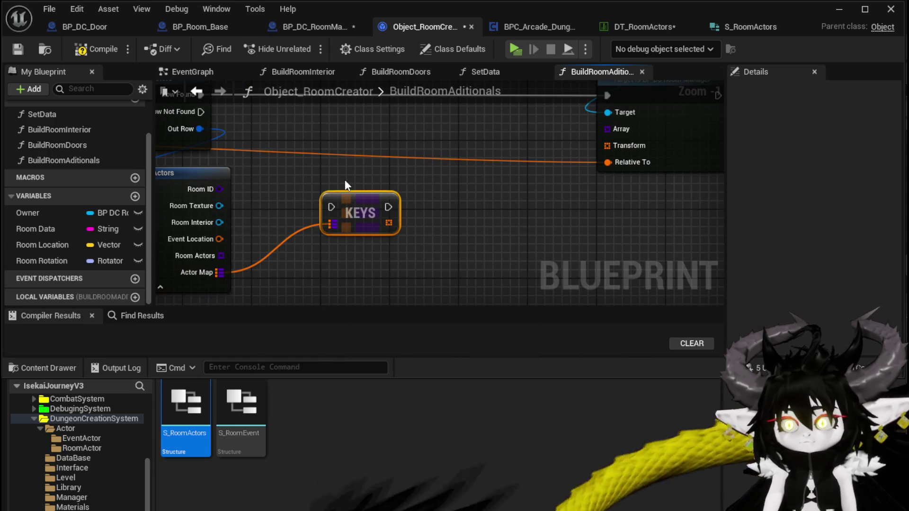
pyautogui.moveTo(219, 273); pyautogui.dragTo(309, 264)
pyautogui.write('Va')
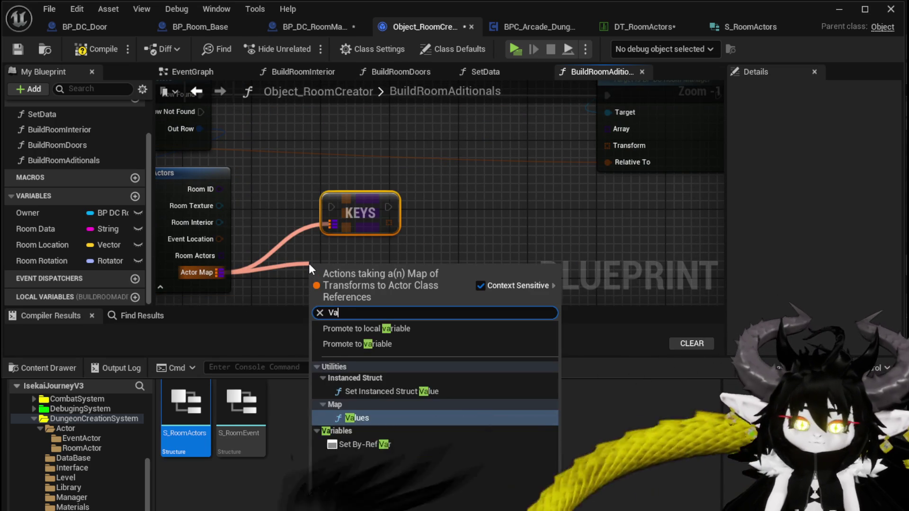
pyautogui.write('lues')
pyautogui.press('Return')
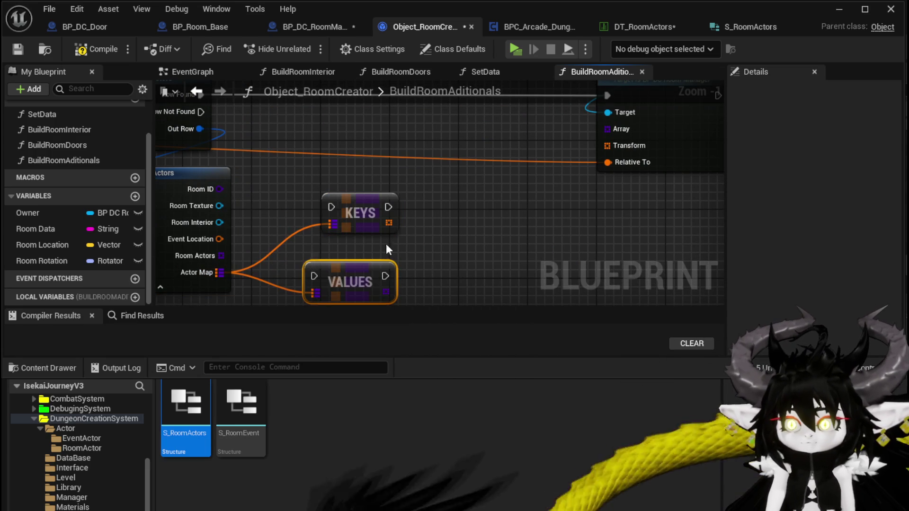
# Chain Row Found through KEYS and VALUES into Spawn Additional Actor, wiring keys to Transform and values to Array
pyautogui.moveTo(369, 228); pyautogui.dragTo(301, 143)
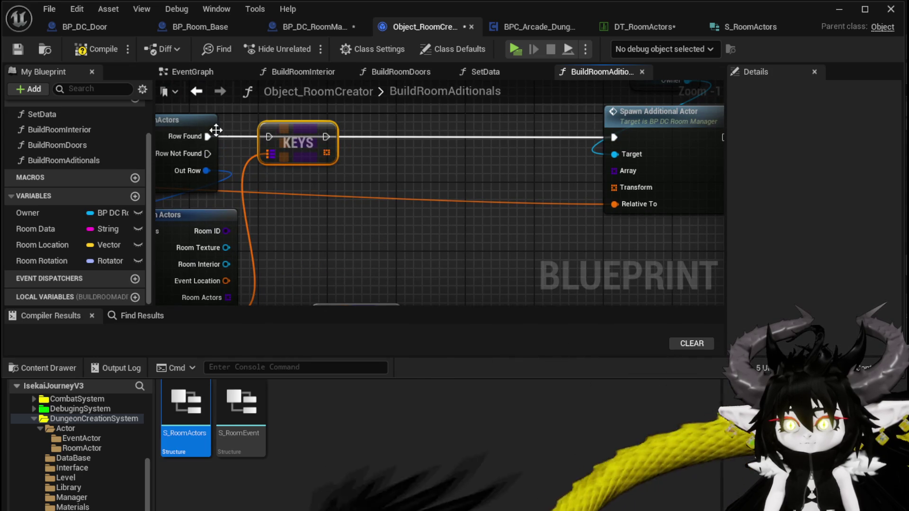
pyautogui.moveTo(207, 136); pyautogui.dragTo(269, 137)
pyautogui.moveTo(326, 136)
pyautogui.mouseDown()
pyautogui.moveTo(643, 138)
pyautogui.moveTo(614, 137)
pyautogui.mouseUp()
pyautogui.moveTo(325, 151); pyautogui.dragTo(614, 187)
pyautogui.hotkey('ctrl', 'v')
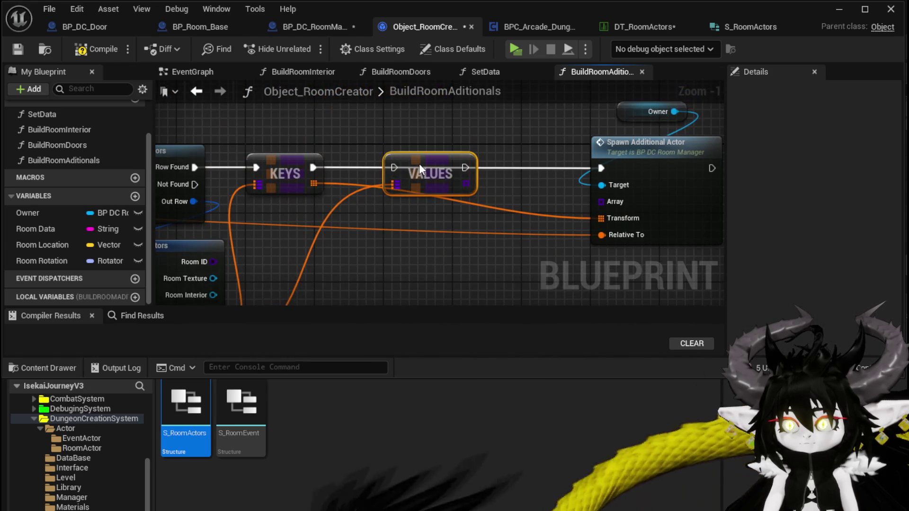
pyautogui.moveTo(313, 167); pyautogui.dragTo(396, 166)
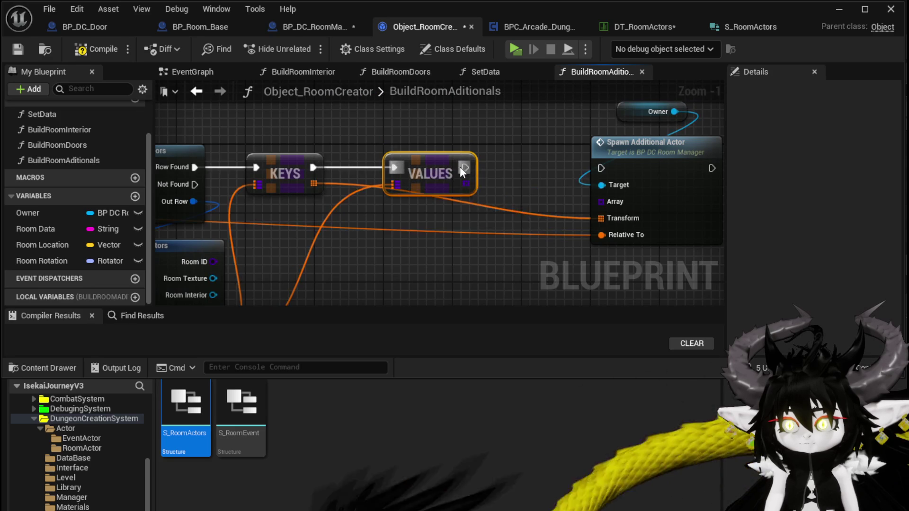
pyautogui.moveTo(465, 168); pyautogui.dragTo(601, 168)
pyautogui.moveTo(457, 181)
pyautogui.mouseDown()
pyautogui.moveTo(472, 184)
pyautogui.moveTo(413, 181)
pyautogui.moveTo(559, 205)
pyautogui.moveTo(601, 201)
pyautogui.mouseUp()
# Shift the Spawn Additional Actor and Owner nodes left, then bring up BP_DC_RoomManager
pyautogui.scroll(-2, 499, 197)
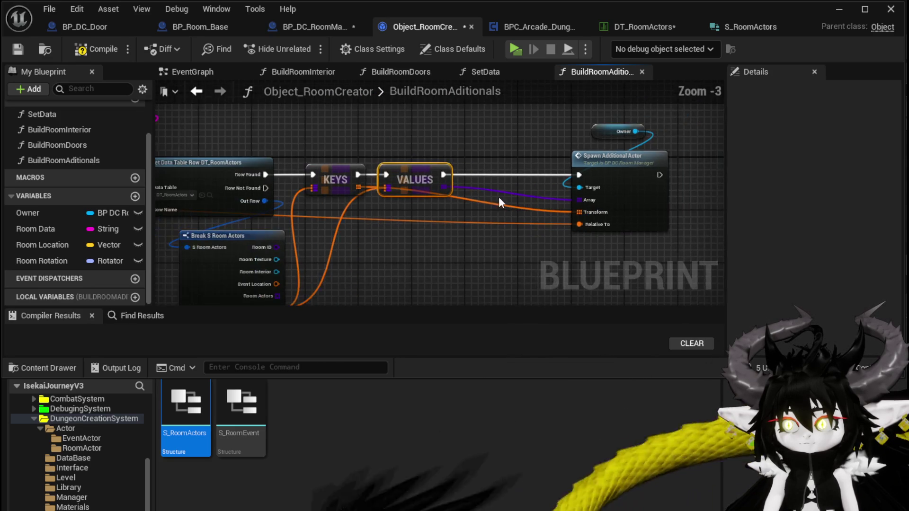
pyautogui.moveTo(527, 243); pyautogui.dragTo(674, 121)
pyautogui.moveTo(549, 166); pyautogui.dragTo(455, 138)
pyautogui.click(455, 139)
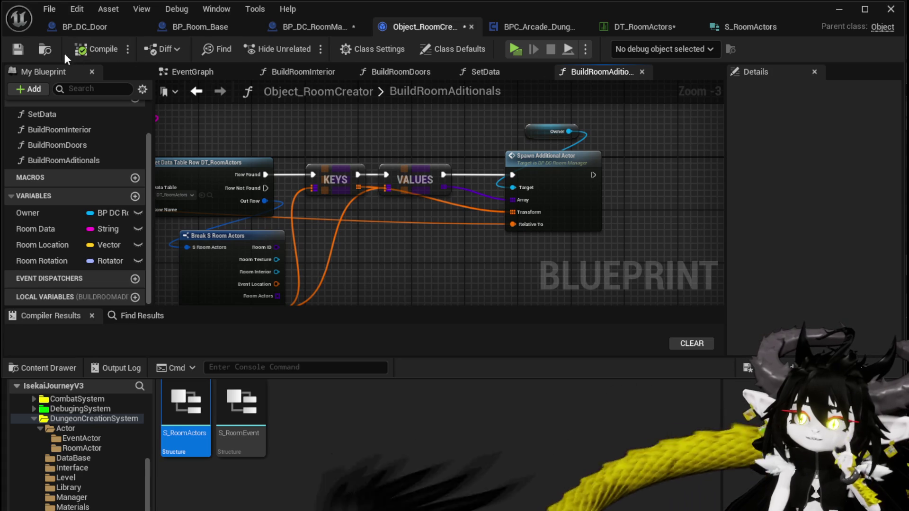
pyautogui.click(292, 29)
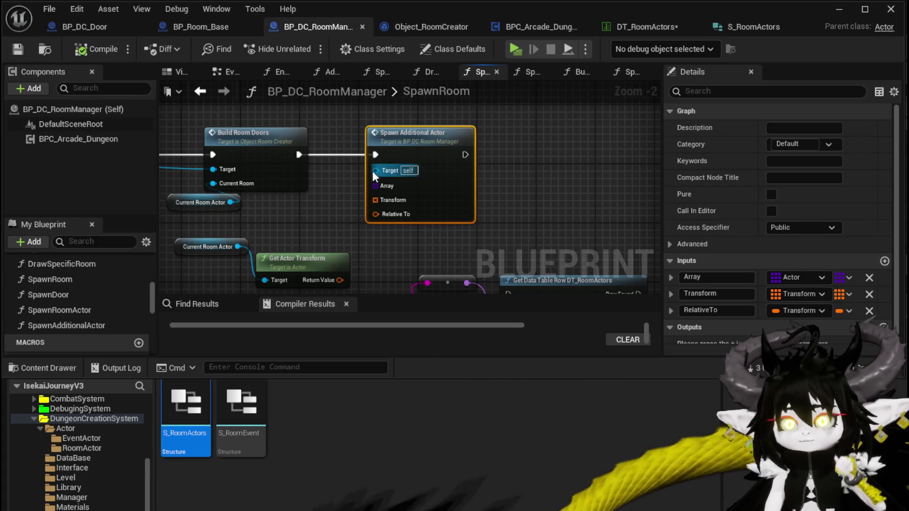
# Replace Spawn Additional Actor with a Build Room Aditionals call after Build Room Doors, passing Current Room Actor
pyautogui.press('Delete')
pyautogui.moveTo(214, 169); pyautogui.dragTo(499, 148)
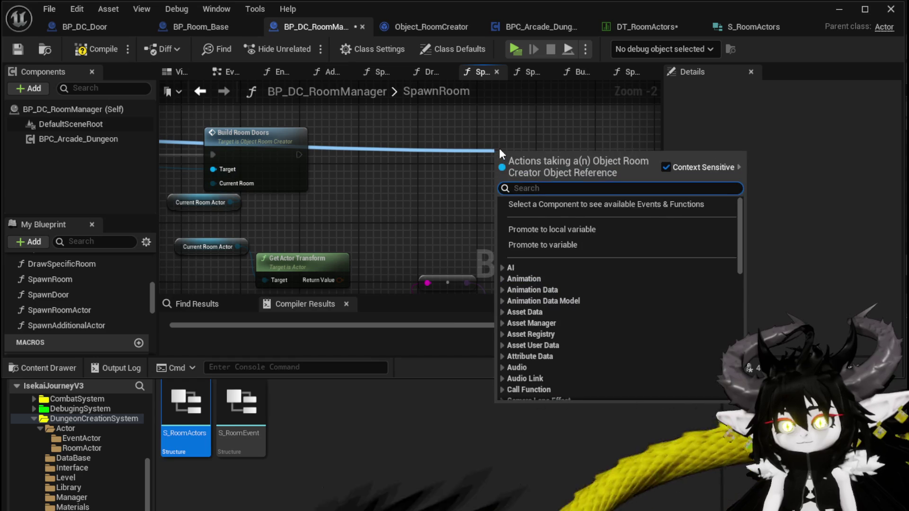
pyautogui.write('Add')
pyautogui.press('BackSpace')
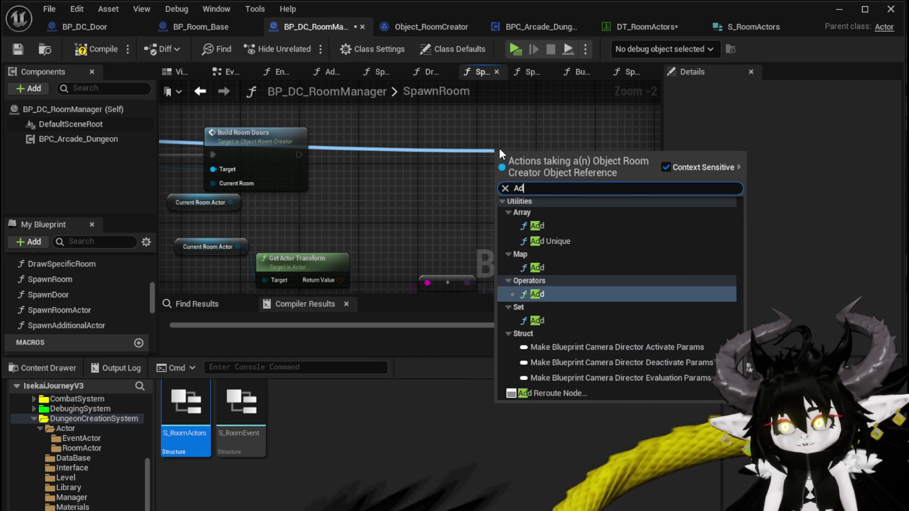
pyautogui.write('iti')
pyautogui.press('Return')
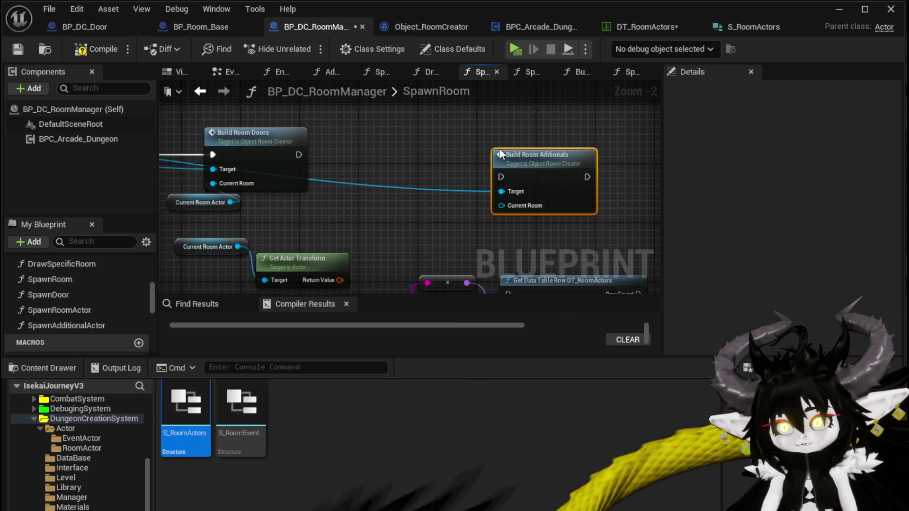
pyautogui.moveTo(298, 154)
pyautogui.mouseDown()
pyautogui.moveTo(510, 177)
pyautogui.moveTo(374, 143)
pyautogui.moveTo(361, 154)
pyautogui.mouseUp()
pyautogui.moveTo(251, 211)
pyautogui.mouseDown()
pyautogui.moveTo(376, 211)
pyautogui.moveTo(351, 184)
pyautogui.mouseUp()
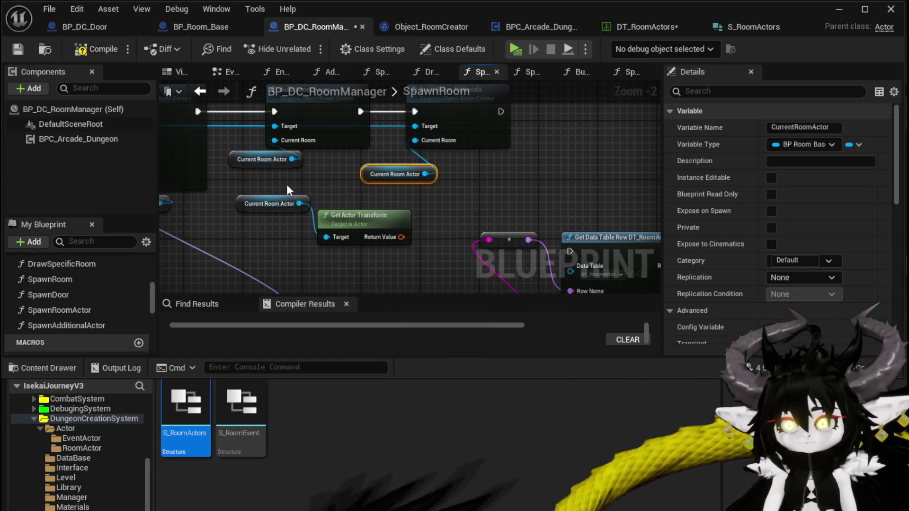
# Delete the leftover actor and transform nodes and compile BP_DC_RoomManager
pyautogui.moveTo(286, 183); pyautogui.dragTo(415, 259)
pyautogui.press('Delete')
pyautogui.click(89, 48)
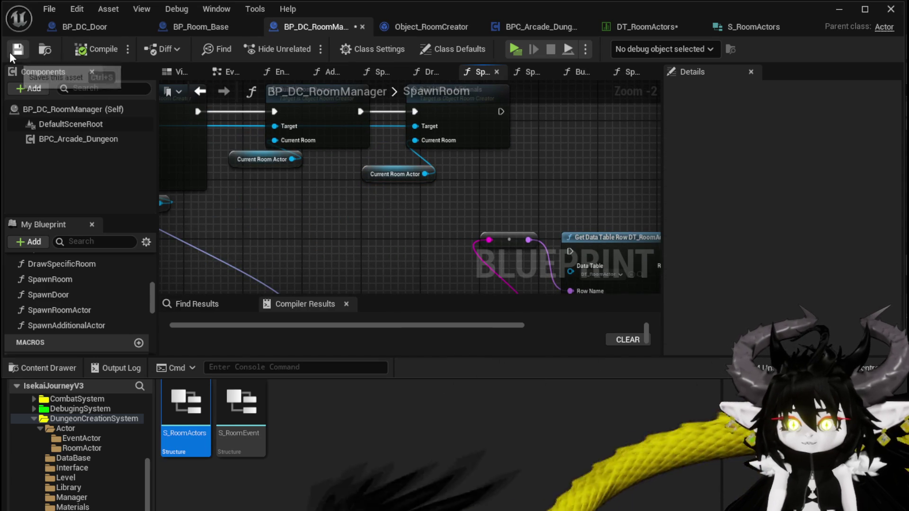
pyautogui.doubleClick(465, 115)
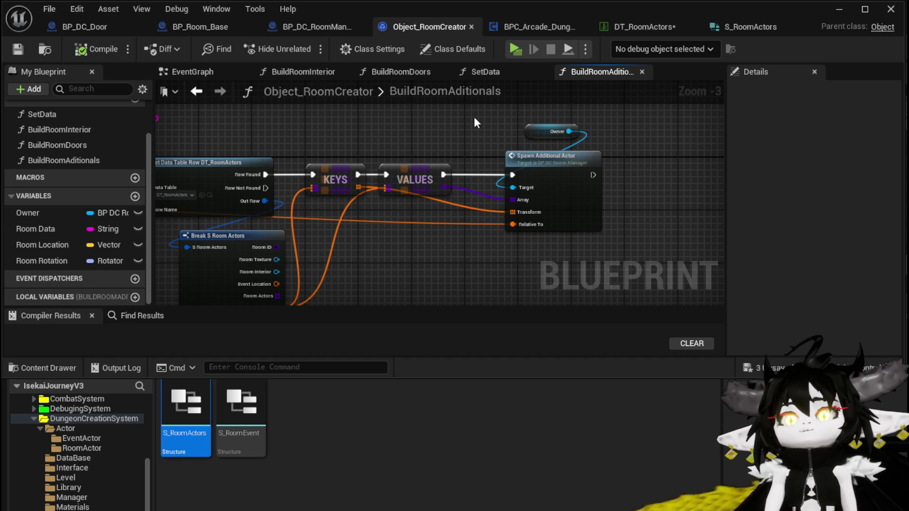
pyautogui.click(644, 27)
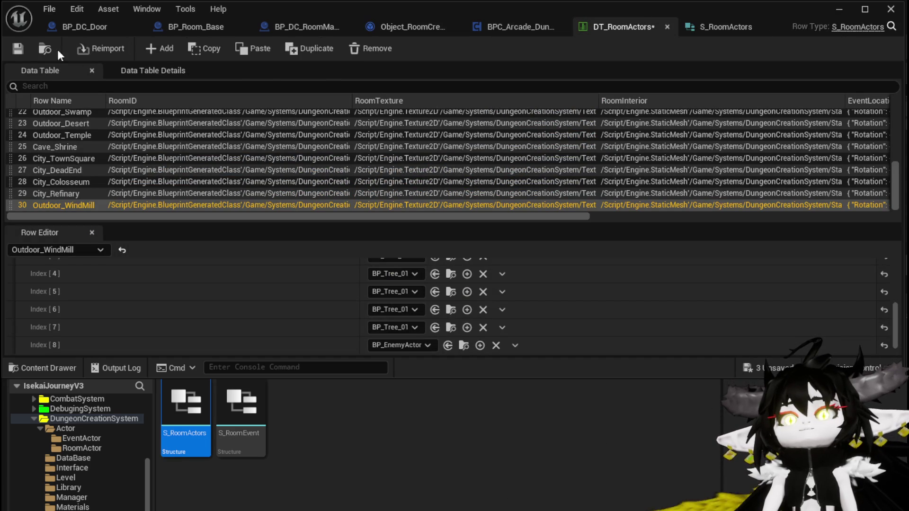
pyautogui.scroll(5, 121, 187)
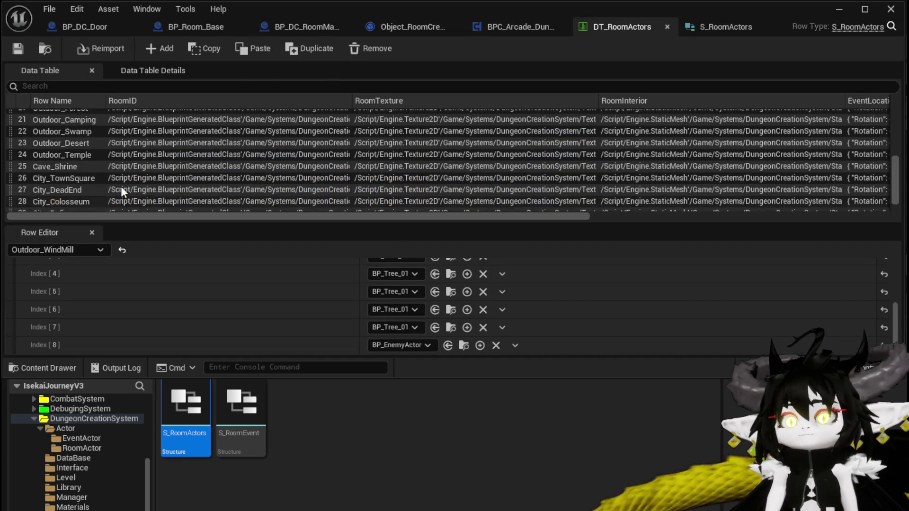
pyautogui.scroll(3, 275, 279)
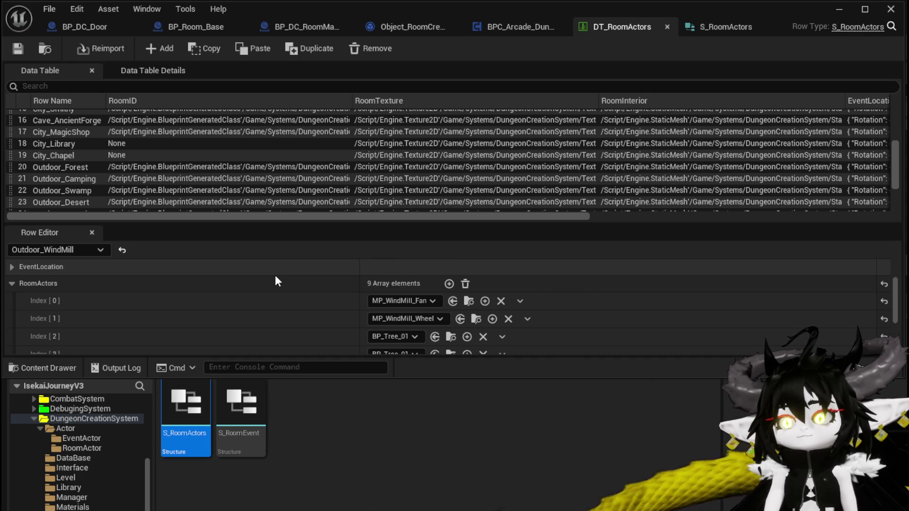
pyautogui.scroll(-3, 278, 281)
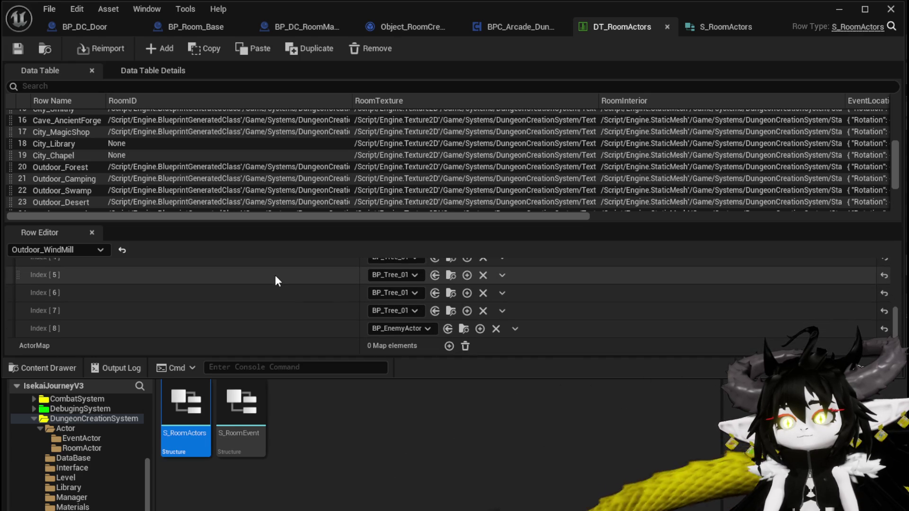
pyautogui.scroll(5, 275, 277)
pyautogui.scroll(3, 207, 181)
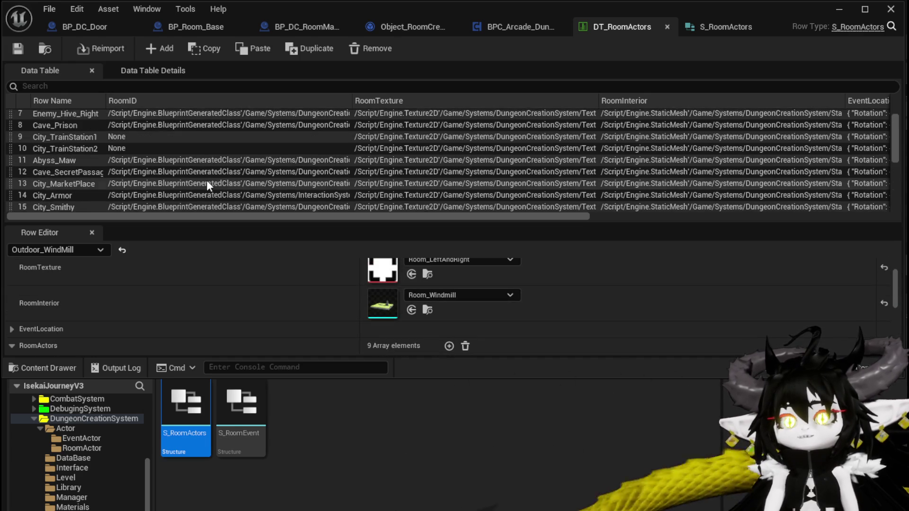
pyautogui.scroll(2, 207, 185)
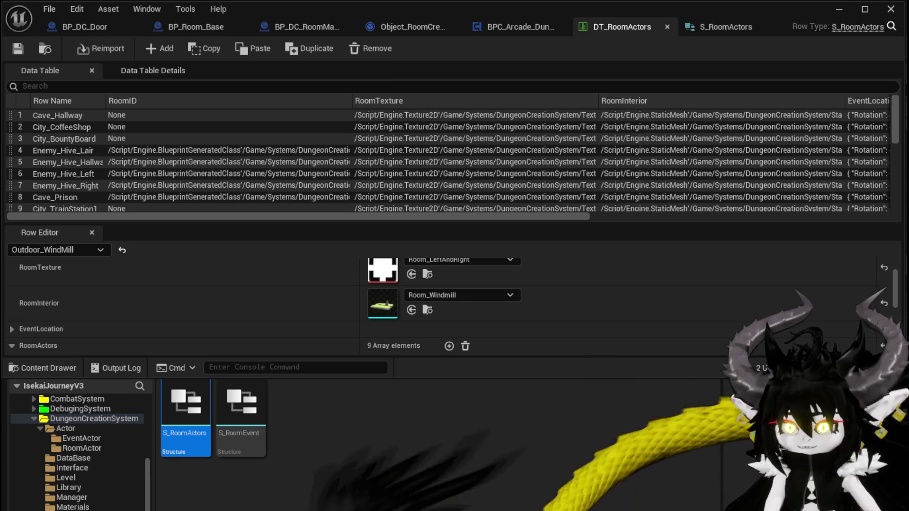
# Save all modified assets with Ctrl+Shift+S, then return to BP_DC_RoomManager's SpawnRoom graph
pyautogui.hotkey('ctrl', 'shift', 's')
pyautogui.press('Return')
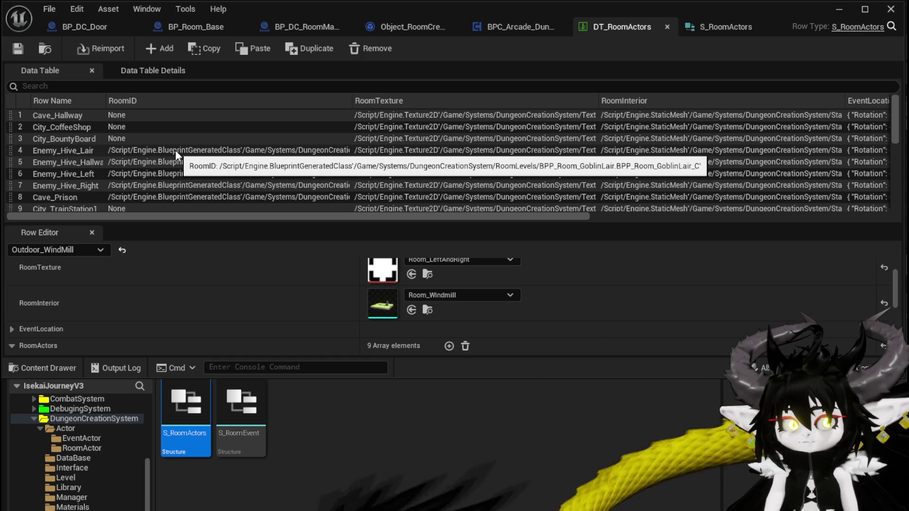
pyautogui.scroll(-3, 176, 149)
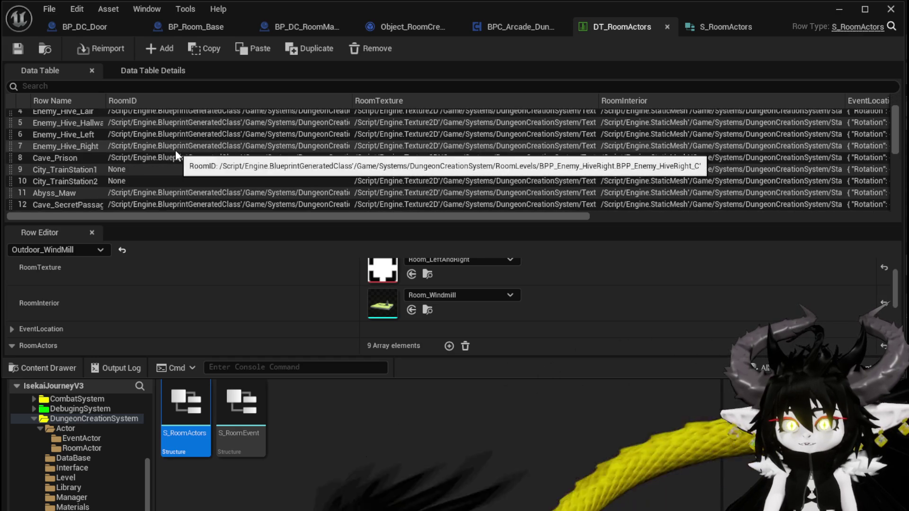
pyautogui.scroll(-1, 176, 150)
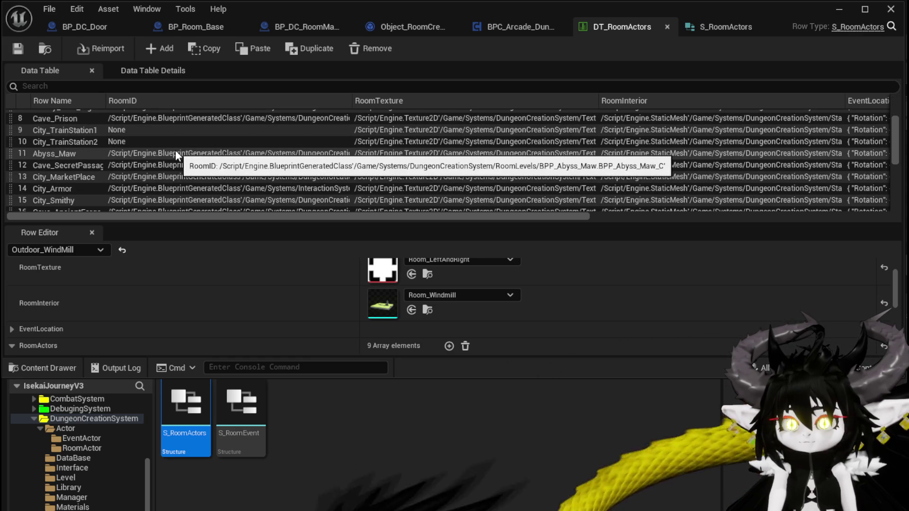
pyautogui.scroll(-1, 175, 149)
pyautogui.scroll(-1, 175, 150)
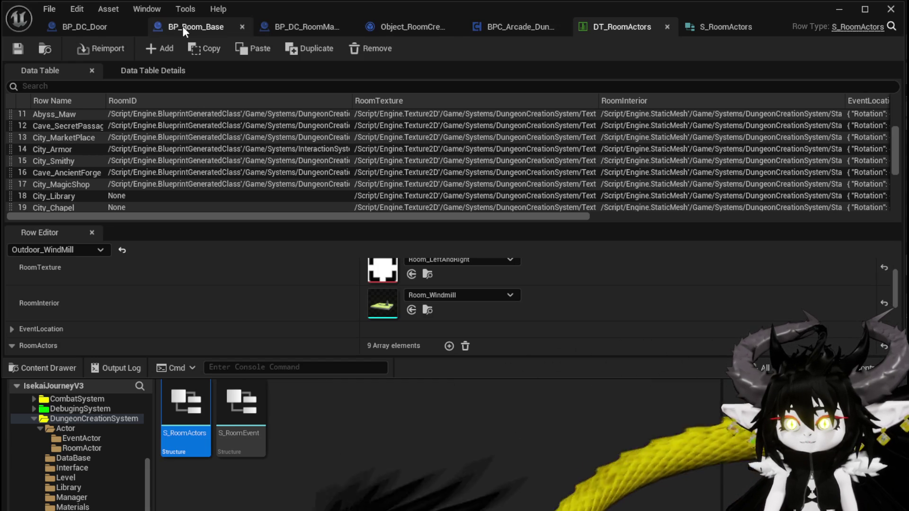
pyautogui.click(291, 25)
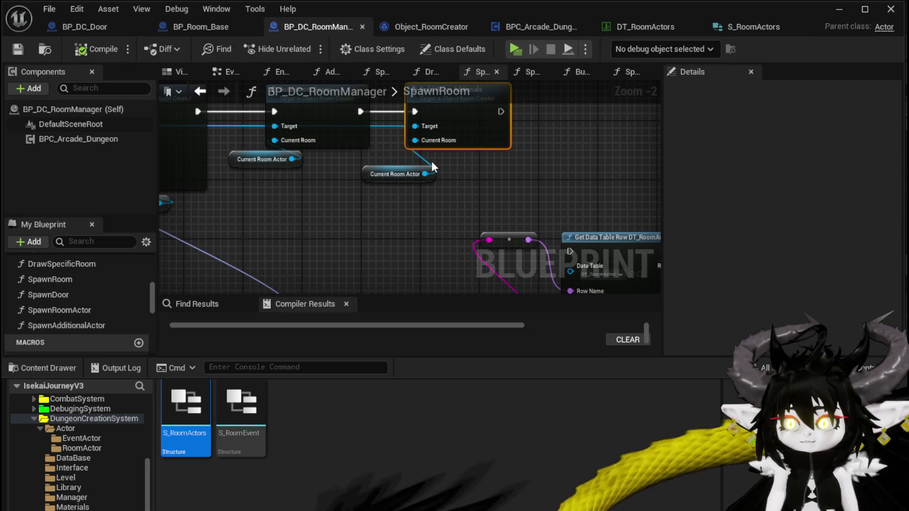
# In SpawnAdditionalActor, select the For Each Loop, GET, Make Relative Transform and SpawnActor nodes
pyautogui.moveTo(529, 149)
pyautogui.mouseDown()
pyautogui.moveTo(322, 84)
pyautogui.moveTo(464, 111)
pyautogui.mouseUp()
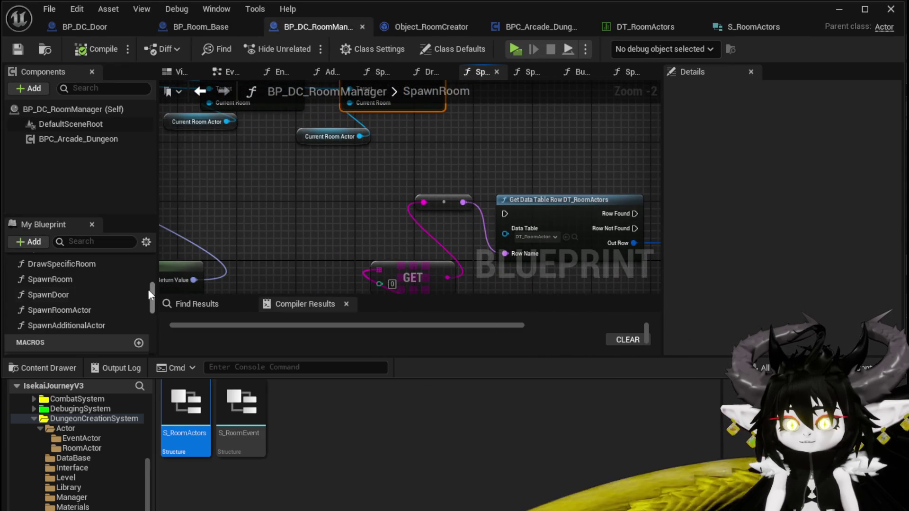
pyautogui.doubleClick(75, 326)
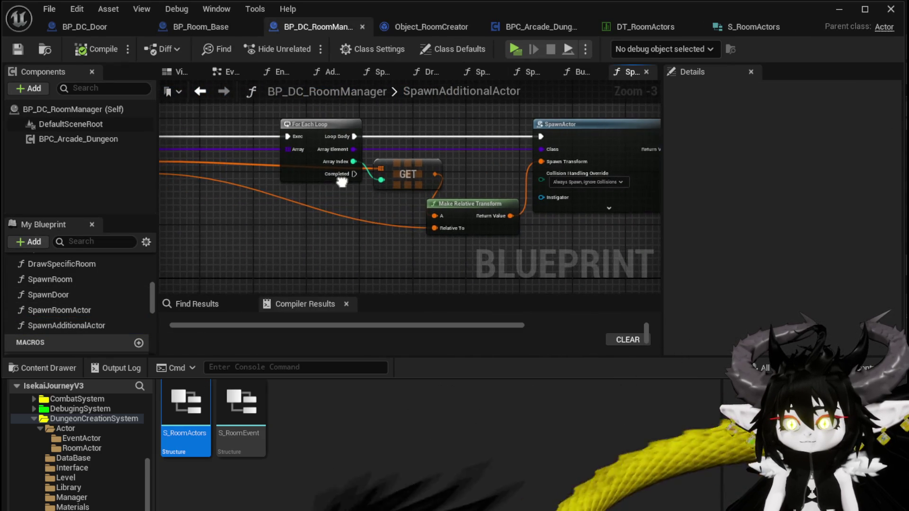
pyautogui.moveTo(290, 244)
pyautogui.mouseDown()
pyautogui.moveTo(436, 122)
pyautogui.moveTo(552, 124)
pyautogui.mouseUp()
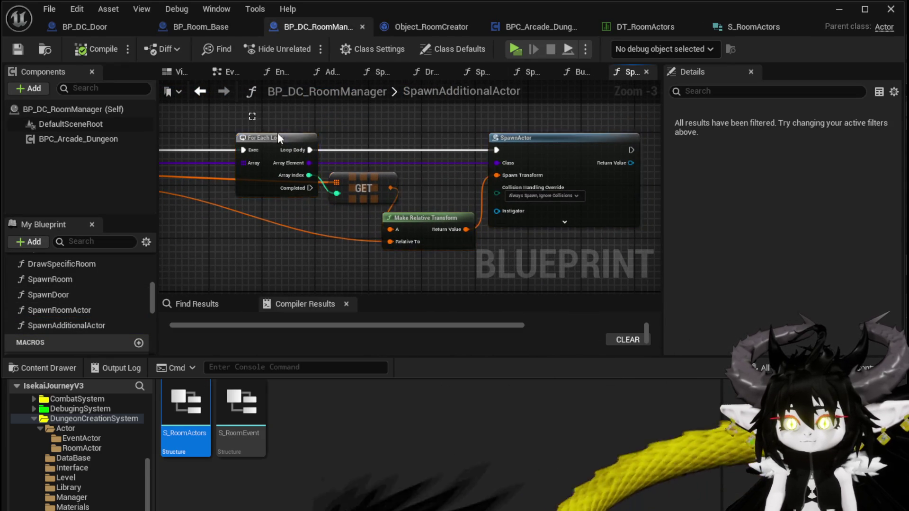
pyautogui.moveTo(266, 112)
pyautogui.mouseDown()
pyautogui.moveTo(320, 166)
pyautogui.moveTo(492, 218)
pyautogui.mouseUp()
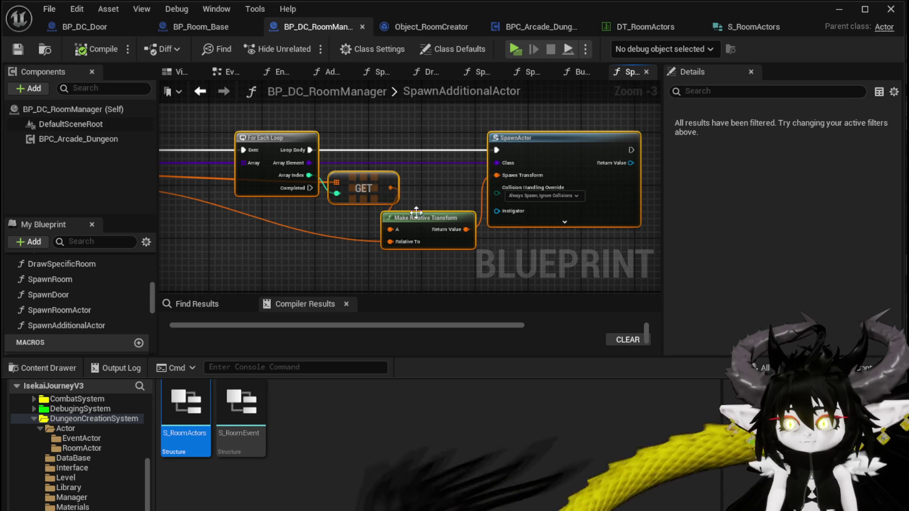
pyautogui.moveTo(365, 121)
pyautogui.mouseDown()
pyautogui.moveTo(527, 117)
pyautogui.moveTo(476, 118)
pyautogui.mouseUp()
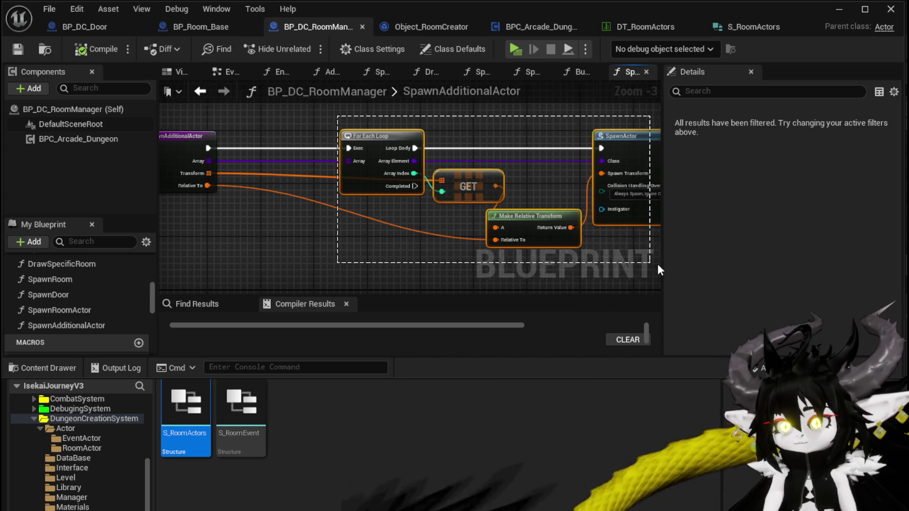
pyautogui.scroll(-2, 390, 224)
pyautogui.scroll(2, 347, 212)
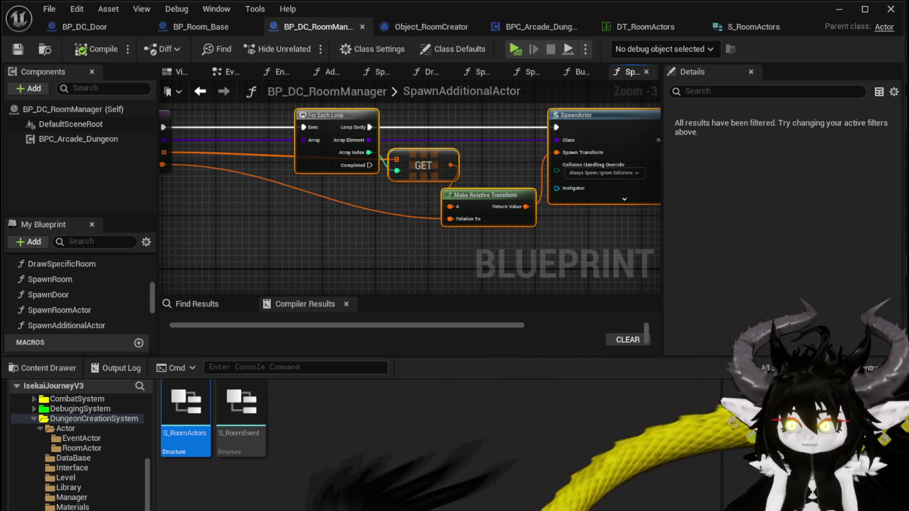
pyautogui.moveTo(249, 242); pyautogui.dragTo(531, 125)
# Remove the loop nodes, delete the SpawnAdditionalActor function despite its uses, then compile and save
pyautogui.press('Delete')
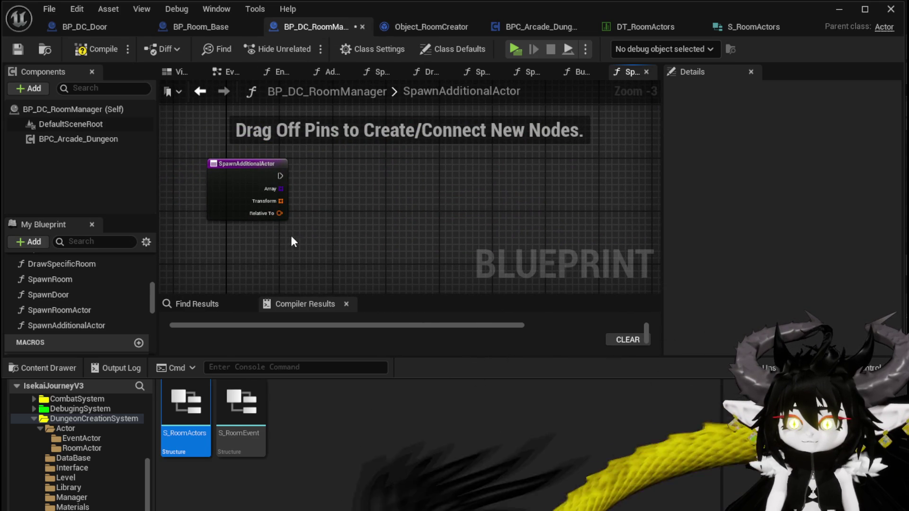
pyautogui.moveTo(294, 242); pyautogui.dragTo(204, 153)
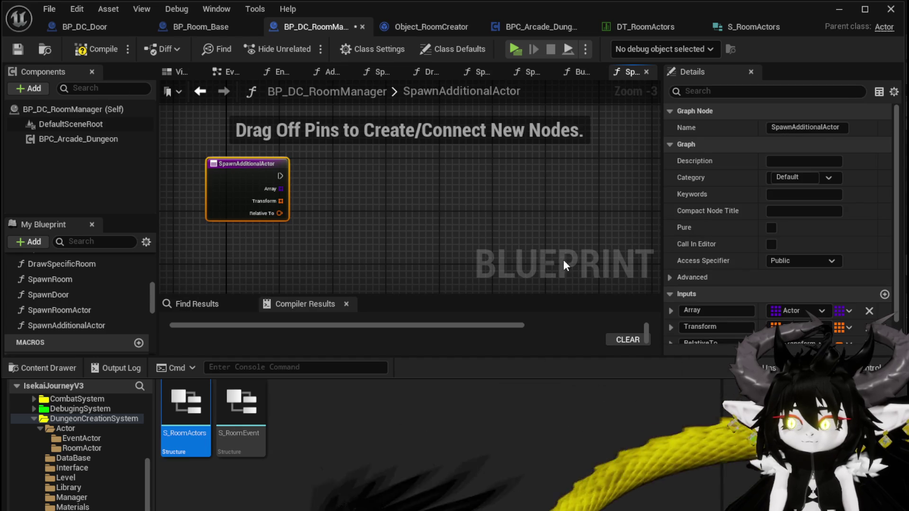
pyautogui.click(64, 325)
pyautogui.press('Delete')
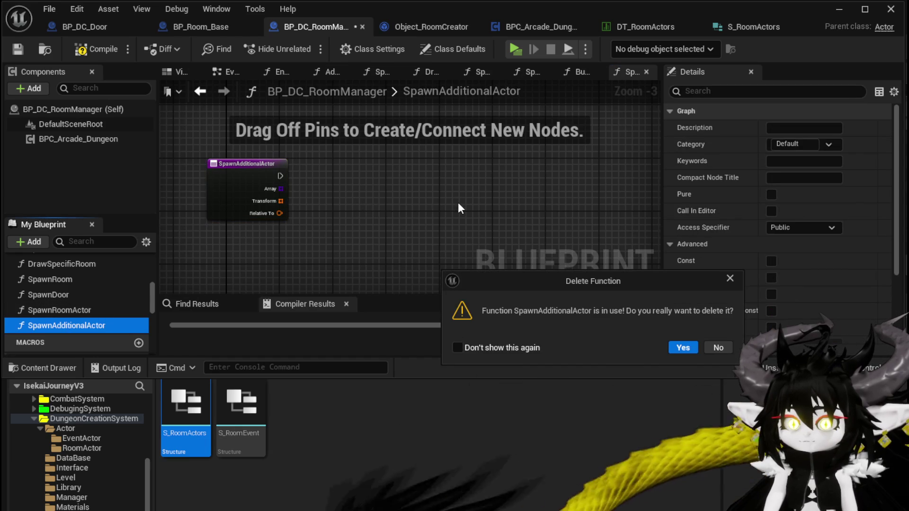
pyautogui.click(683, 347)
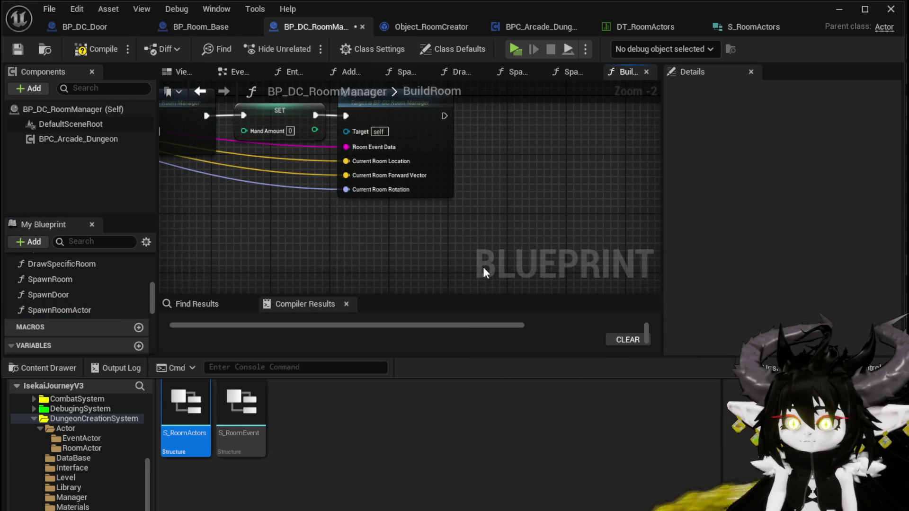
pyautogui.click(92, 50)
pyautogui.click(17, 49)
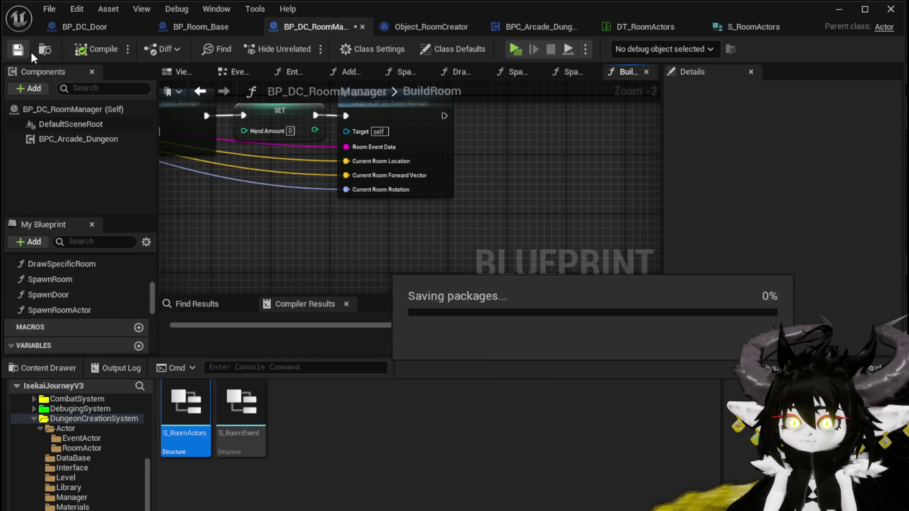
# Add a SpawnAditionals function to BP_Room_Base and paste in the copied loop and SpawnActor nodes
pyautogui.click(185, 27)
pyautogui.scroll(-4, 382, 152)
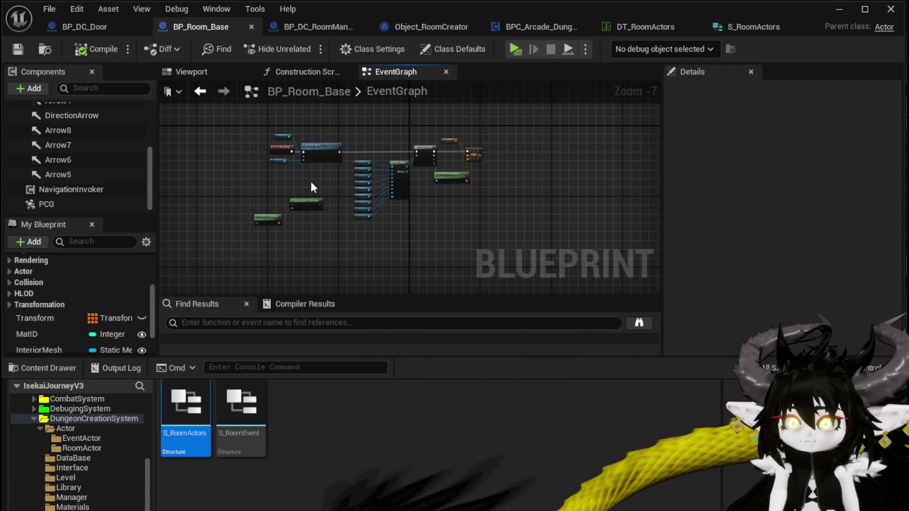
pyautogui.moveTo(311, 180); pyautogui.dragTo(331, 142)
pyautogui.scroll(3, 126, 308)
pyautogui.scroll(2, 134, 286)
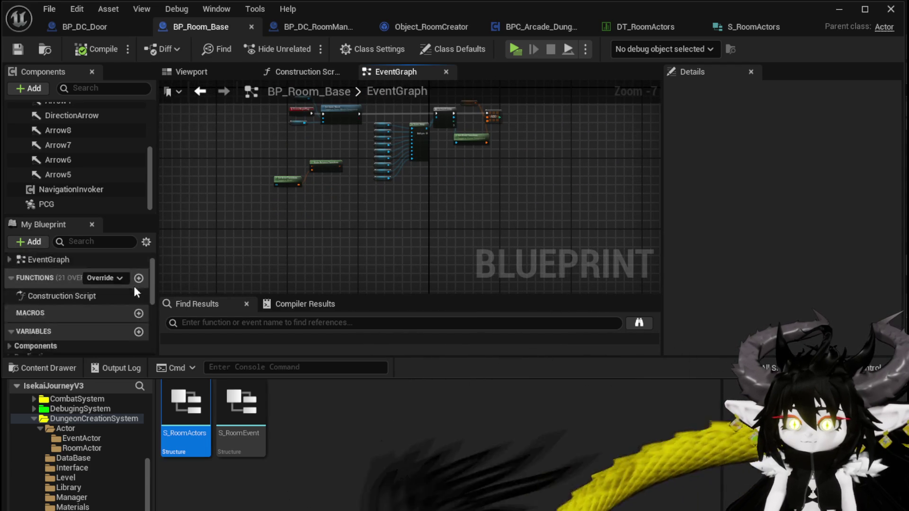
pyautogui.scroll(-2, 137, 291)
pyautogui.scroll(1, 123, 284)
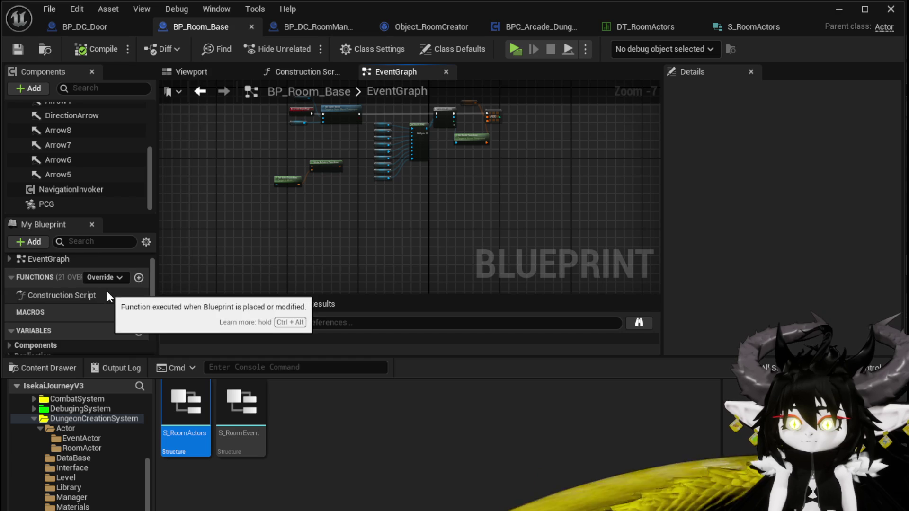
pyautogui.click(138, 278)
pyautogui.write('SpawnAditi')
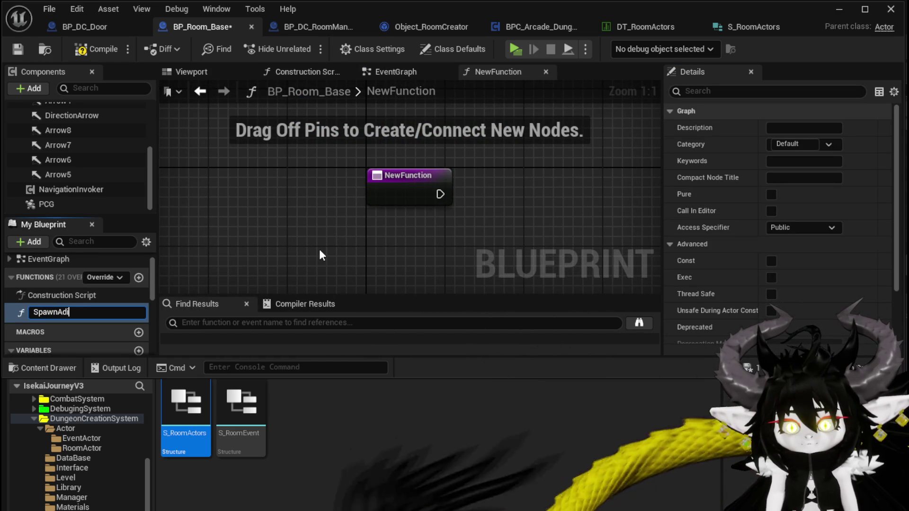
pyautogui.write('onals')
pyautogui.press('Return')
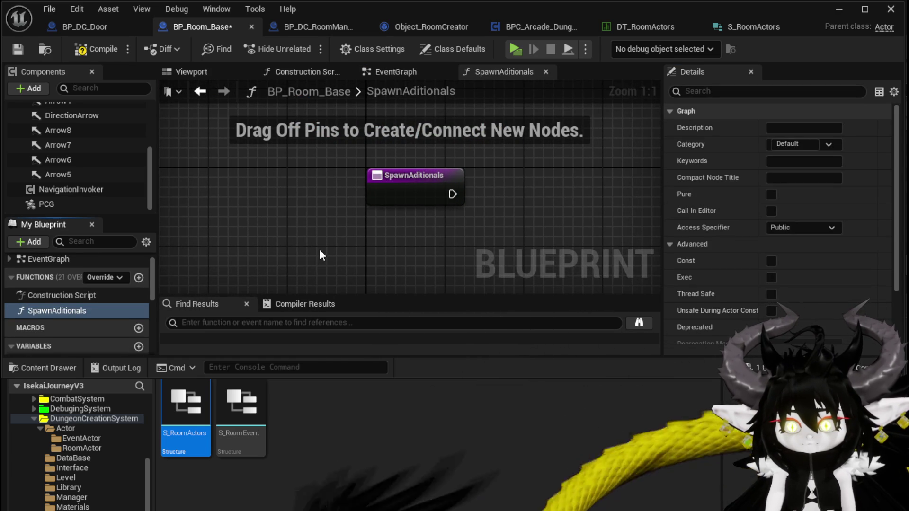
pyautogui.scroll(-3, 322, 248)
pyautogui.hotkey('ctrl', 'v')
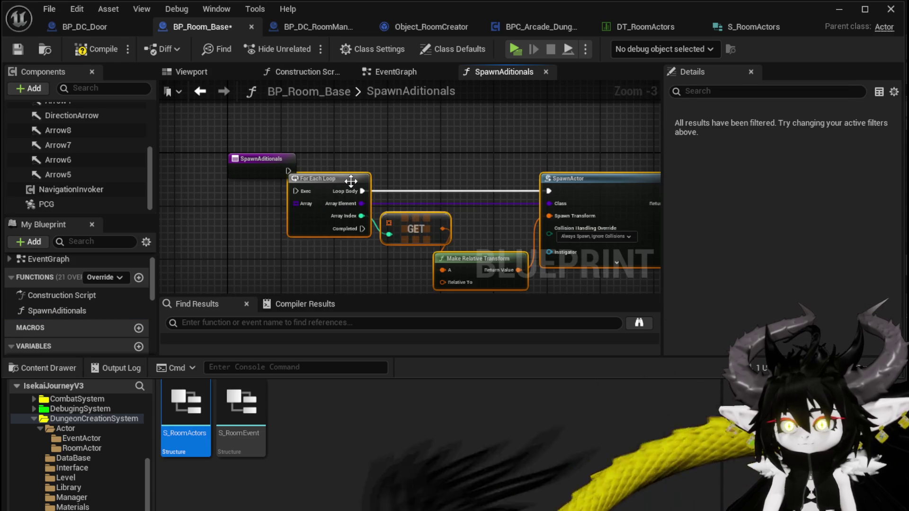
# Connect the SpawnAditionals entry to the For Each Loop, creating an Array input
pyautogui.moveTo(351, 180)
pyautogui.mouseDown()
pyautogui.moveTo(378, 168)
pyautogui.moveTo(365, 170)
pyautogui.mouseUp()
pyautogui.moveTo(288, 171); pyautogui.dragTo(322, 177)
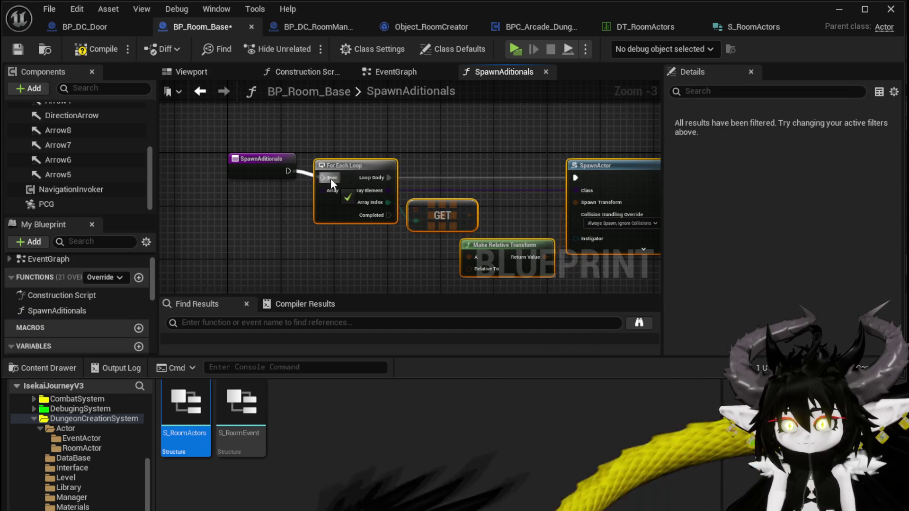
pyautogui.moveTo(263, 167); pyautogui.dragTo(256, 172)
pyautogui.click(324, 226)
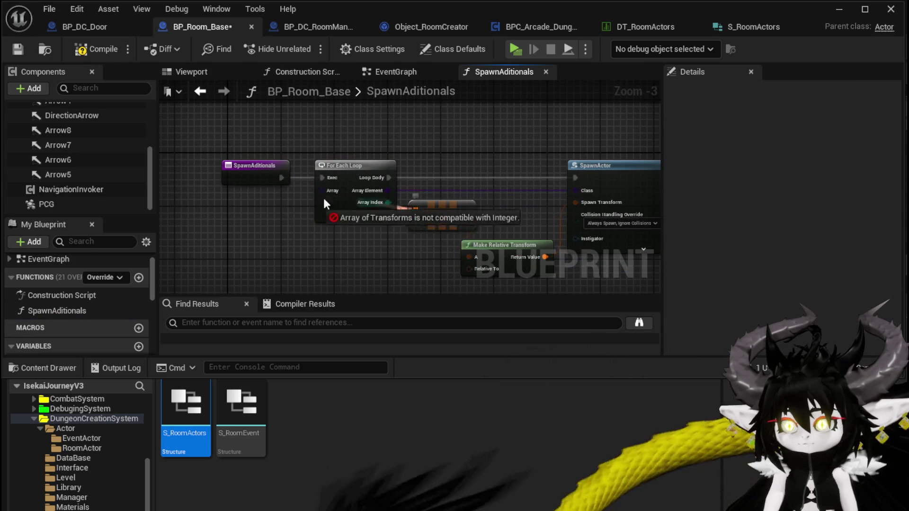
pyautogui.moveTo(324, 190)
pyautogui.mouseDown()
pyautogui.moveTo(334, 194)
pyautogui.moveTo(264, 212)
pyautogui.mouseUp()
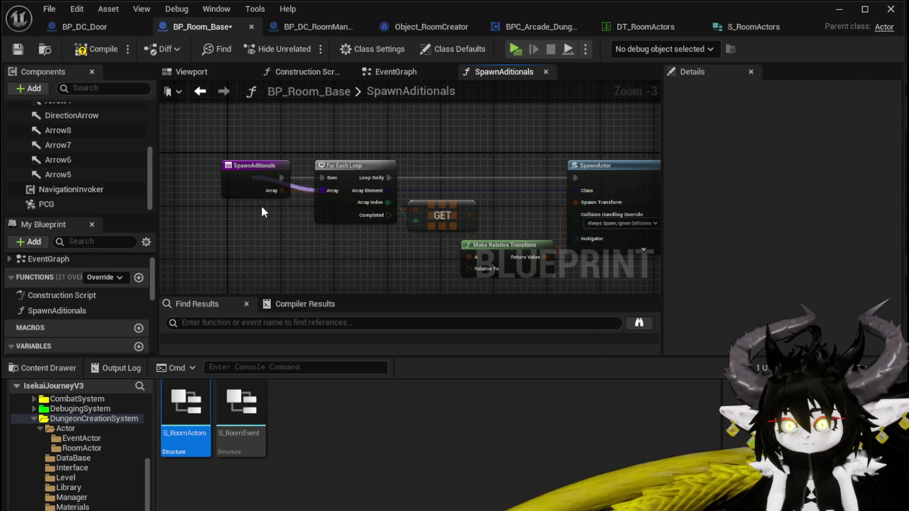
# Rename the function's inputs to Transforms and Actors
pyautogui.click(248, 183)
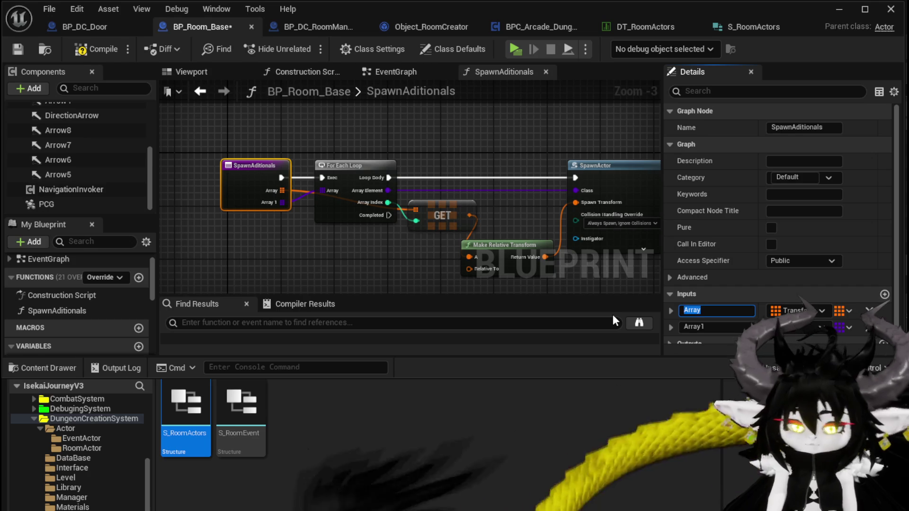
pyautogui.write('Transforms')
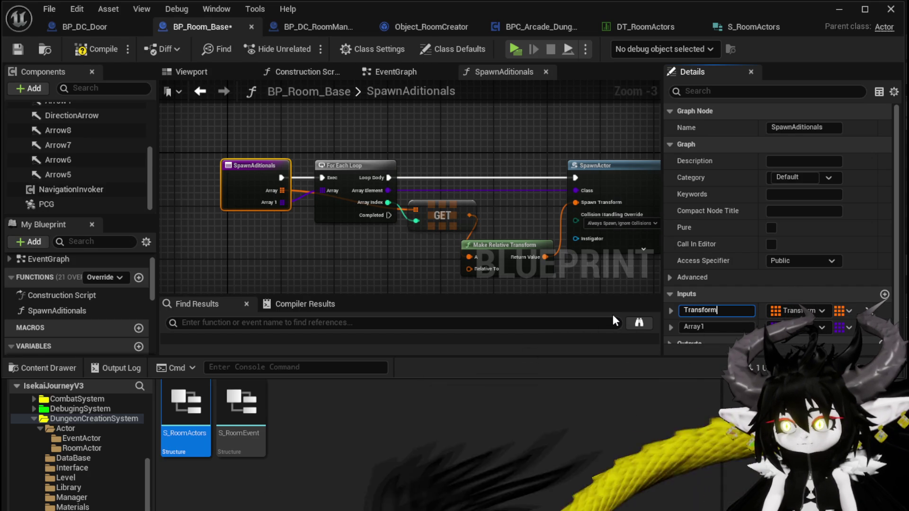
pyautogui.press('Return')
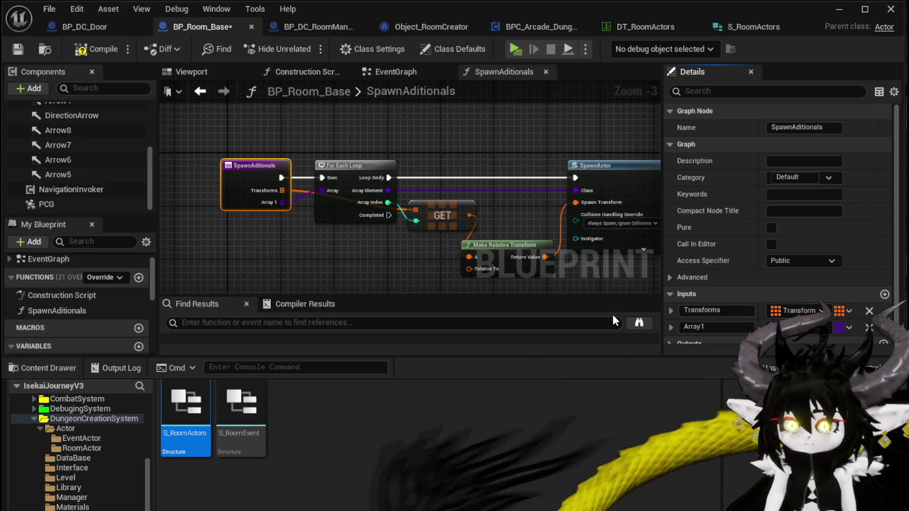
pyautogui.click(711, 327)
pyautogui.write('ctors')
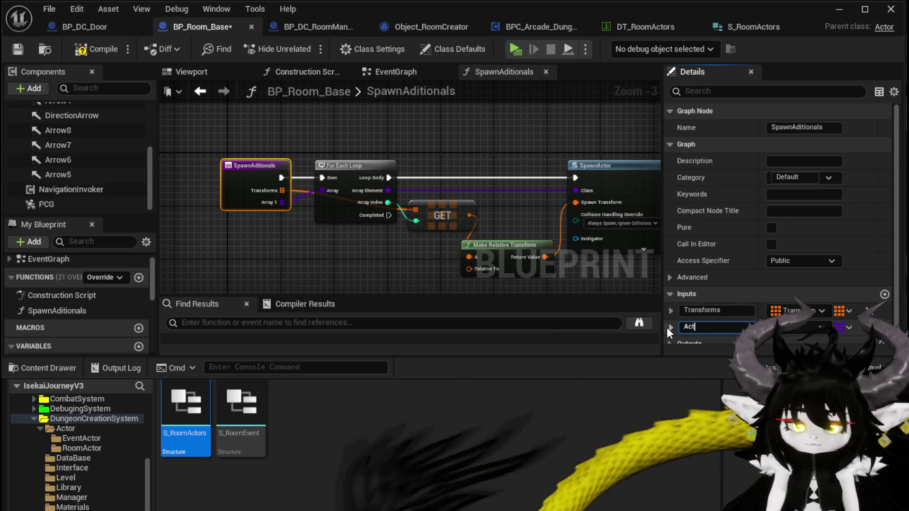
pyautogui.press('Return')
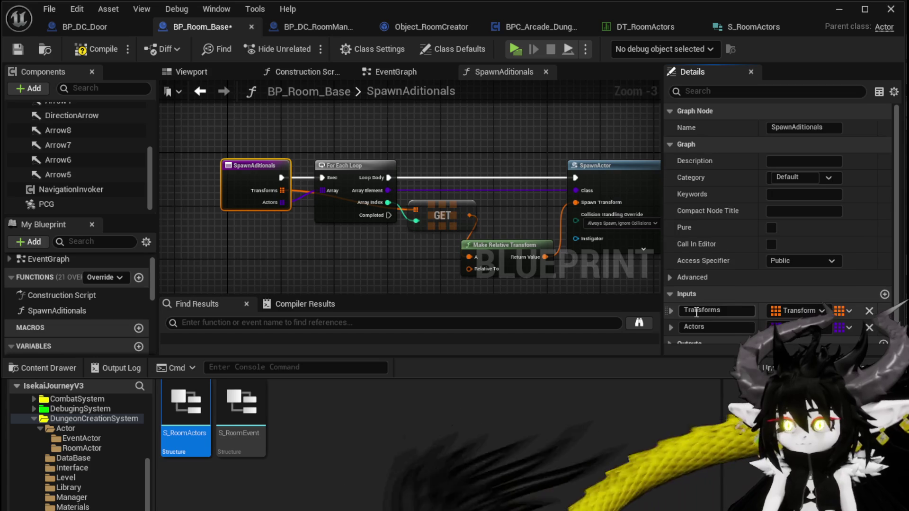
# Feed a Get Actor Transform node into Relative To and compile
pyautogui.rightClick(313, 208)
pyautogui.write('g')
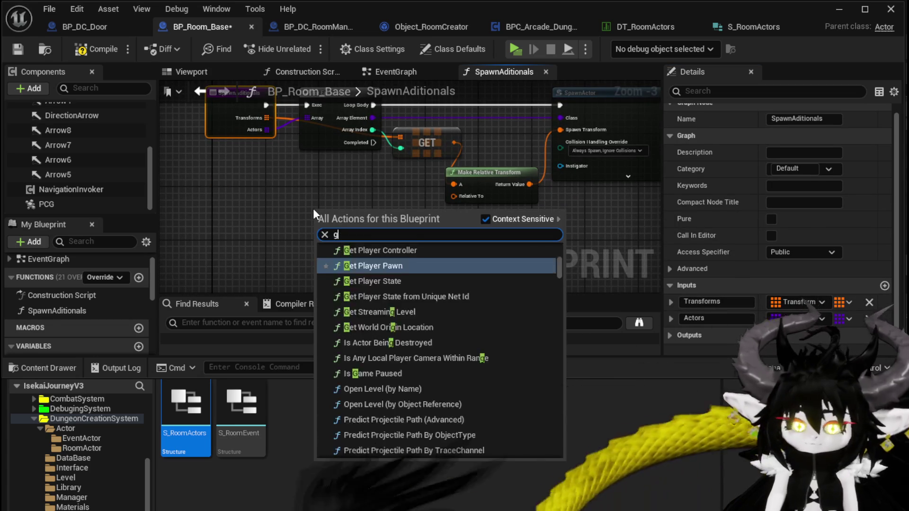
pyautogui.write('et actor tran')
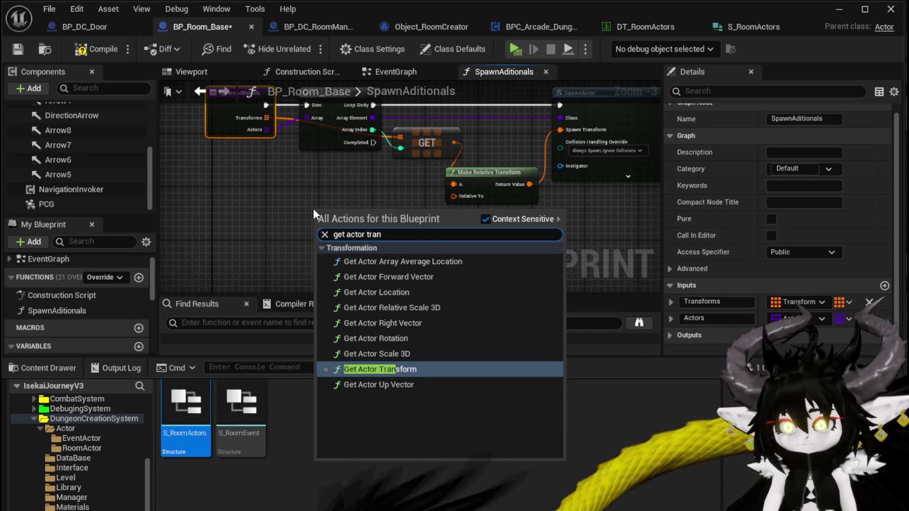
pyautogui.click(393, 370)
pyautogui.moveTo(404, 232); pyautogui.dragTo(454, 196)
pyautogui.moveTo(402, 240); pyautogui.dragTo(459, 235)
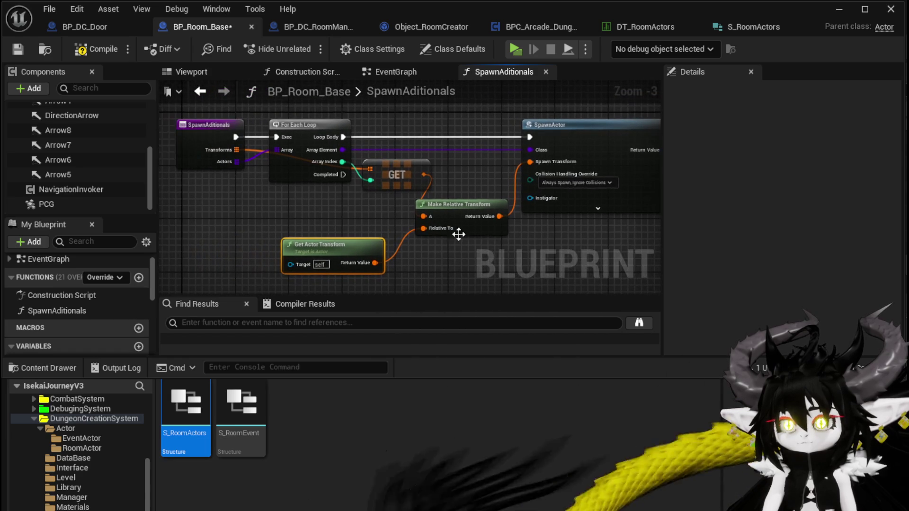
pyautogui.moveTo(296, 245); pyautogui.dragTo(304, 232)
pyautogui.click(79, 51)
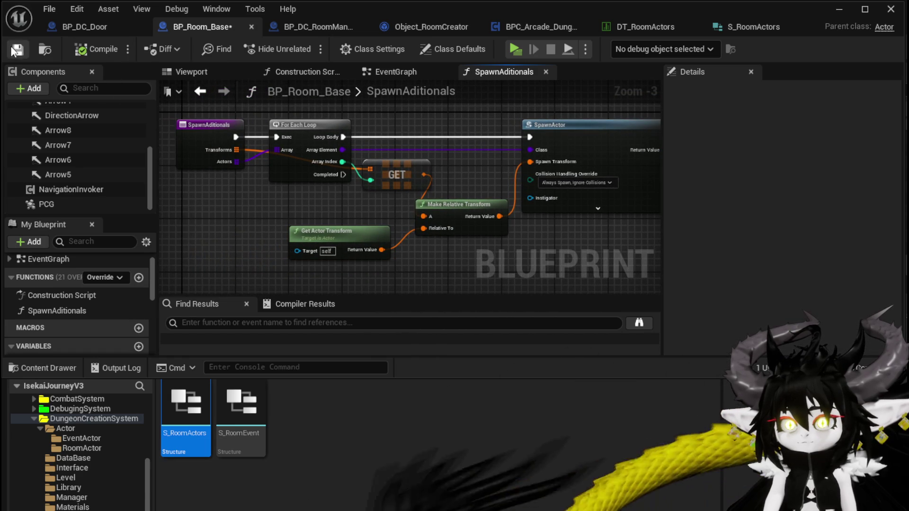
# Delete the broken Spawn Additional Actor node and get the owner's Current Room Actor
pyautogui.click(423, 27)
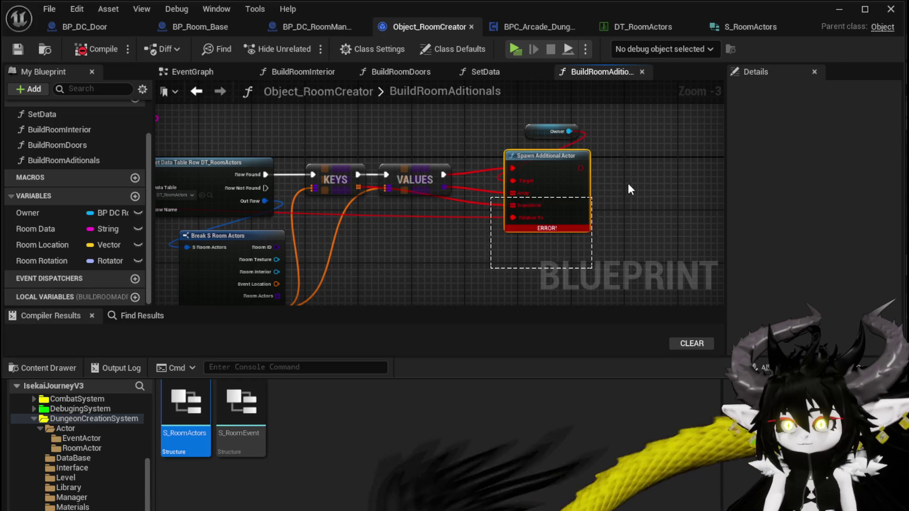
pyautogui.press('Delete')
pyautogui.moveTo(575, 131)
pyautogui.mouseDown()
pyautogui.moveTo(462, 134)
pyautogui.moveTo(505, 148)
pyautogui.mouseUp()
pyautogui.write('current')
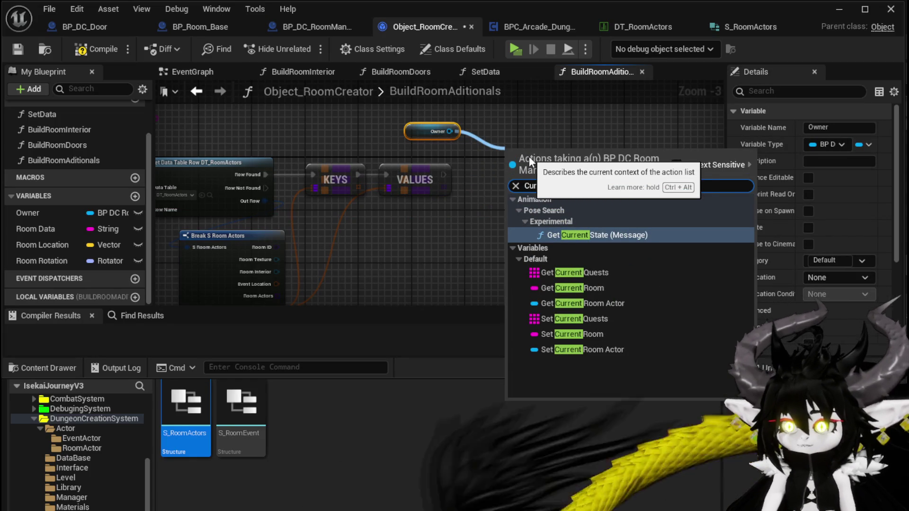
pyautogui.click(582, 304)
# Call Spawn Aditionals on Current Room Actor after VALUES, wiring KEYS to Transforms and VALUES to Actors
pyautogui.moveTo(560, 156)
pyautogui.mouseDown()
pyautogui.moveTo(428, 152)
pyautogui.moveTo(522, 176)
pyautogui.mouseUp()
pyautogui.write('Spawn')
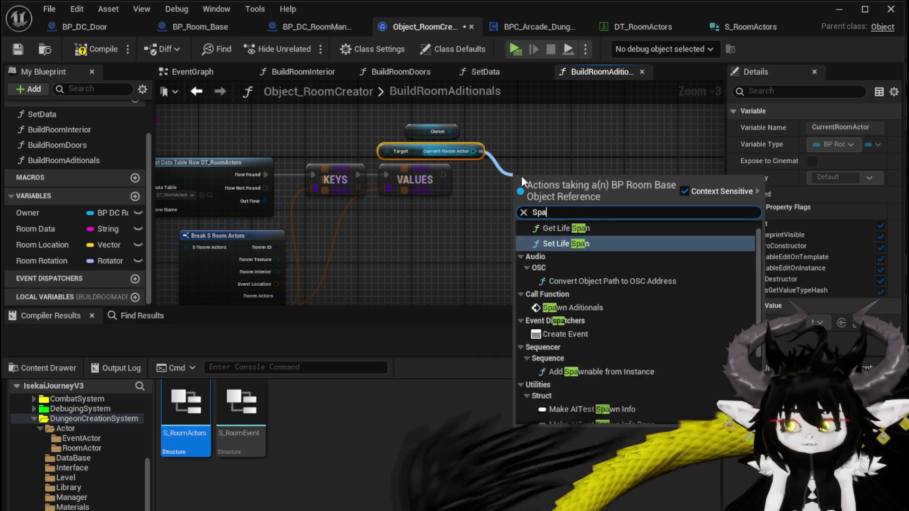
pyautogui.press('Return')
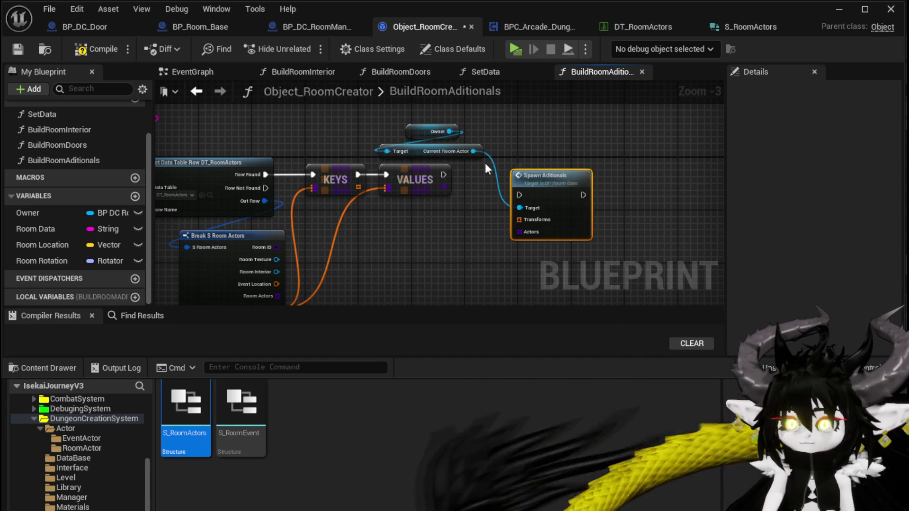
pyautogui.moveTo(443, 175)
pyautogui.mouseDown()
pyautogui.moveTo(519, 193)
pyautogui.moveTo(535, 174)
pyautogui.mouseUp()
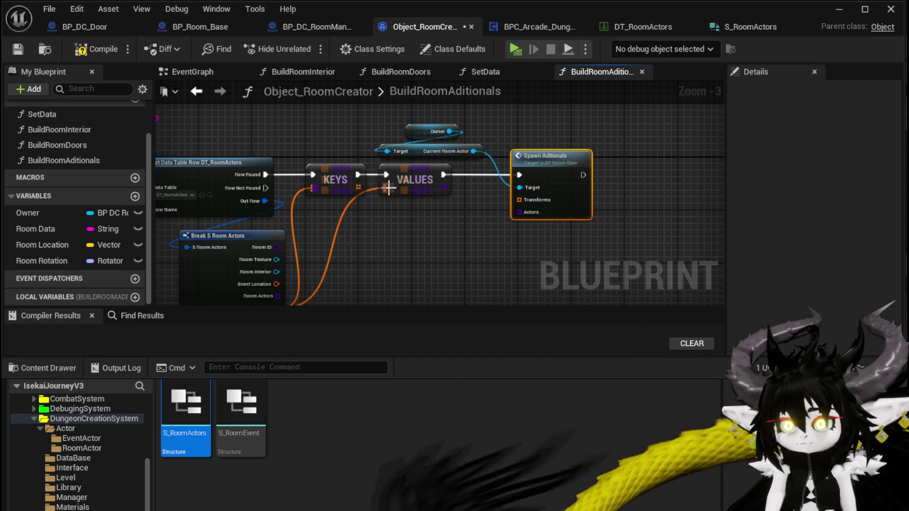
pyautogui.moveTo(388, 188)
pyautogui.mouseDown()
pyautogui.moveTo(383, 194)
pyautogui.moveTo(520, 200)
pyautogui.mouseUp()
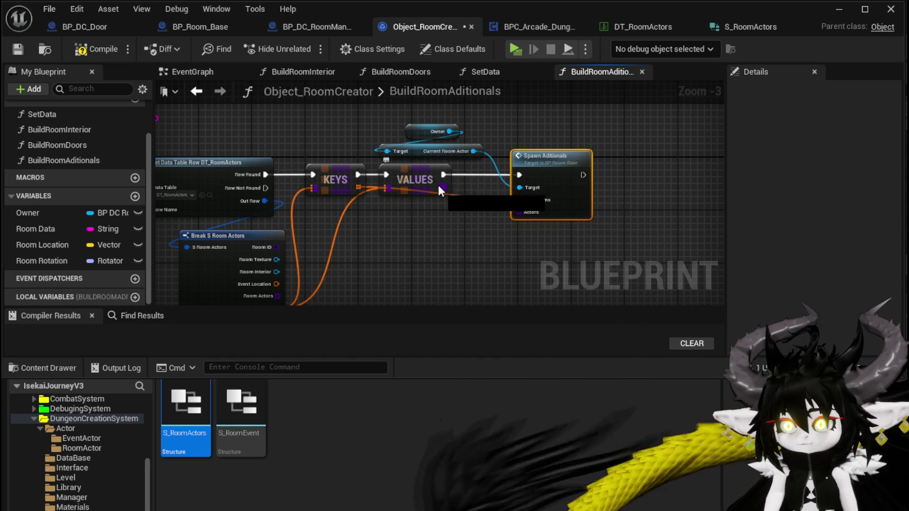
pyautogui.moveTo(442, 188); pyautogui.dragTo(521, 212)
# Review the BuildRoomAditionals graph wiring and compile Object_RoomCreator
pyautogui.scroll(-2, 473, 237)
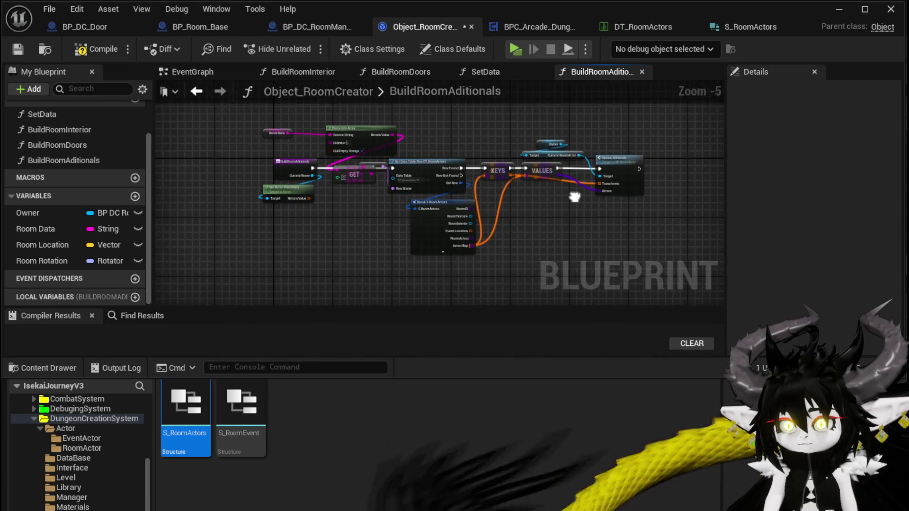
pyautogui.scroll(3, 523, 211)
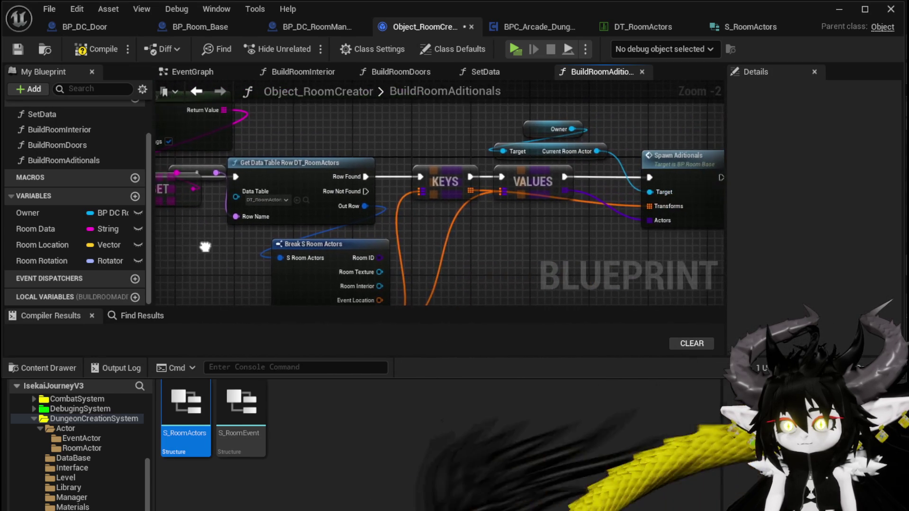
pyautogui.moveTo(204, 247); pyautogui.dragTo(388, 233)
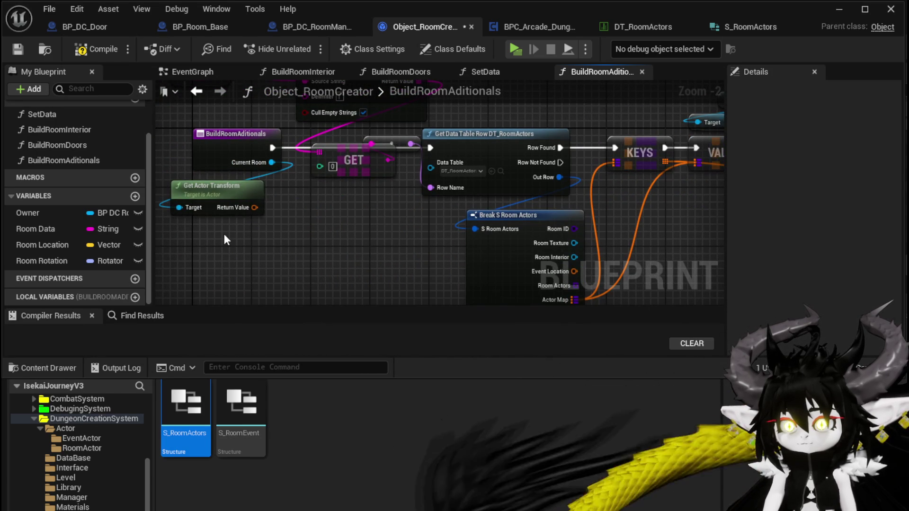
pyautogui.click(223, 199)
pyautogui.moveTo(292, 182)
pyautogui.mouseDown()
pyautogui.moveTo(220, 186)
pyautogui.moveTo(641, 167)
pyautogui.mouseUp()
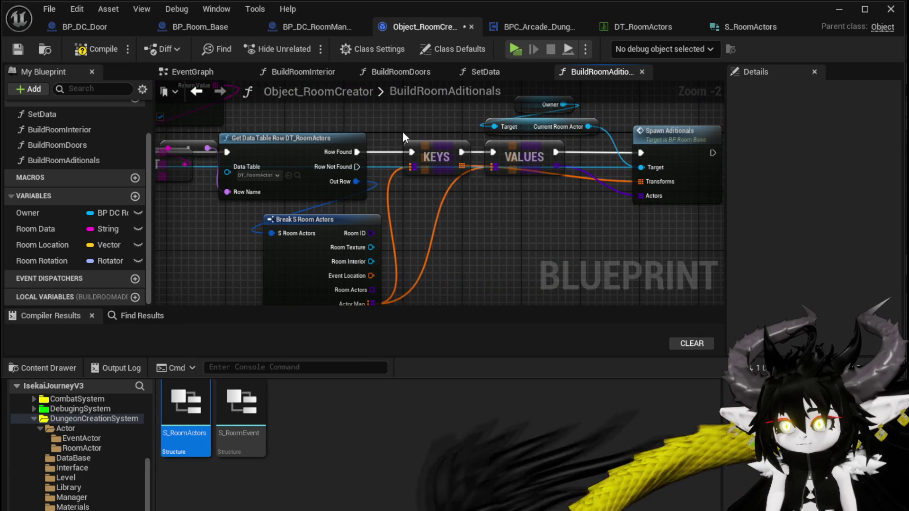
pyautogui.moveTo(403, 137)
pyautogui.mouseDown()
pyautogui.moveTo(715, 169)
pyautogui.moveTo(536, 180)
pyautogui.moveTo(427, 173)
pyautogui.mouseUp()
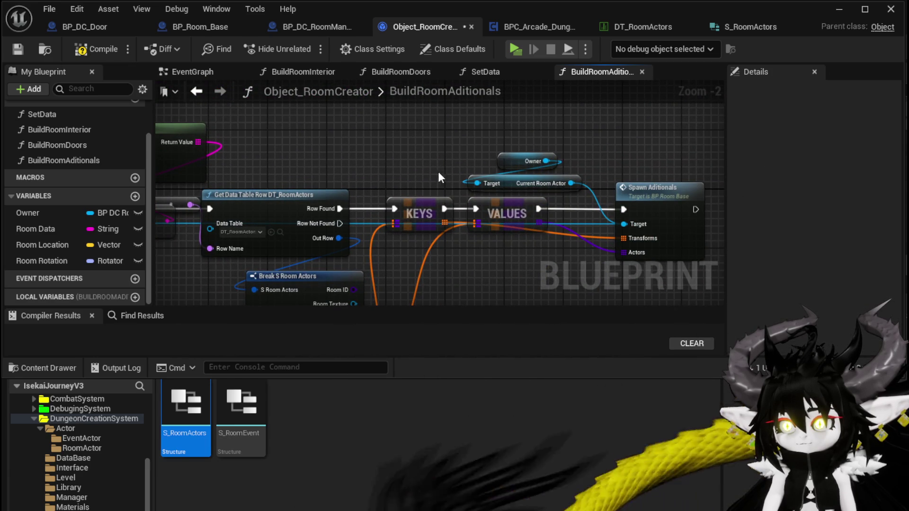
pyautogui.moveTo(381, 137)
pyautogui.mouseDown()
pyautogui.moveTo(711, 134)
pyautogui.moveTo(652, 131)
pyautogui.mouseUp()
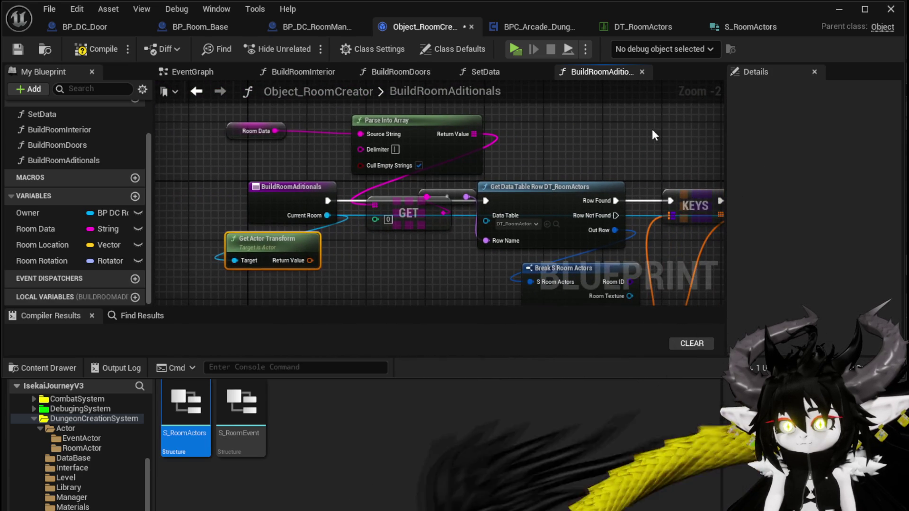
pyautogui.click(88, 49)
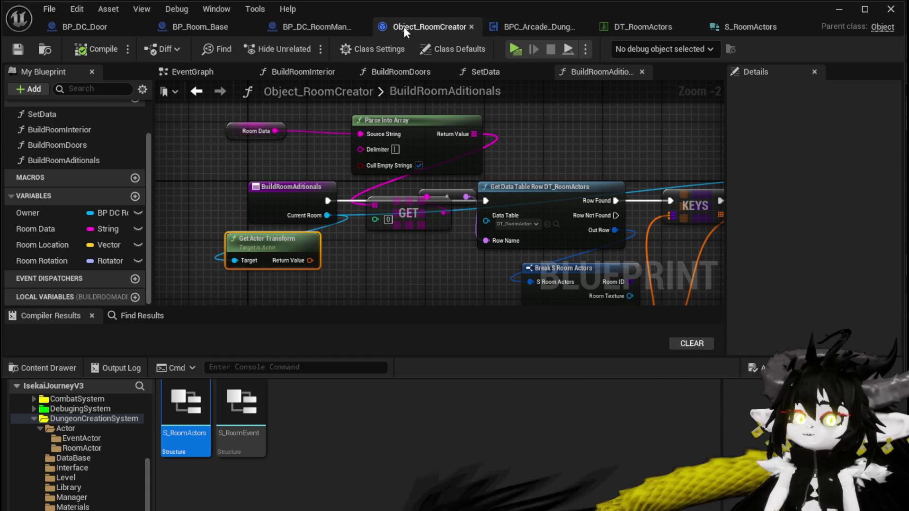
# Inspect the Build Room Aditionals call in BP_DC_RoomManager's SpawnRoom graph
pyautogui.click(337, 24)
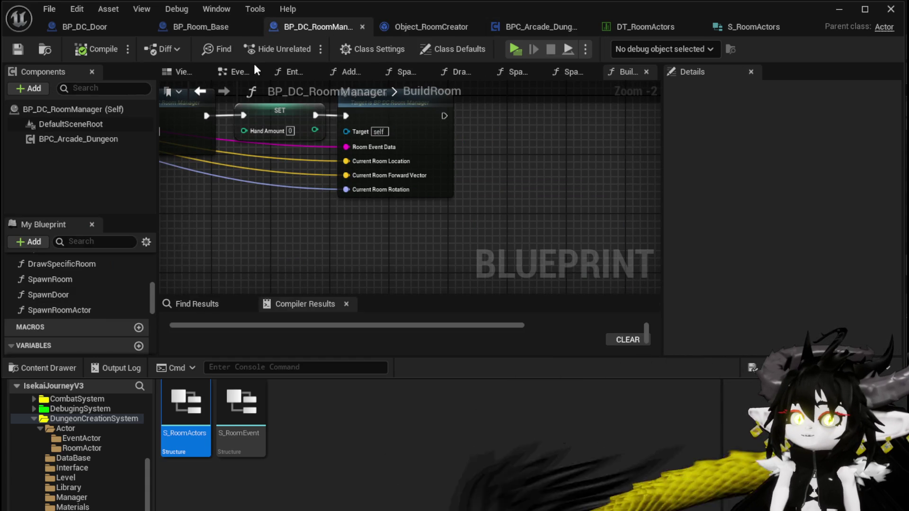
pyautogui.scroll(-3, 302, 155)
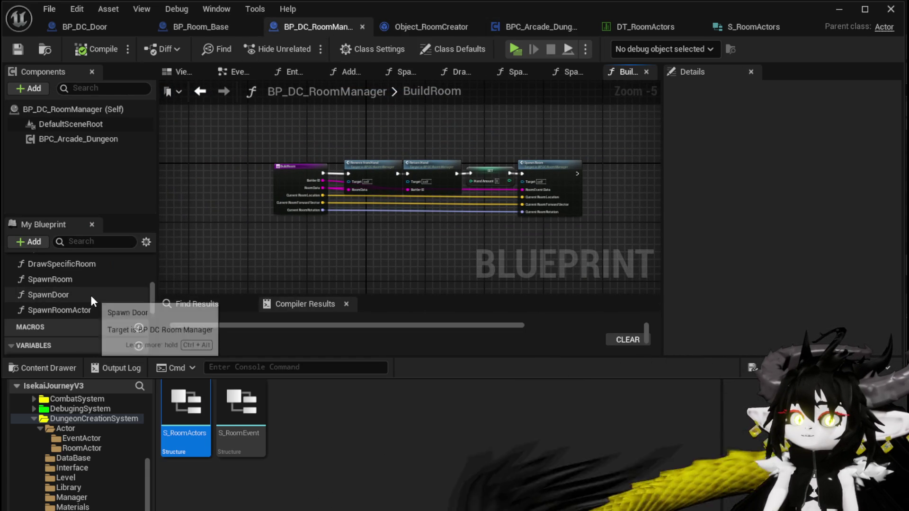
pyautogui.doubleClick(83, 283)
pyautogui.moveTo(373, 173); pyautogui.dragTo(387, 269)
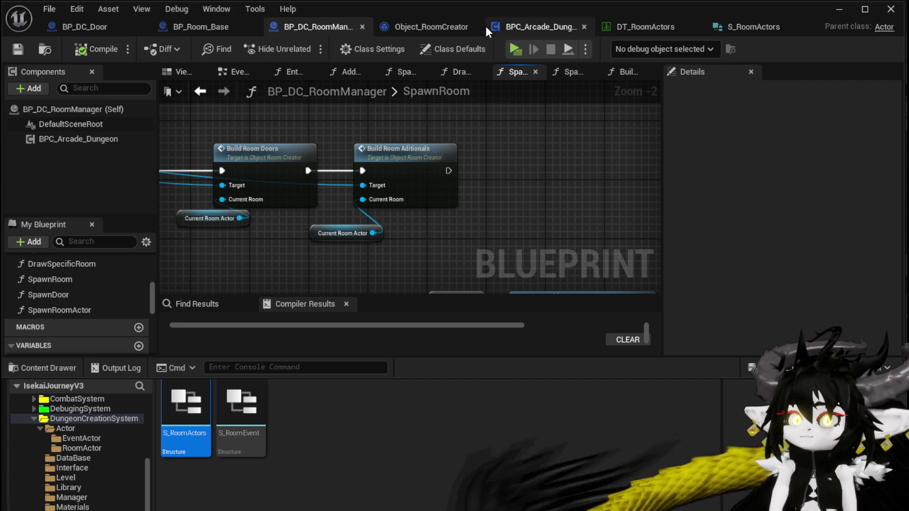
# Delete the Owner and Current Room Actor nodes from BuildRoomAditionals and compile
pyautogui.click(451, 27)
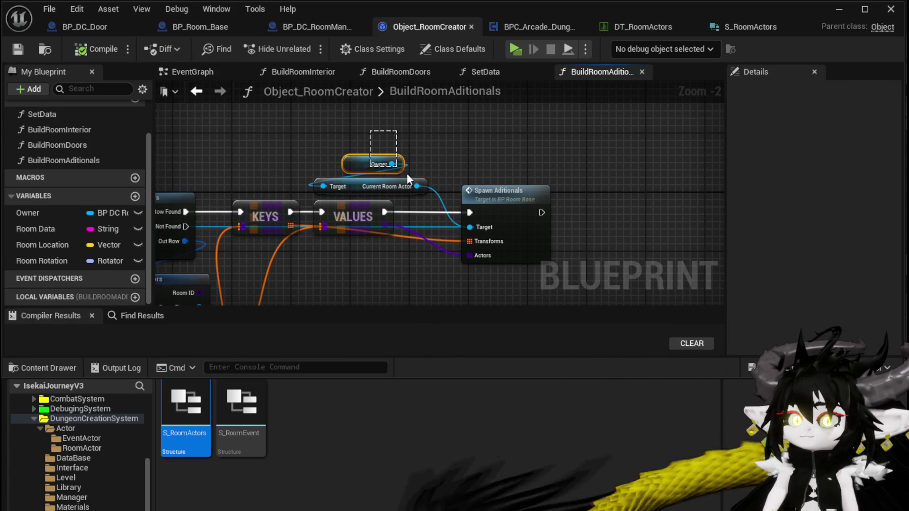
pyautogui.press('Delete')
pyautogui.moveTo(247, 185)
pyautogui.mouseDown()
pyautogui.moveTo(656, 169)
pyautogui.moveTo(387, 148)
pyautogui.mouseUp()
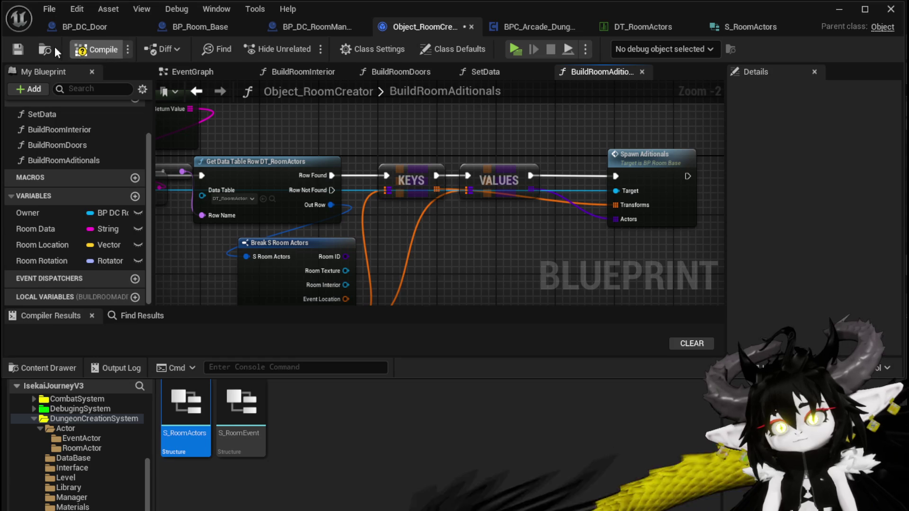
pyautogui.click(18, 50)
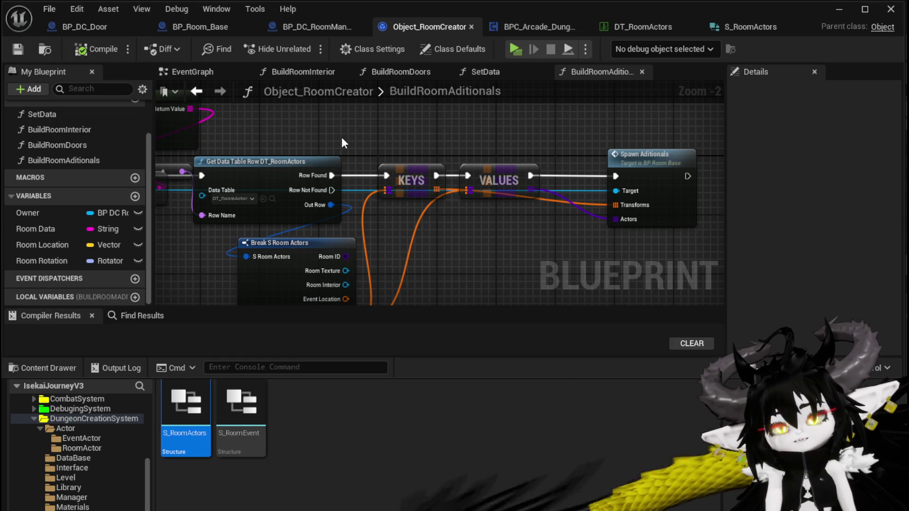
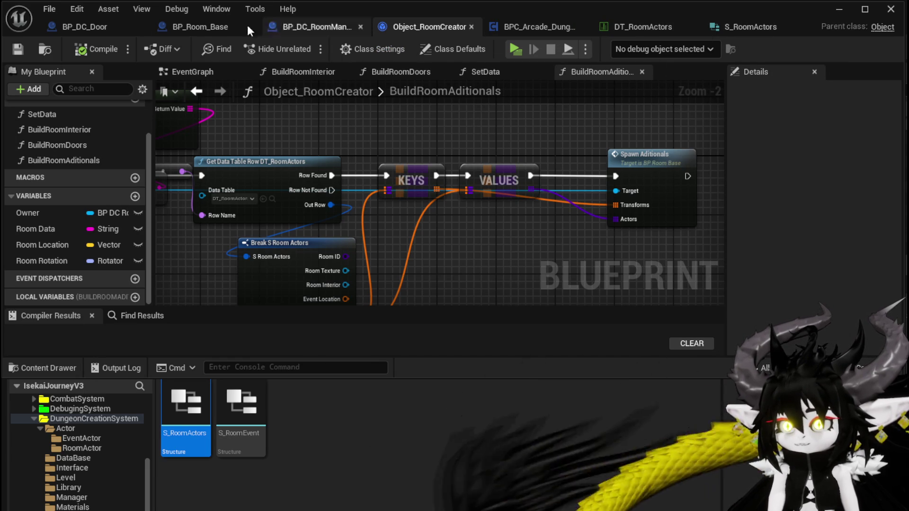
# Move SpawnActor and regroup GET, Make Relative Transform and Get Actor Transform, then save BP_Room_Base
pyautogui.click(326, 25)
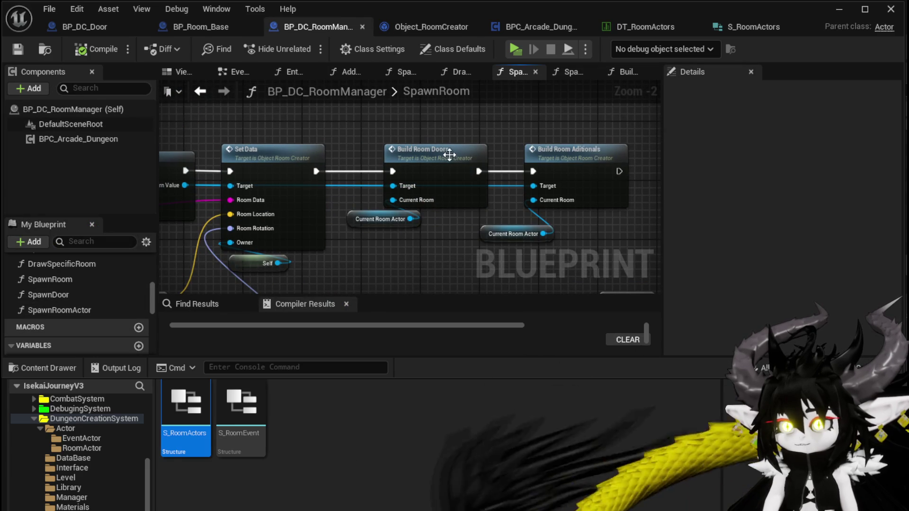
pyautogui.click(192, 28)
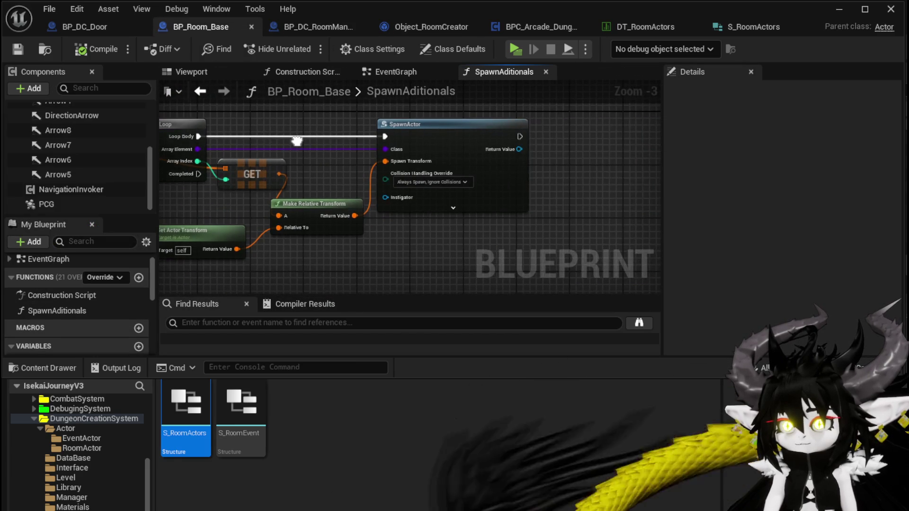
pyautogui.moveTo(410, 152)
pyautogui.mouseDown()
pyautogui.moveTo(454, 137)
pyautogui.moveTo(434, 136)
pyautogui.mouseUp()
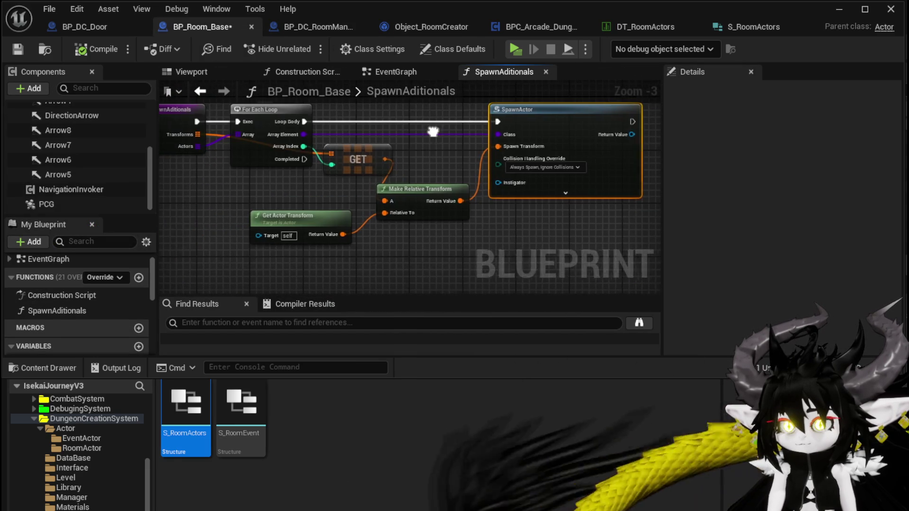
pyautogui.moveTo(338, 264); pyautogui.dragTo(410, 175)
pyautogui.moveTo(336, 263)
pyautogui.mouseDown()
pyautogui.moveTo(418, 187)
pyautogui.moveTo(334, 270)
pyautogui.moveTo(422, 167)
pyautogui.mouseUp()
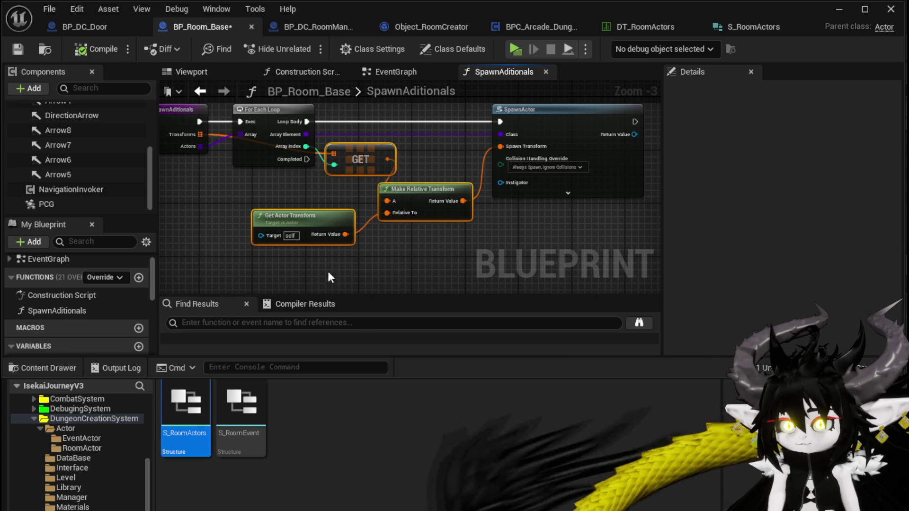
pyautogui.click(337, 256)
pyautogui.click(18, 49)
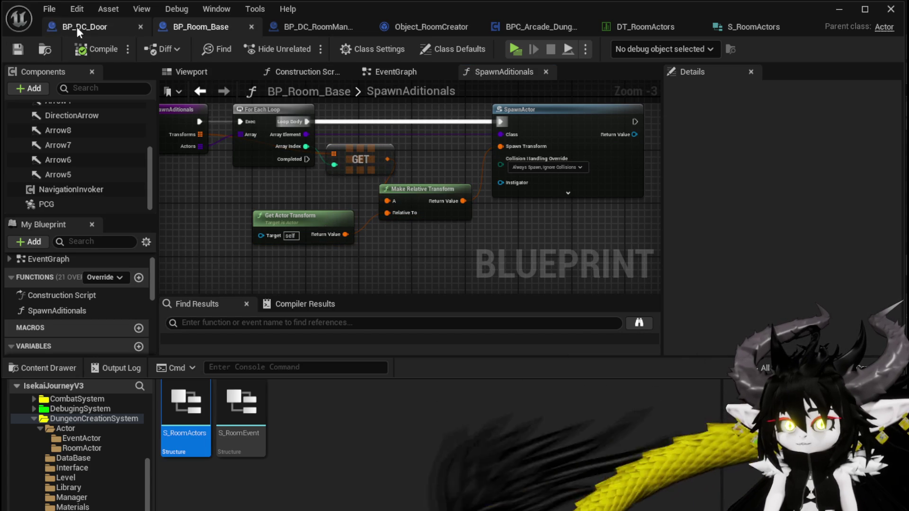
# Review DT_RoomActors' room rows, then open the ThirdPerson Blueprints folder in the Content Drawer
pyautogui.click(609, 30)
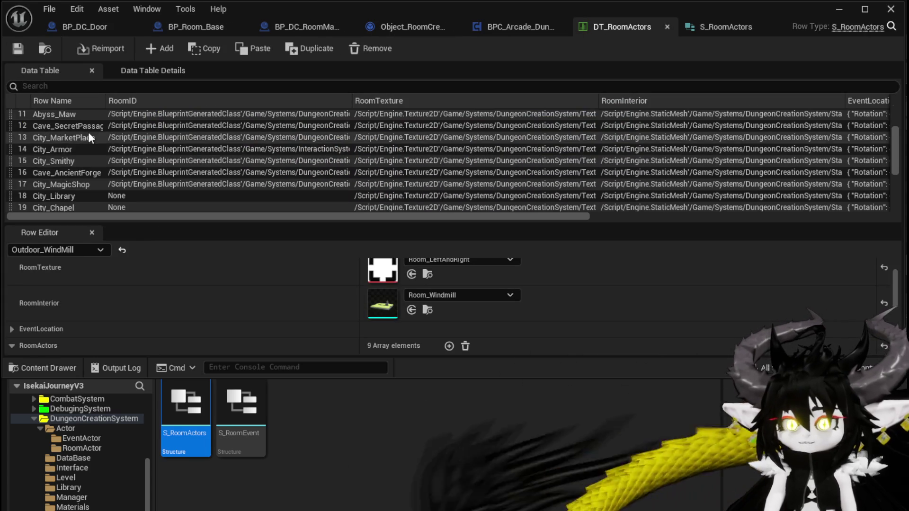
pyautogui.scroll(5, 88, 132)
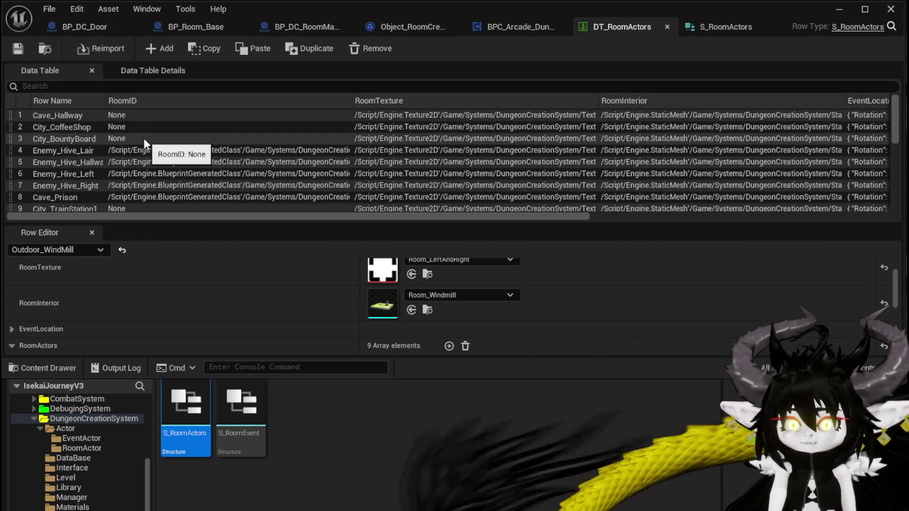
pyautogui.scroll(-1, 144, 138)
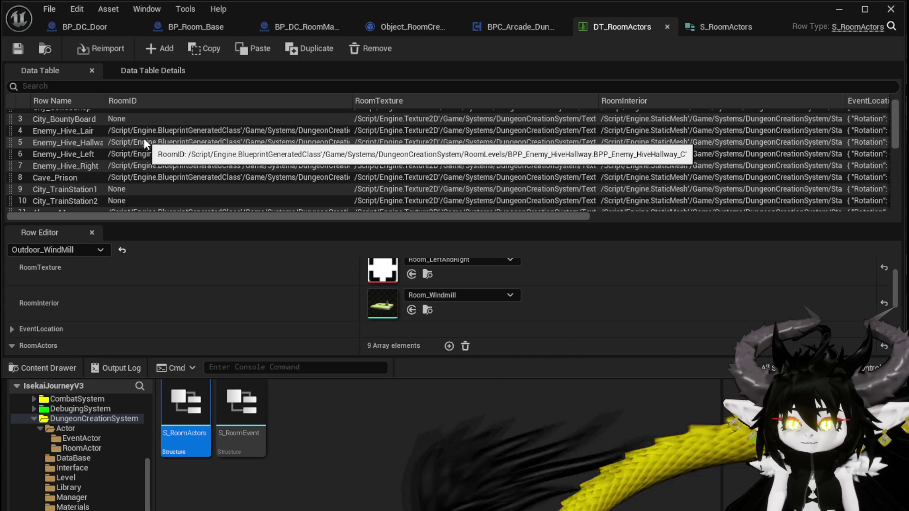
pyautogui.scroll(-2, 143, 138)
pyautogui.scroll(2, 144, 138)
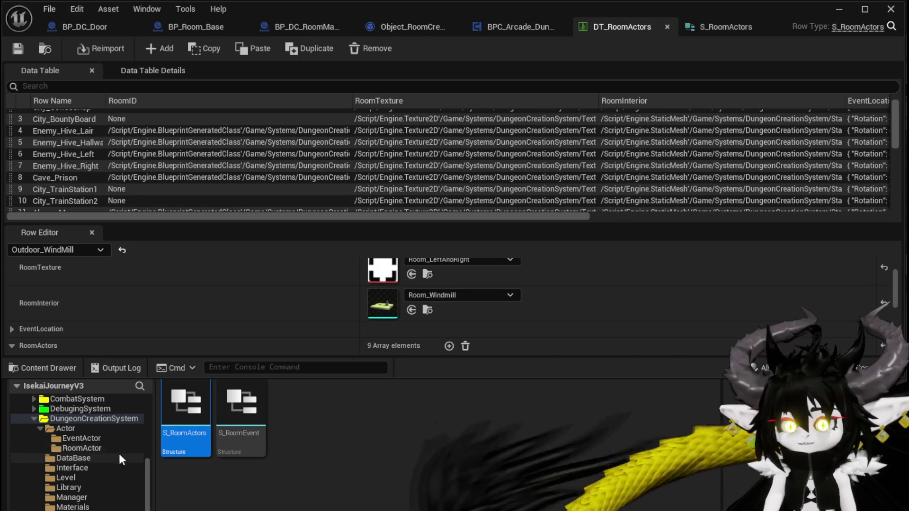
pyautogui.scroll(-2, 74, 434)
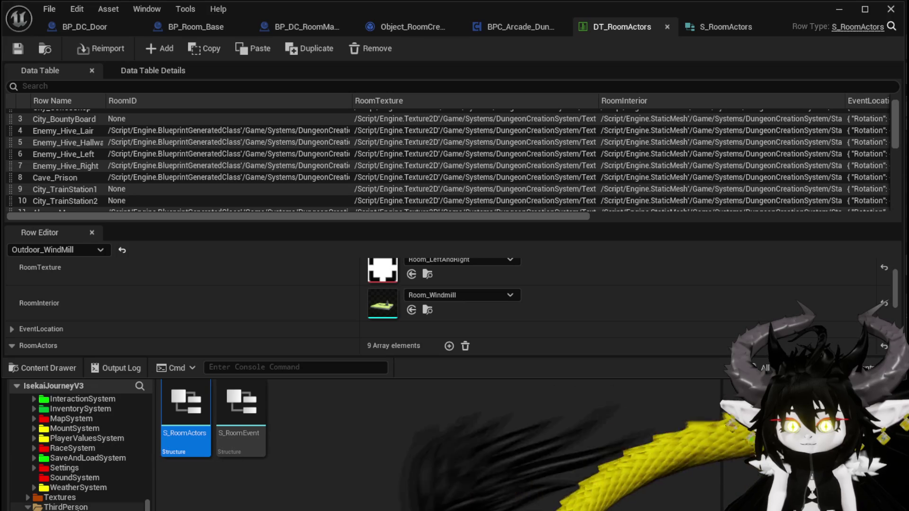
pyautogui.click(85, 508)
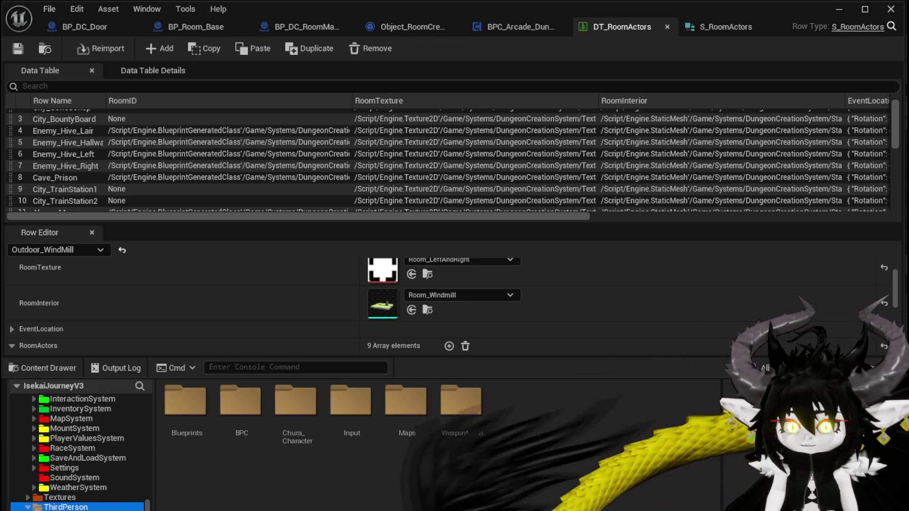
pyautogui.doubleClick(185, 403)
# In BP_ThirdPersonCharacter, select RoomDeck under DC Manager Stuff and show its 24 default room strings
pyautogui.doubleClick(364, 435)
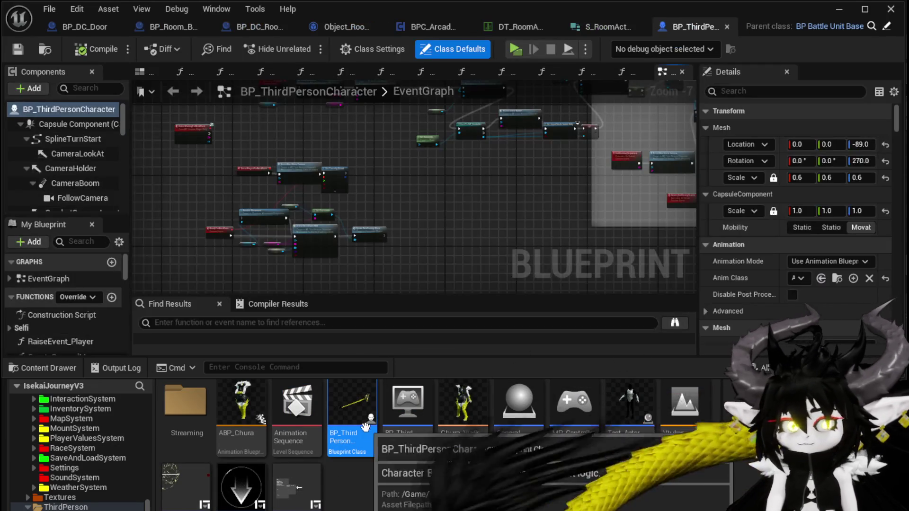
pyautogui.scroll(-10, 61, 329)
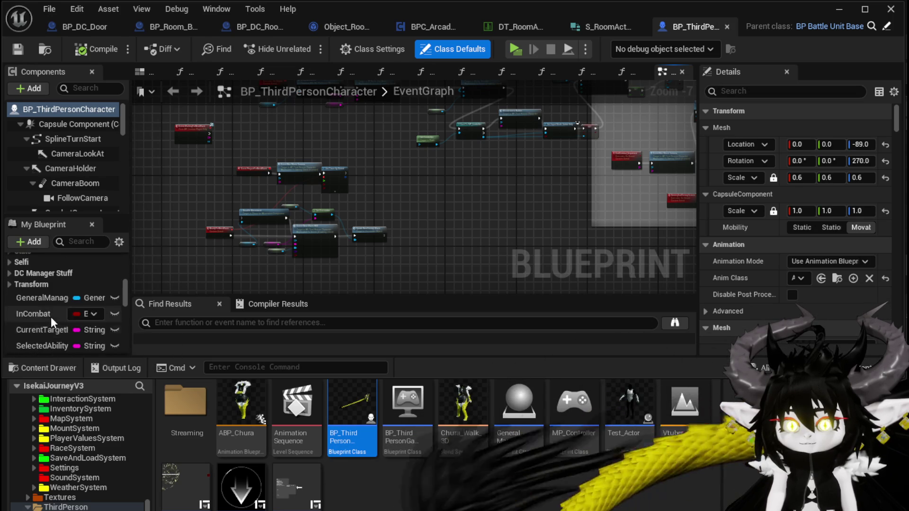
pyautogui.scroll(10, 50, 317)
pyautogui.scroll(-3, 52, 317)
pyautogui.scroll(-3, 52, 320)
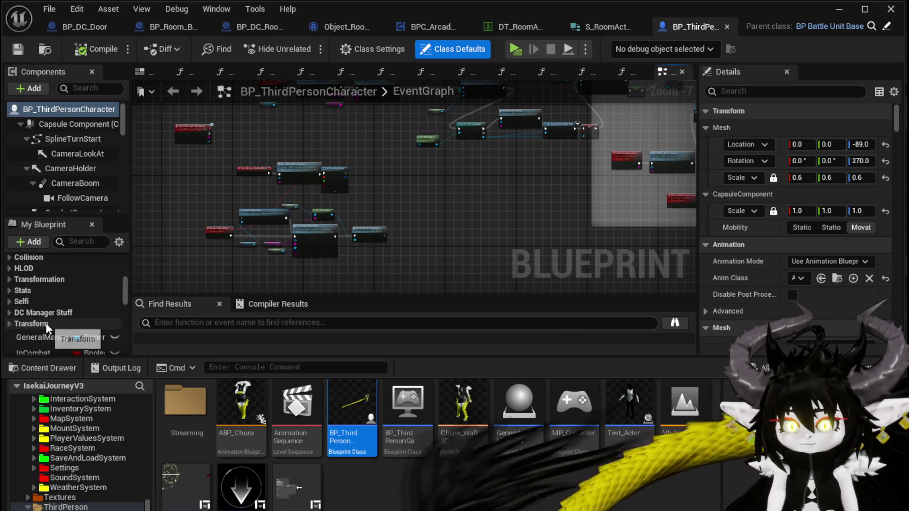
pyautogui.scroll(-3, 80, 316)
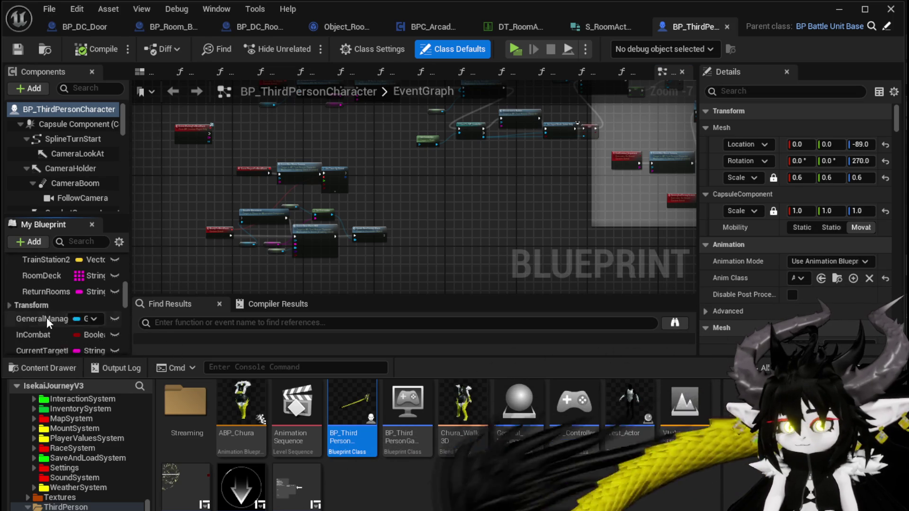
pyautogui.click(47, 275)
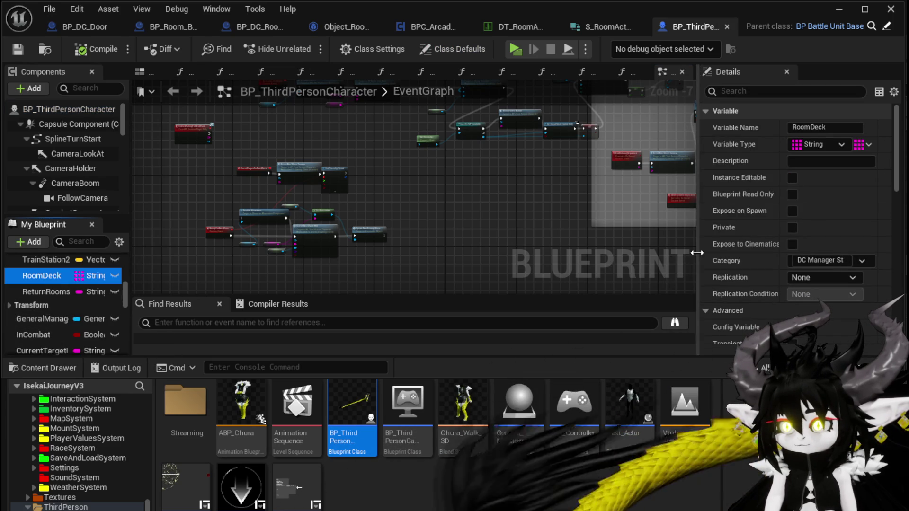
pyautogui.moveTo(697, 252); pyautogui.dragTo(511, 253)
pyautogui.scroll(-10, 620, 276)
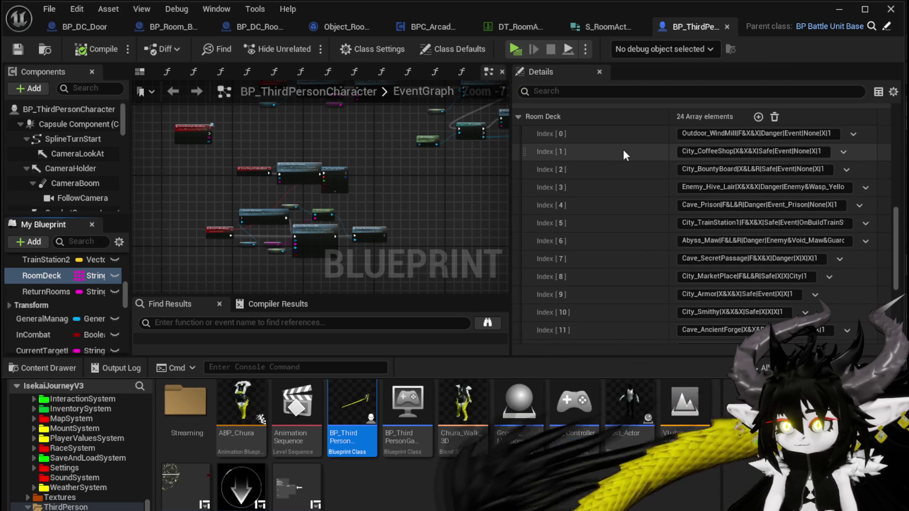
# Delete Enemy_Hive_Lair, Cave_Prison, Abyss_Maw, City_Smithy, City_MagicShop, City_Library and City_Chapel from Room Deck
pyautogui.rightClick(629, 185)
pyautogui.click(601, 187)
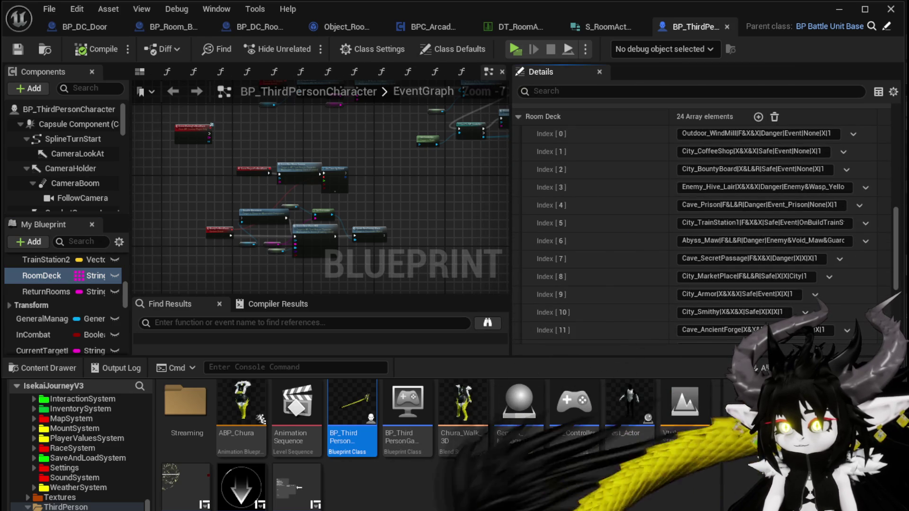
pyautogui.click(866, 187)
pyautogui.click(881, 221)
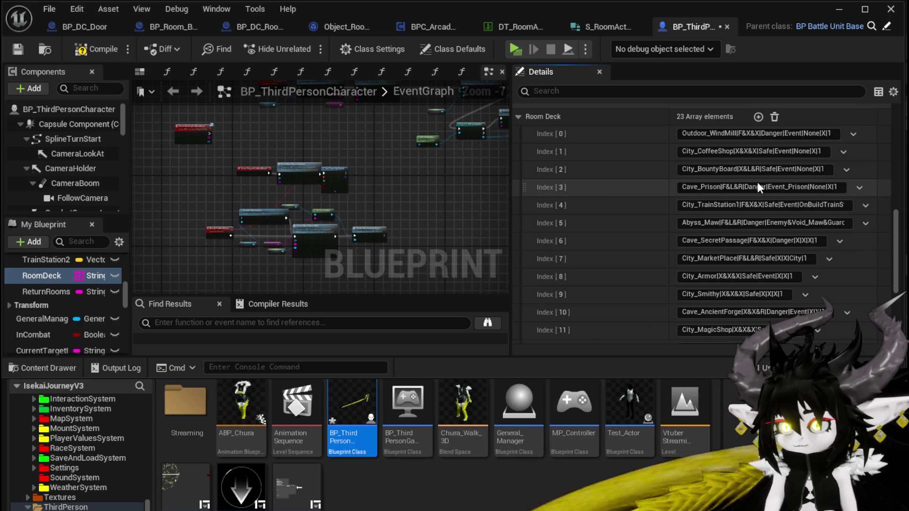
pyautogui.click(859, 187)
pyautogui.click(874, 218)
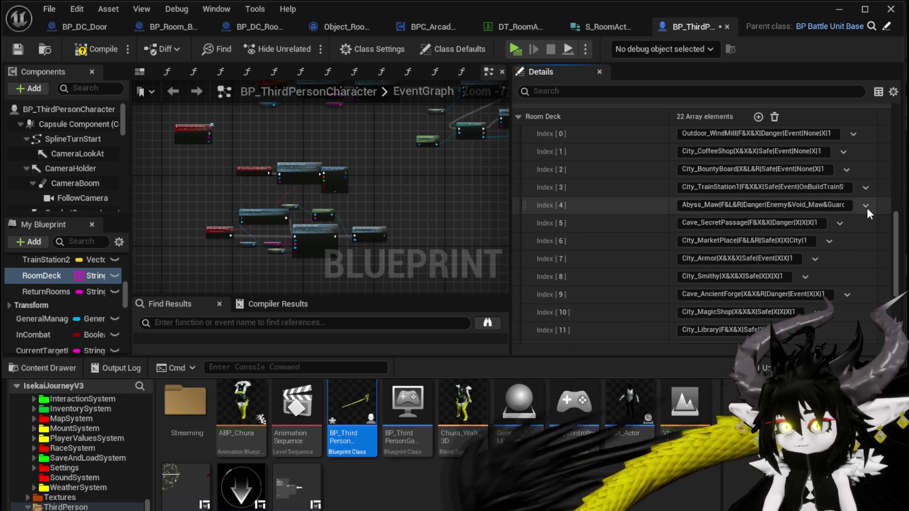
pyautogui.click(866, 207)
pyautogui.click(879, 238)
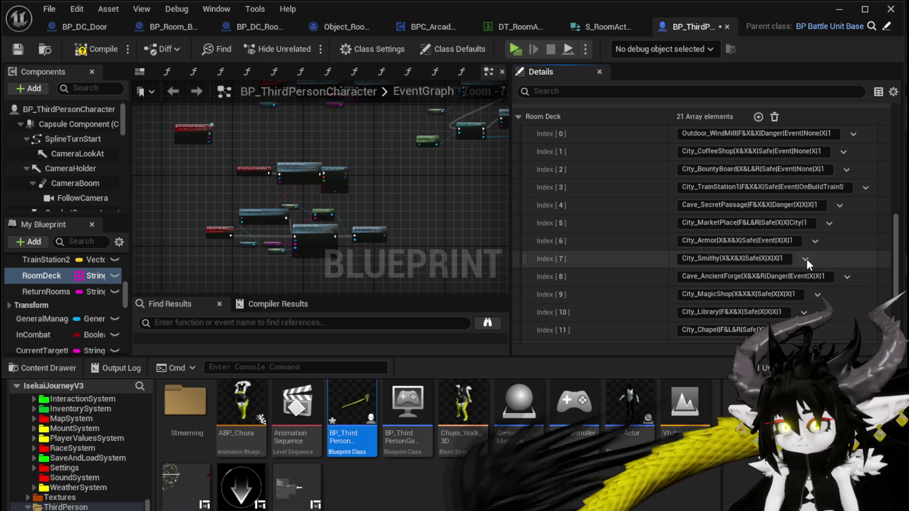
pyautogui.click(847, 279)
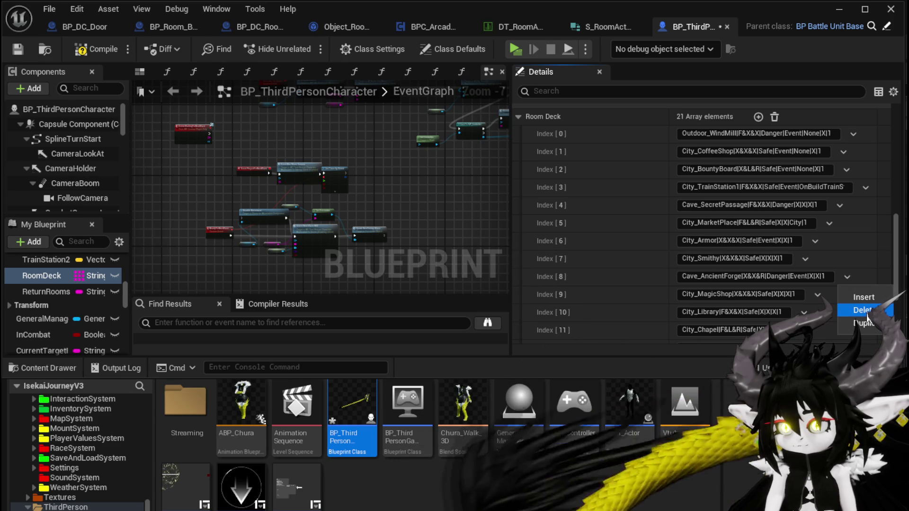
pyautogui.click(829, 291)
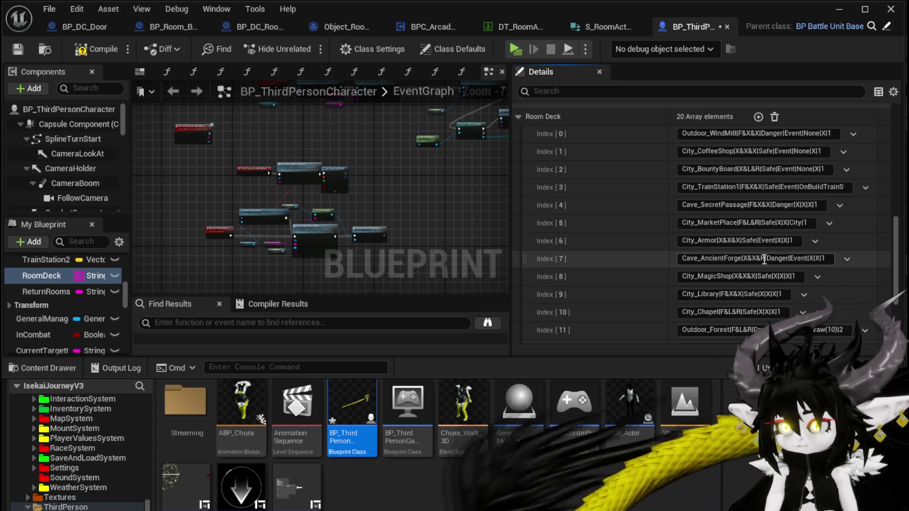
pyautogui.click(813, 279)
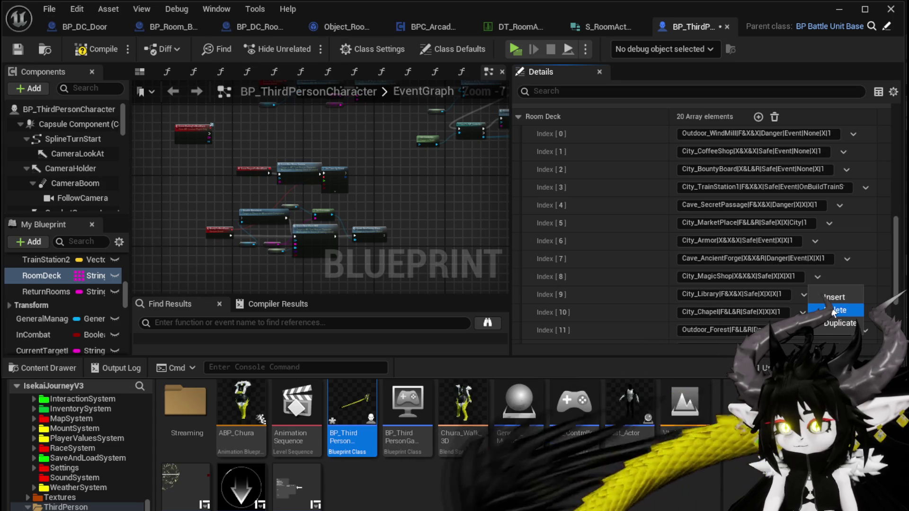
pyautogui.click(832, 308)
pyautogui.click(804, 276)
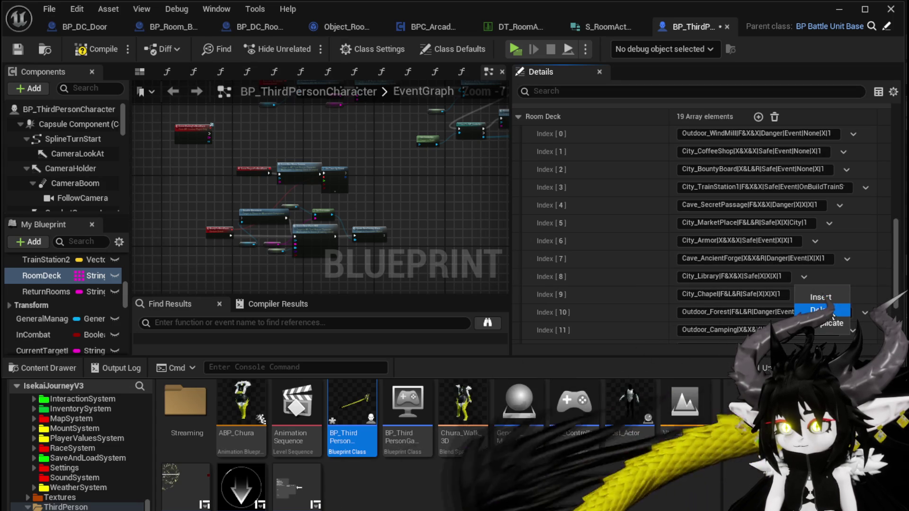
pyautogui.click(824, 310)
pyautogui.click(803, 276)
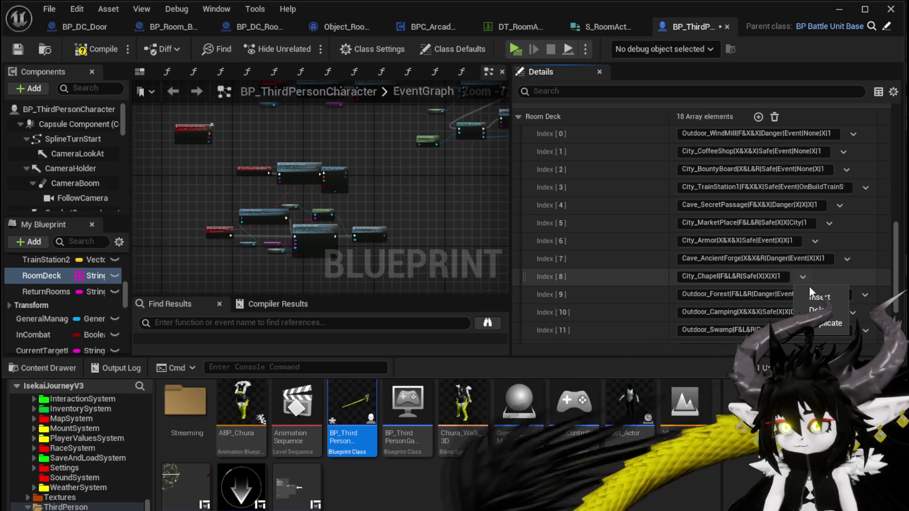
pyautogui.click(774, 287)
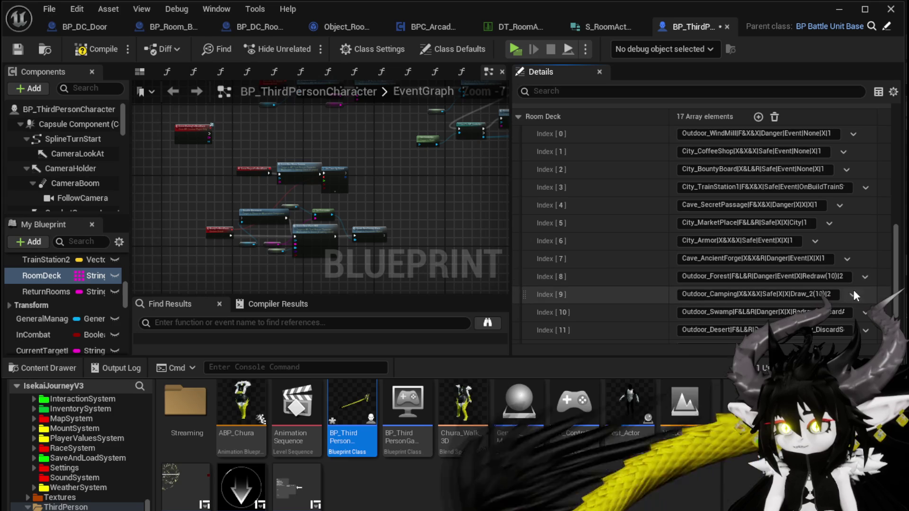
# Delete the Outdoor entries, Cave_Shrine, City_TownSquare, City_Colosseum and City_Refinary, leaving nine; compile and save
pyautogui.click(854, 294)
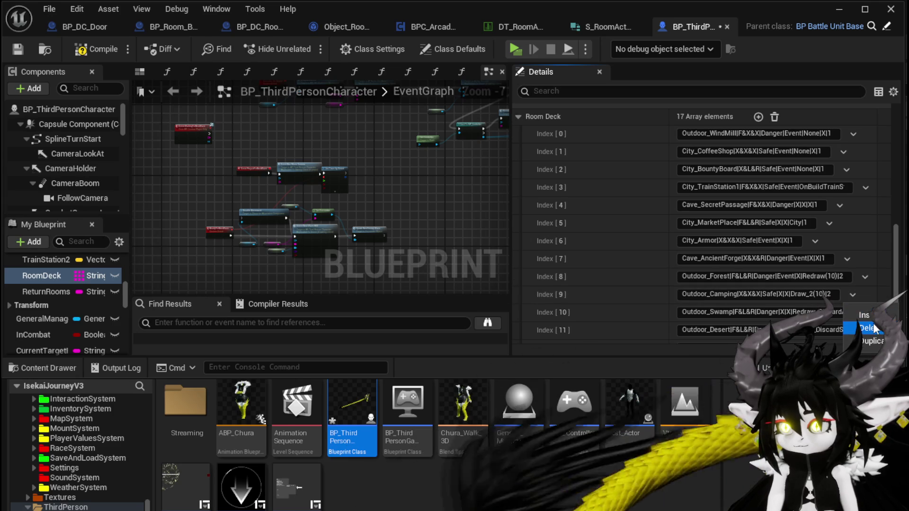
pyautogui.click(873, 323)
pyautogui.click(864, 294)
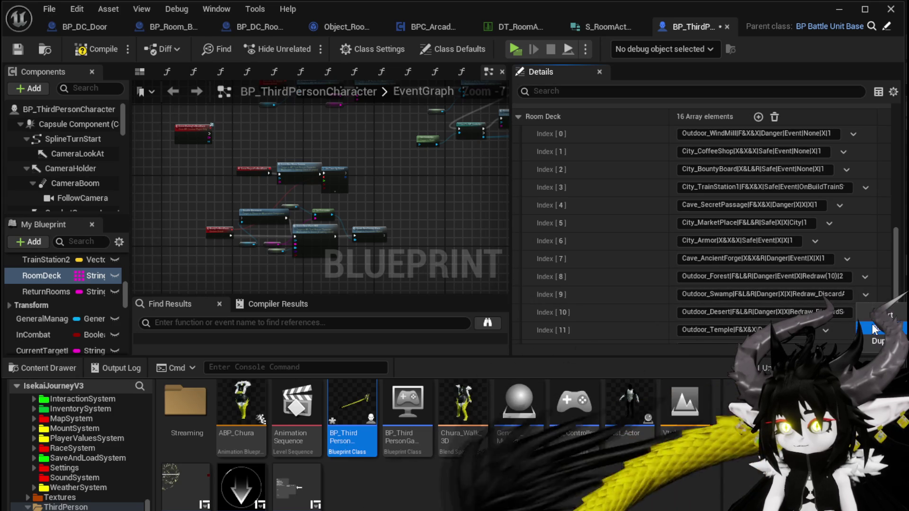
pyautogui.click(873, 332)
pyautogui.click(865, 295)
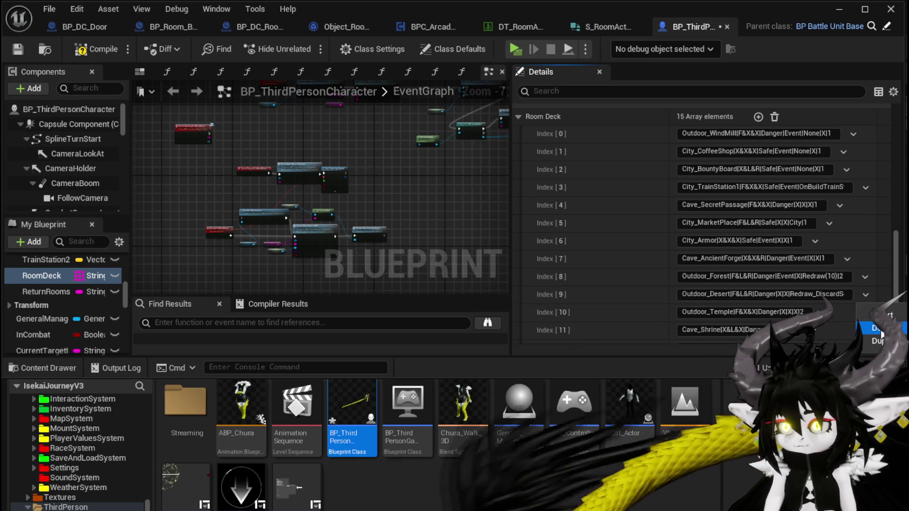
pyautogui.click(873, 331)
pyautogui.click(826, 297)
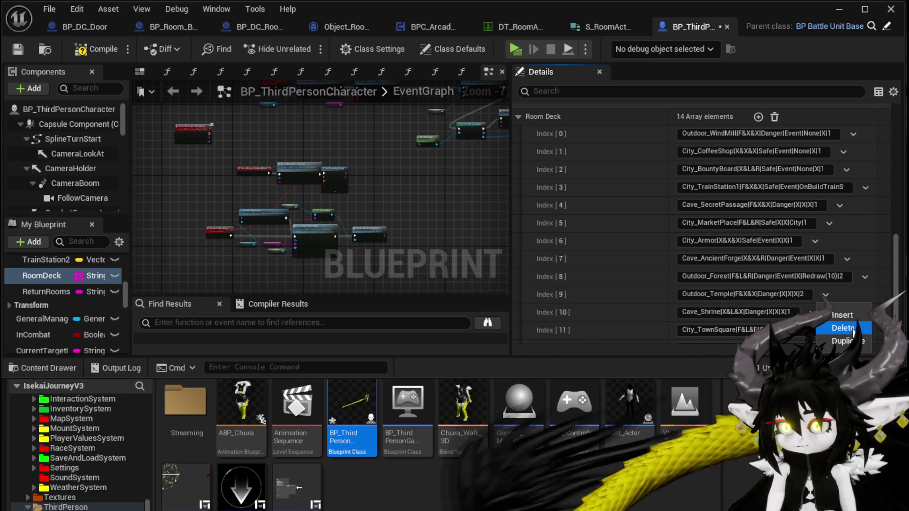
pyautogui.click(841, 327)
pyautogui.click(812, 295)
pyautogui.click(846, 327)
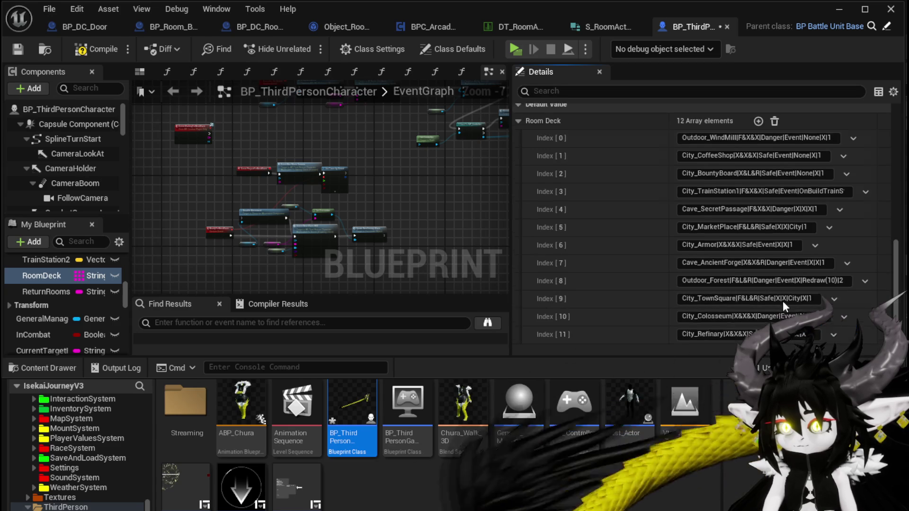
pyautogui.click(833, 298)
pyautogui.click(849, 331)
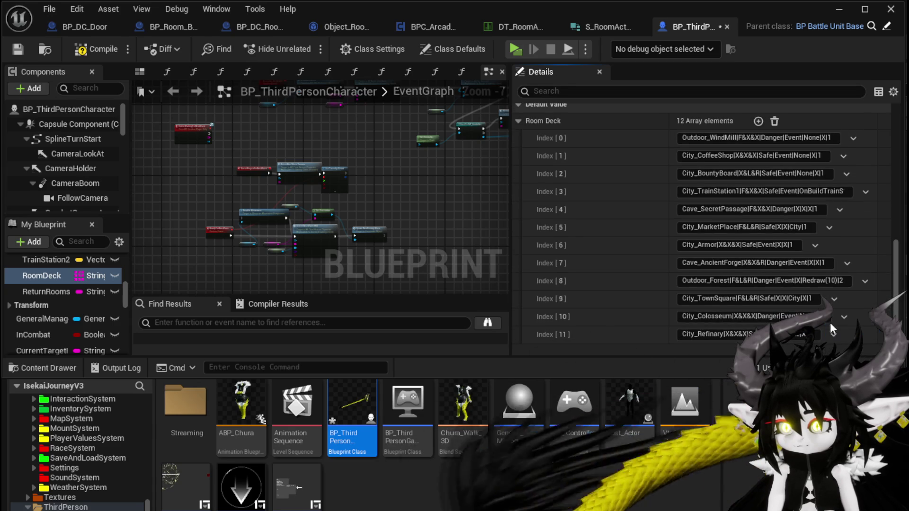
pyautogui.click(843, 328)
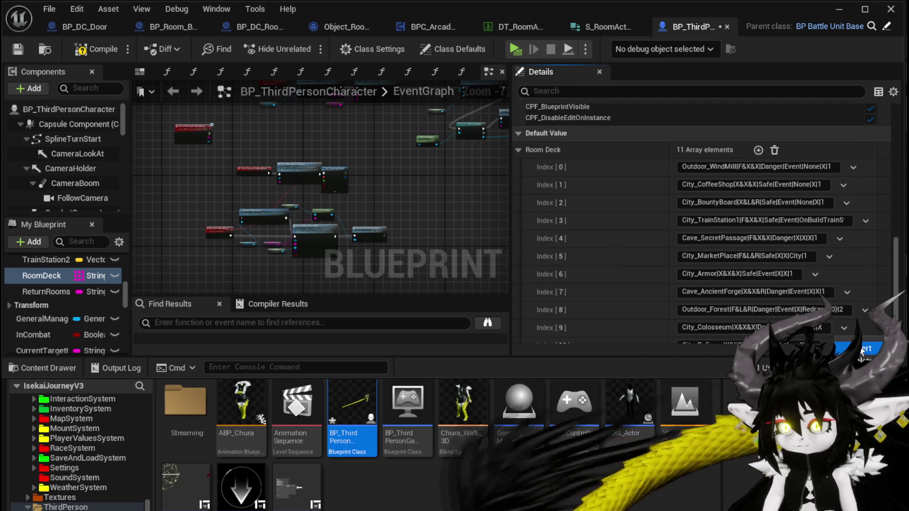
pyautogui.click(833, 299)
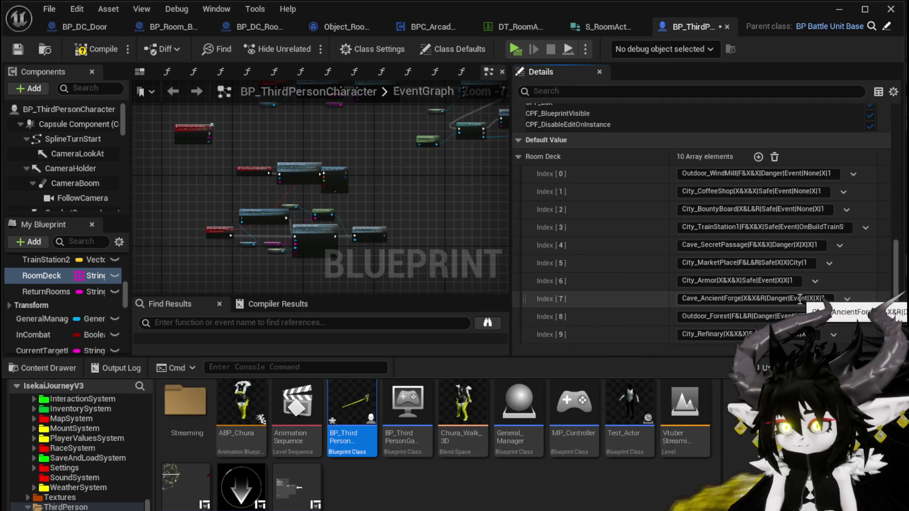
pyautogui.click(834, 334)
pyautogui.click(847, 352)
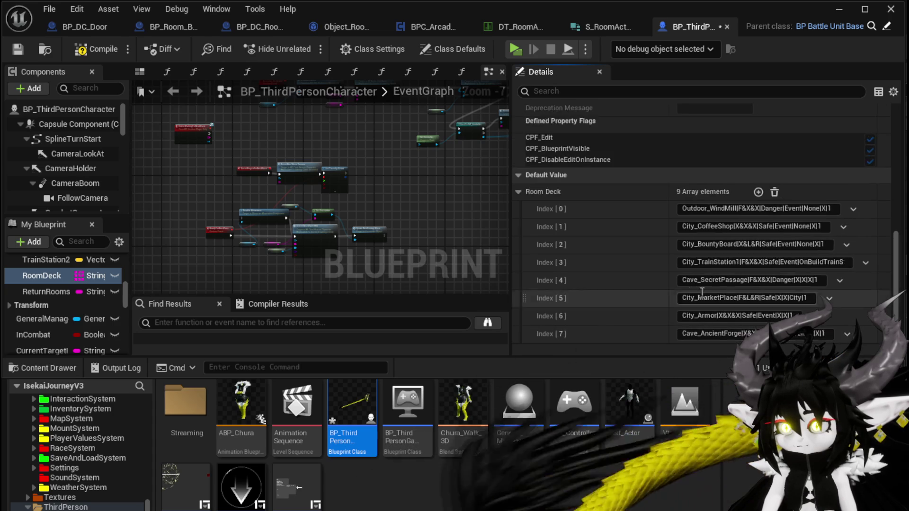
pyautogui.click(18, 46)
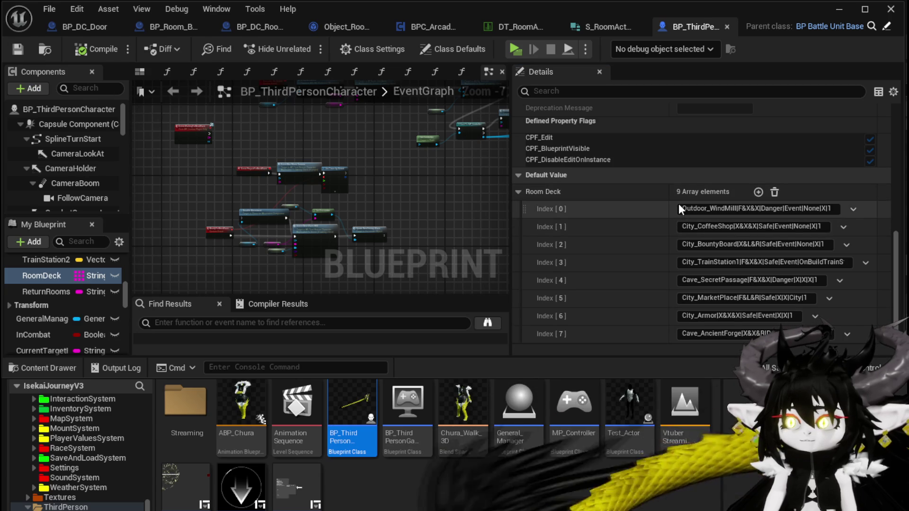
# Add one element to Outdoor_WindMill's ActorMap in DT_RoomActors, expand its transform key, and save the table
pyautogui.click(518, 26)
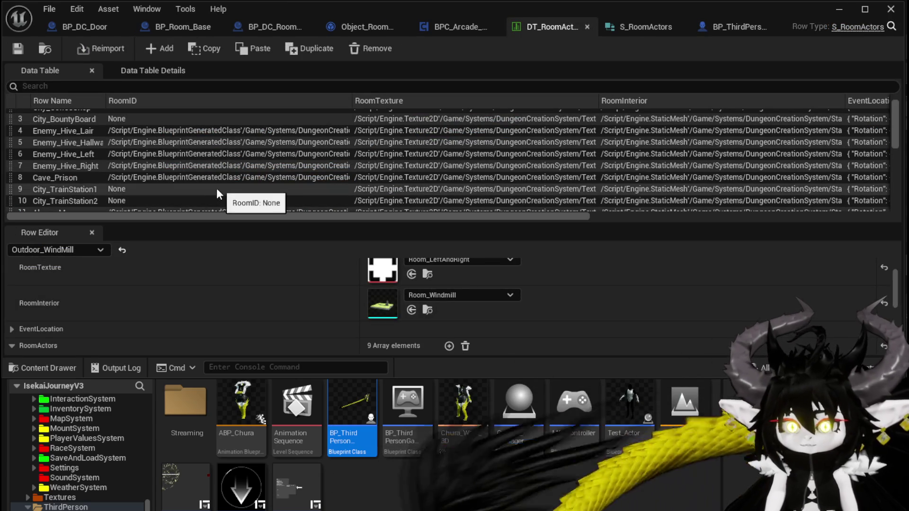
pyautogui.scroll(-5, 242, 319)
pyautogui.scroll(5, 246, 318)
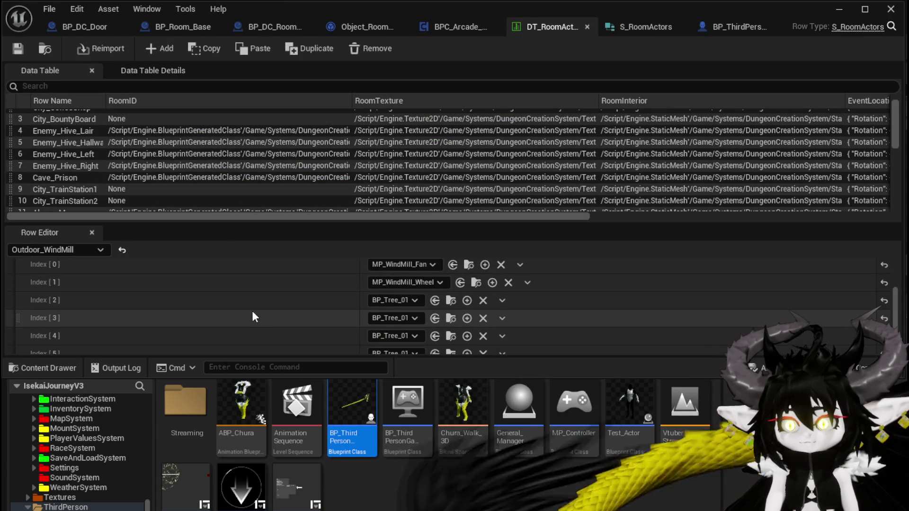
pyautogui.scroll(-5, 190, 289)
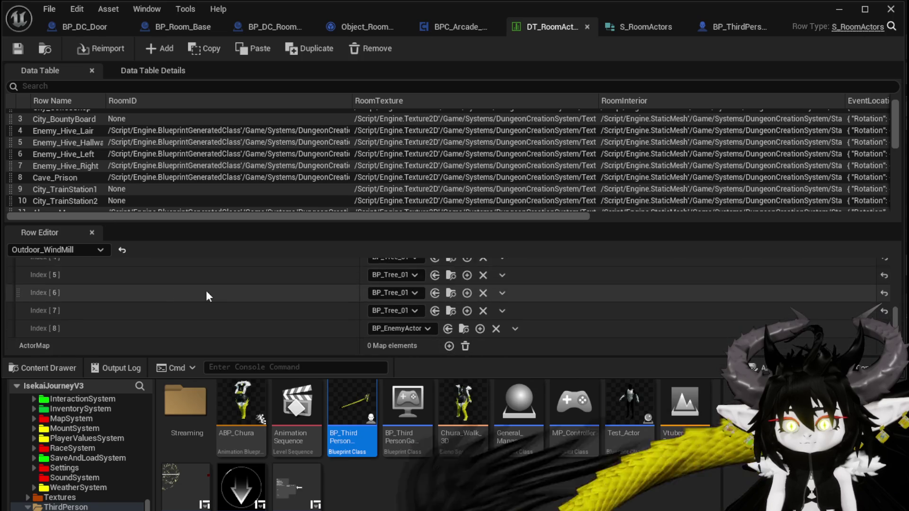
pyautogui.click(449, 346)
pyautogui.scroll(-1, 251, 314)
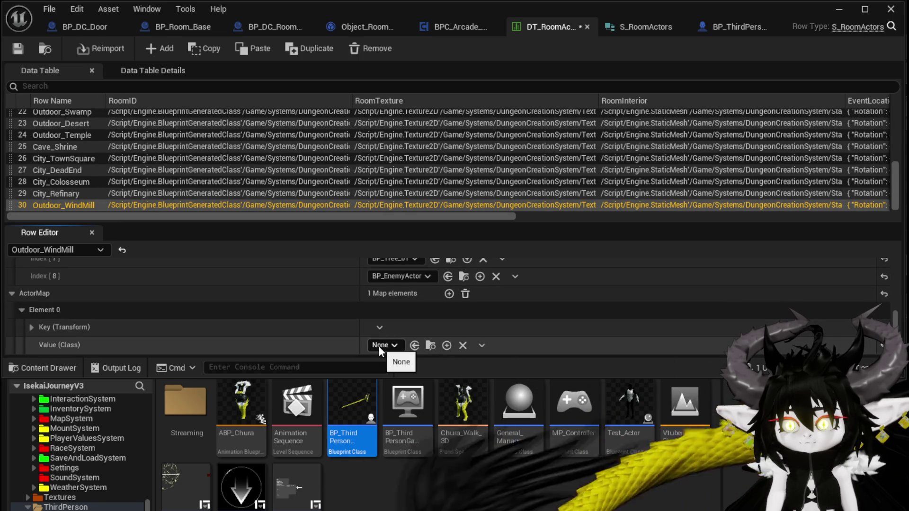
pyautogui.click(31, 327)
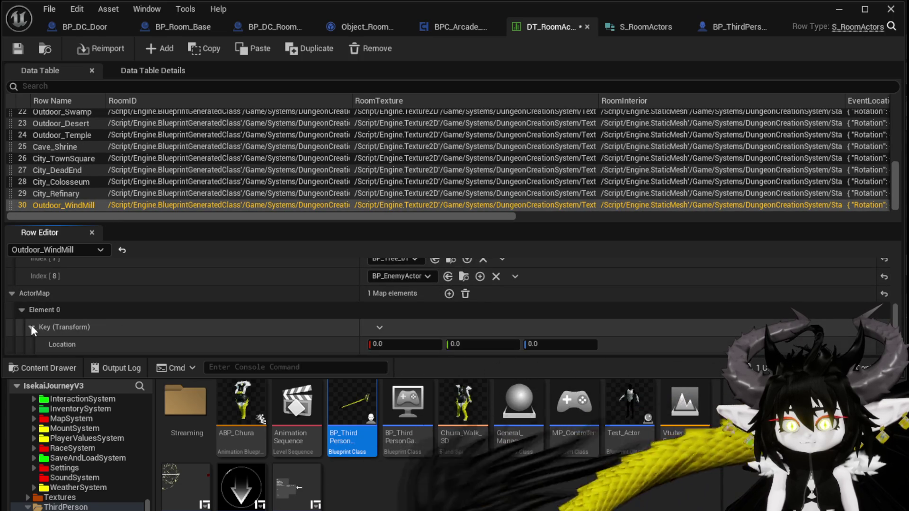
pyautogui.scroll(-2, 151, 325)
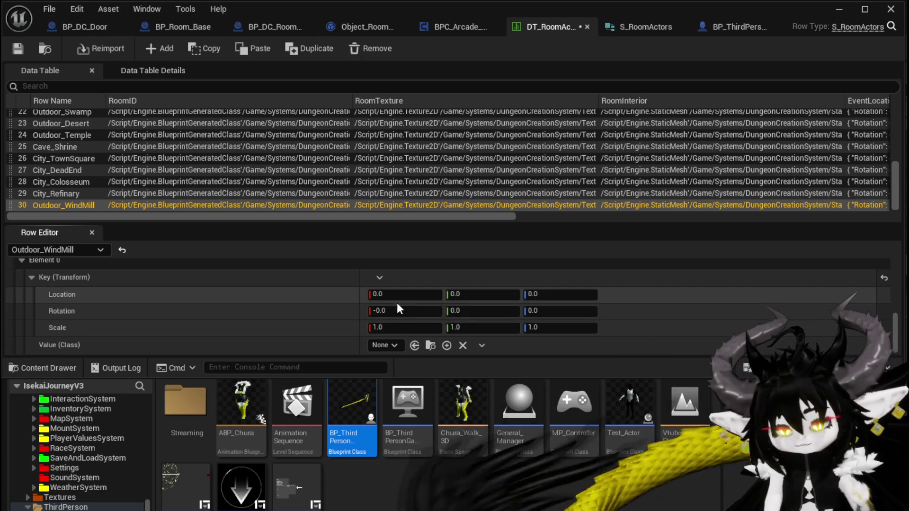
pyautogui.scroll(-5, 334, 327)
pyautogui.scroll(3, 416, 274)
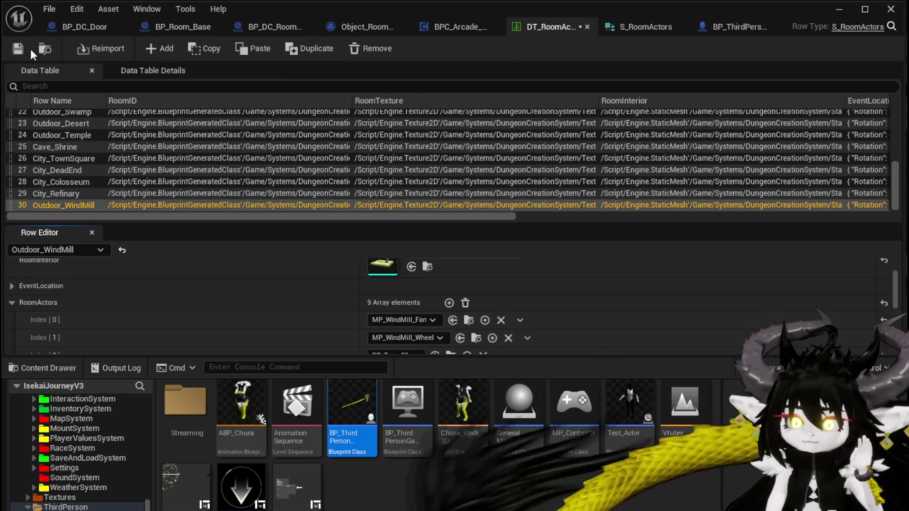
pyautogui.click(27, 49)
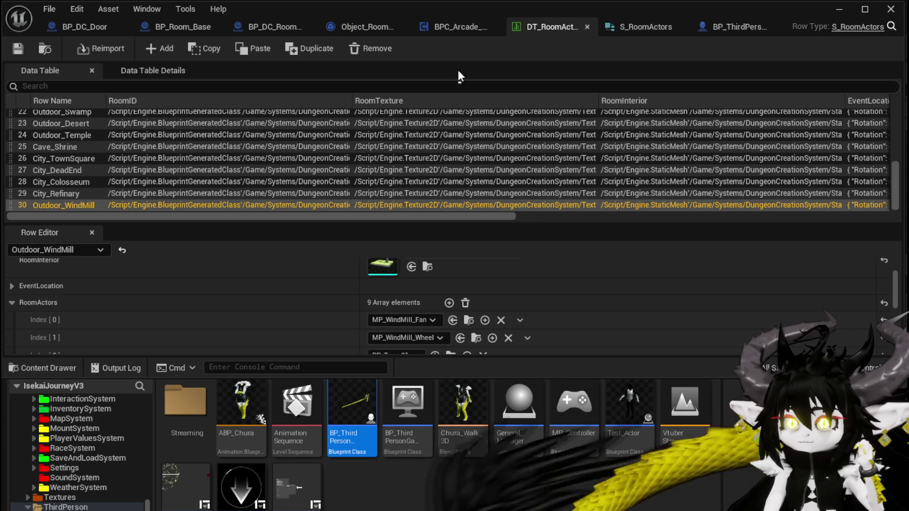
# Move the BP_Room_Base tab to the front and bring up BP_DC_Door's event graph
pyautogui.click(89, 26)
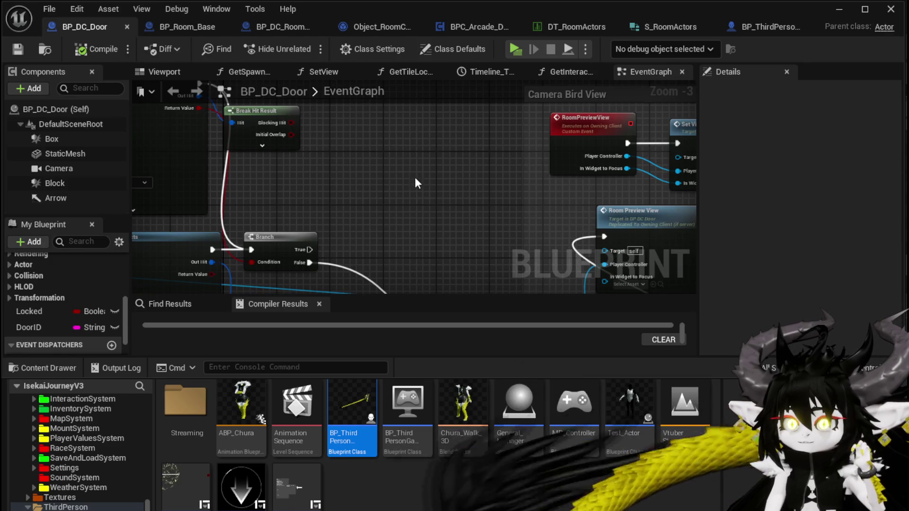
pyautogui.click(177, 31)
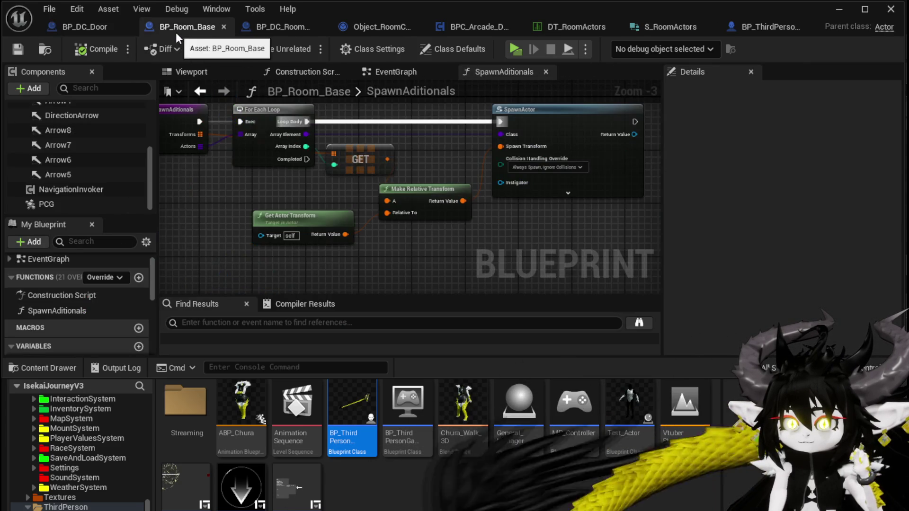
pyautogui.moveTo(175, 33); pyautogui.dragTo(115, 25)
pyautogui.click(174, 28)
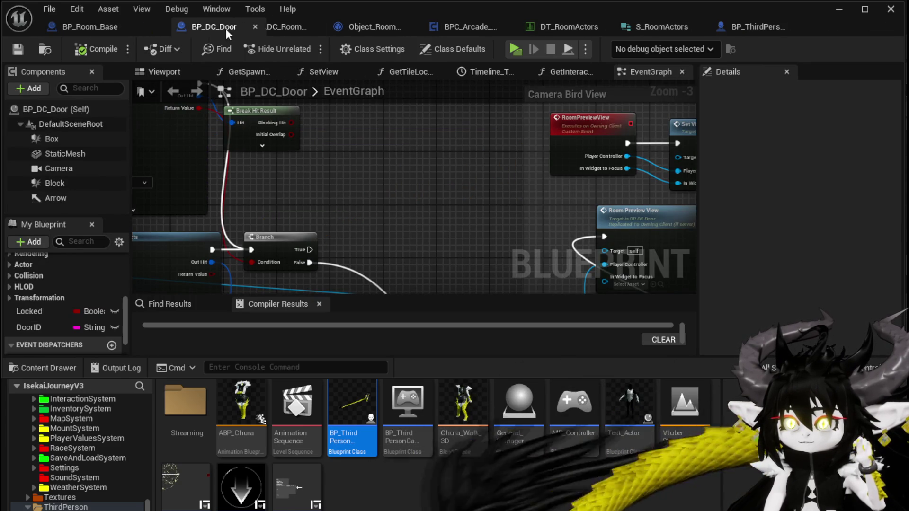
# Reorder the editor tabs so DT_RoomActors sits right after BP_Room_Base
pyautogui.moveTo(225, 28); pyautogui.dragTo(522, 35)
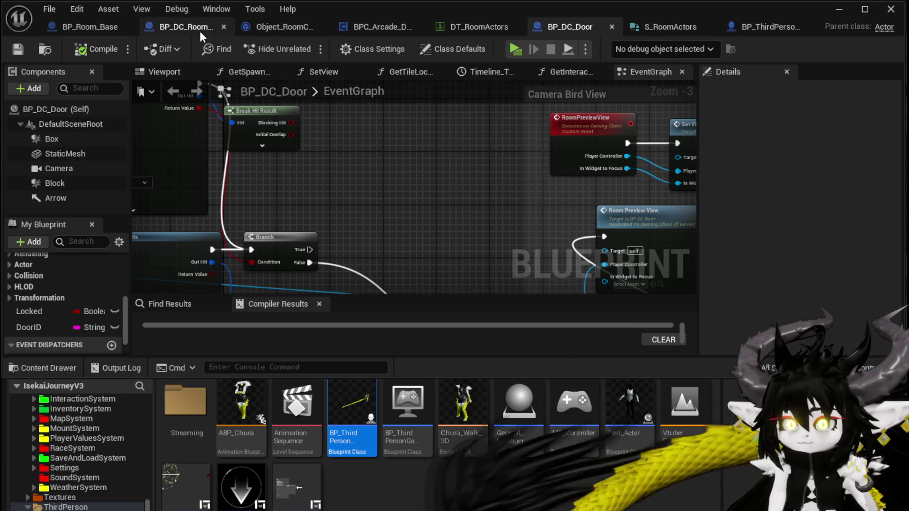
pyautogui.click(478, 31)
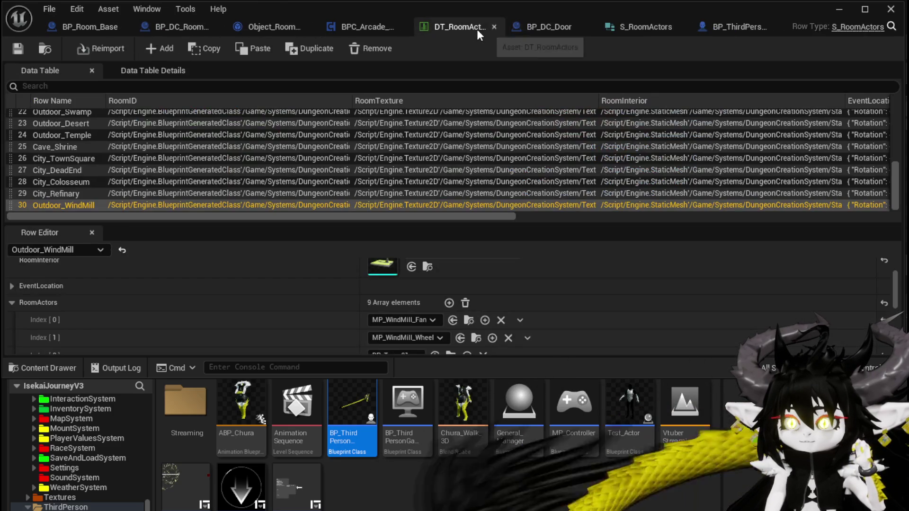
pyautogui.moveTo(477, 29)
pyautogui.mouseDown()
pyautogui.moveTo(121, 30)
pyautogui.moveTo(171, 32)
pyautogui.mouseUp()
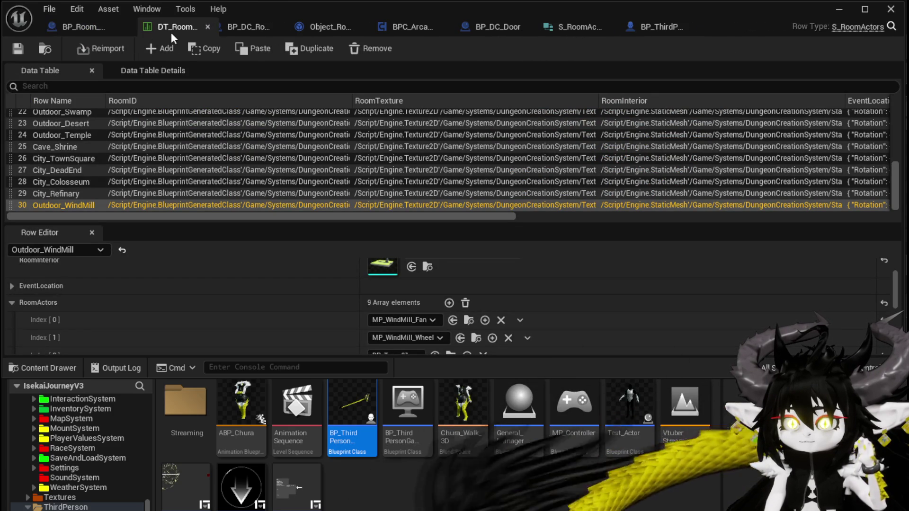
# In BP_Room_Base's viewport, select and frame the tower's red arrow and copy all its Transform properties
pyautogui.click(85, 30)
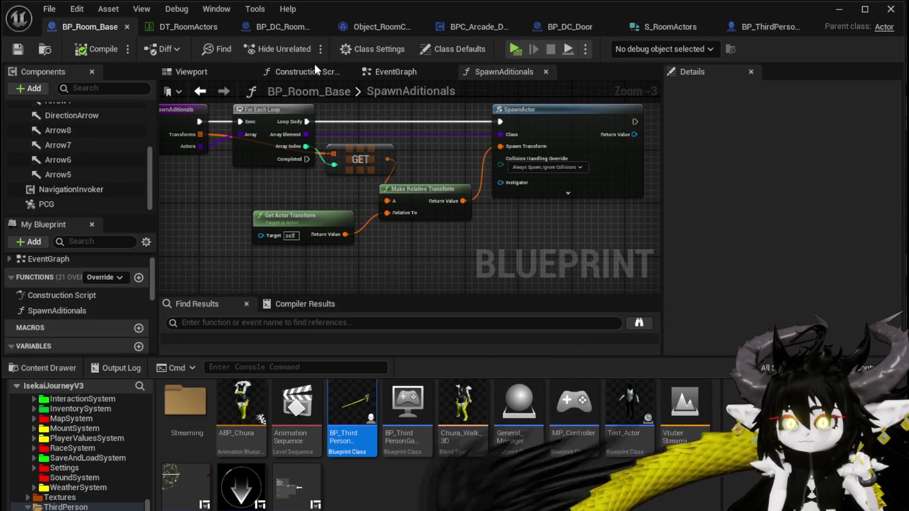
pyautogui.click(211, 71)
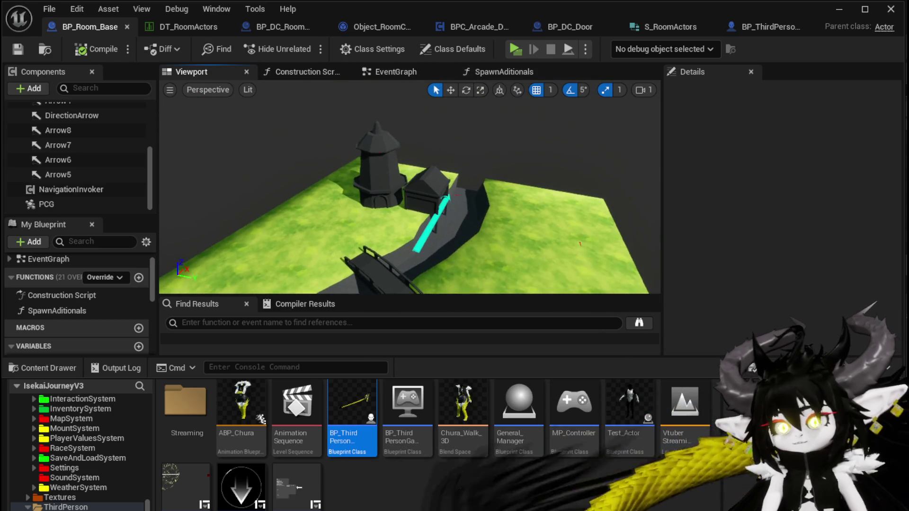
pyautogui.scroll(10, 410, 164)
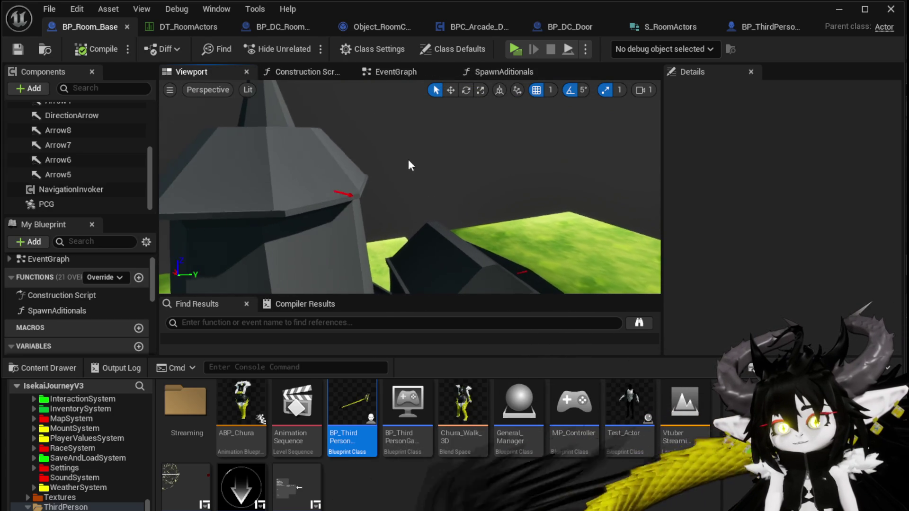
pyautogui.click(345, 193)
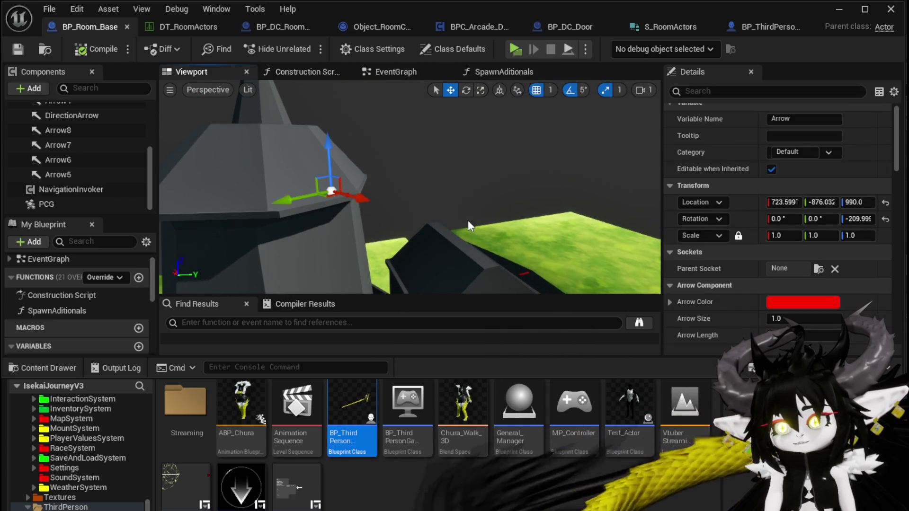
pyautogui.press('f')
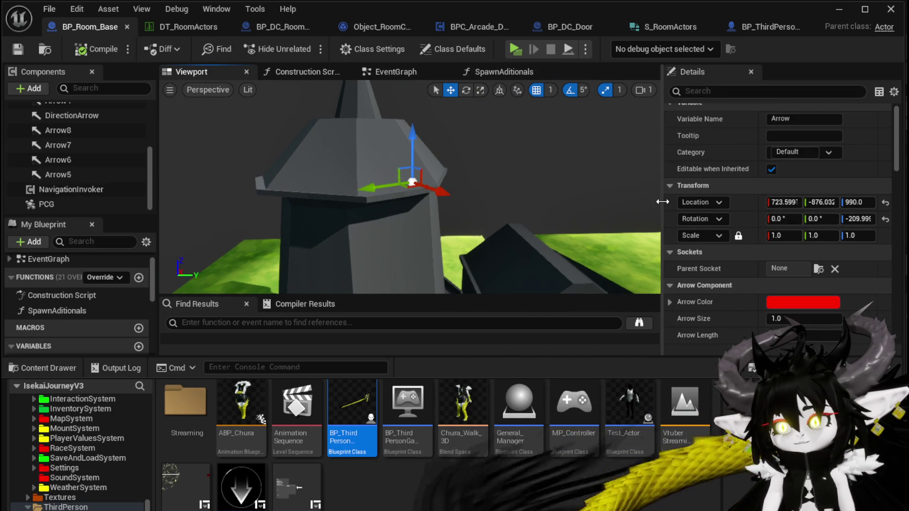
pyautogui.moveTo(662, 202); pyautogui.dragTo(503, 197)
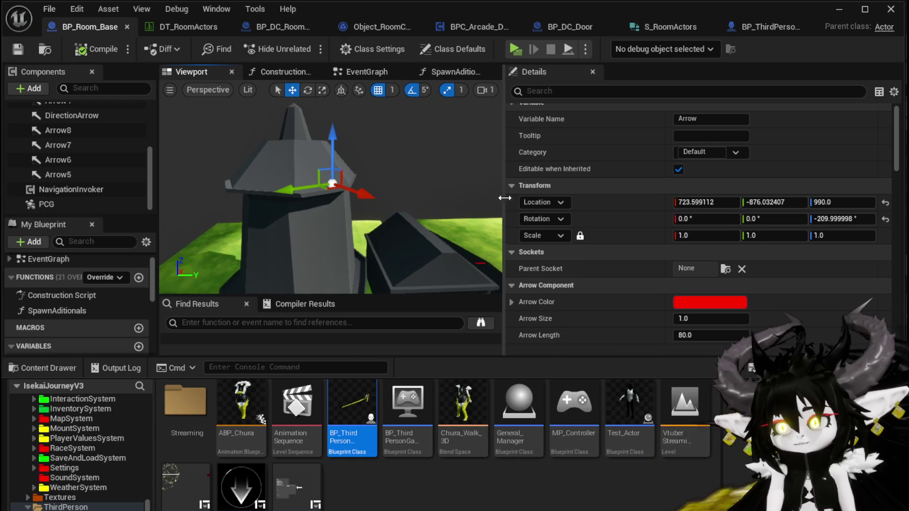
pyautogui.rightClick(616, 187)
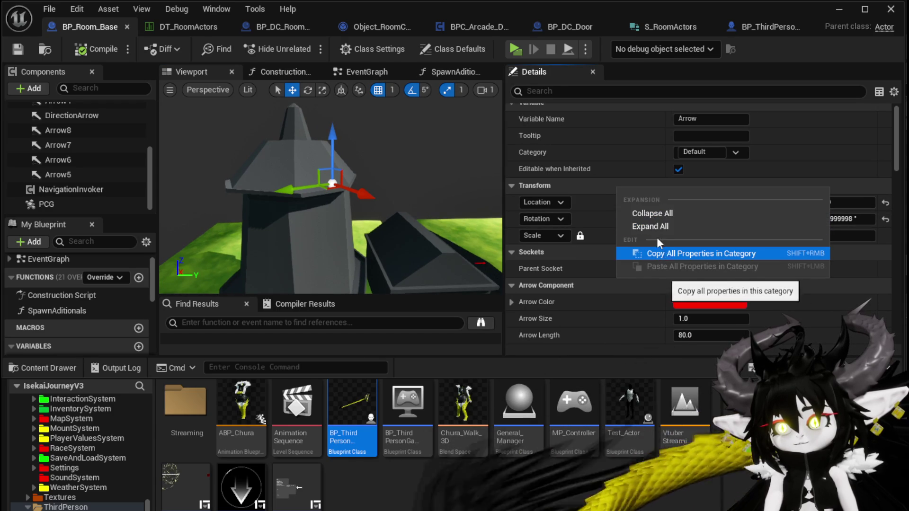
pyautogui.rightClick(590, 185)
pyautogui.click(661, 251)
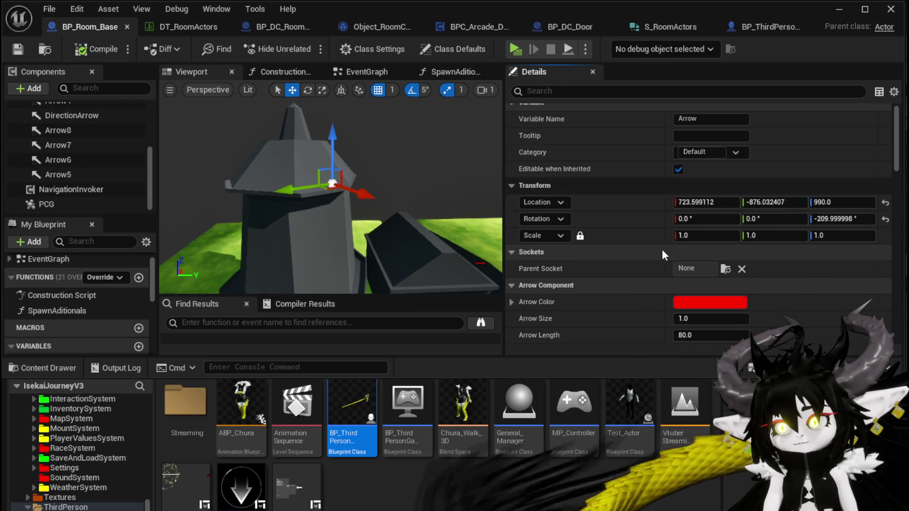
pyautogui.click(190, 28)
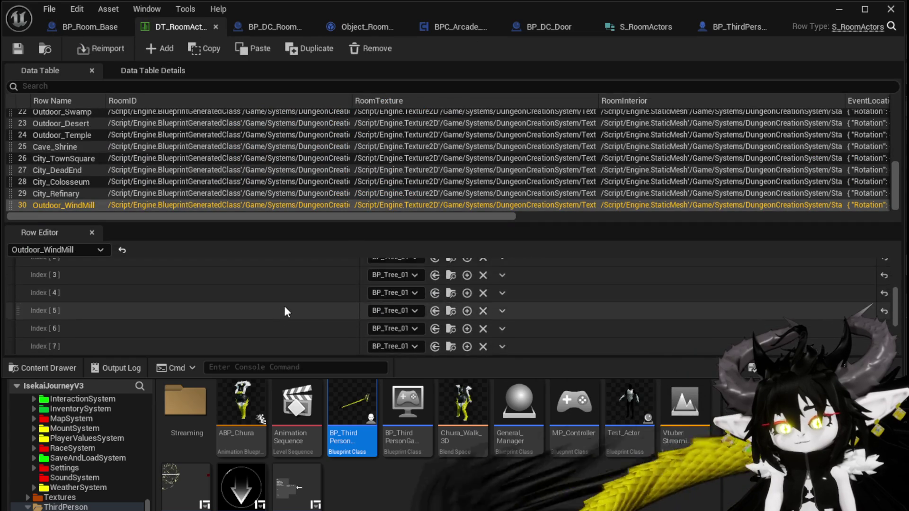
# Paste the copied arrow transform into the Outdoor_WindMill ActorMap entry's key and expand it
pyautogui.scroll(-5, 284, 306)
pyautogui.rightClick(242, 277)
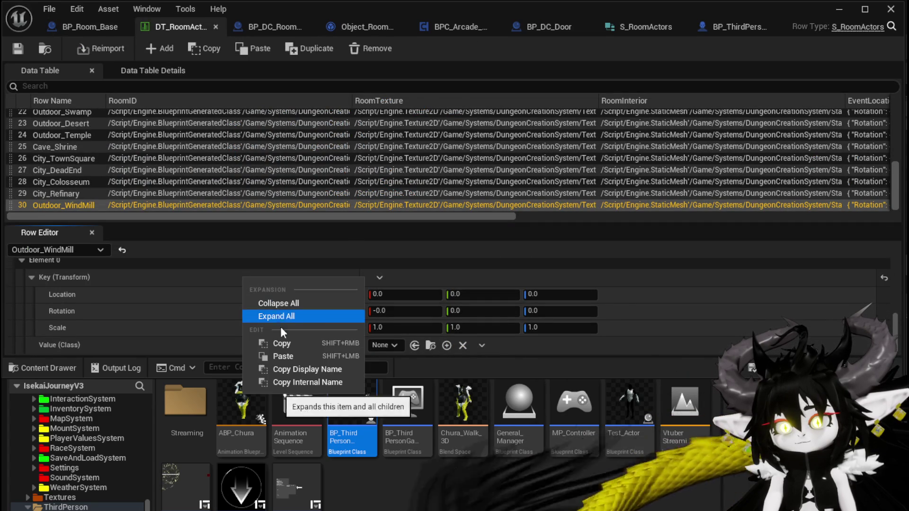
pyautogui.click(290, 355)
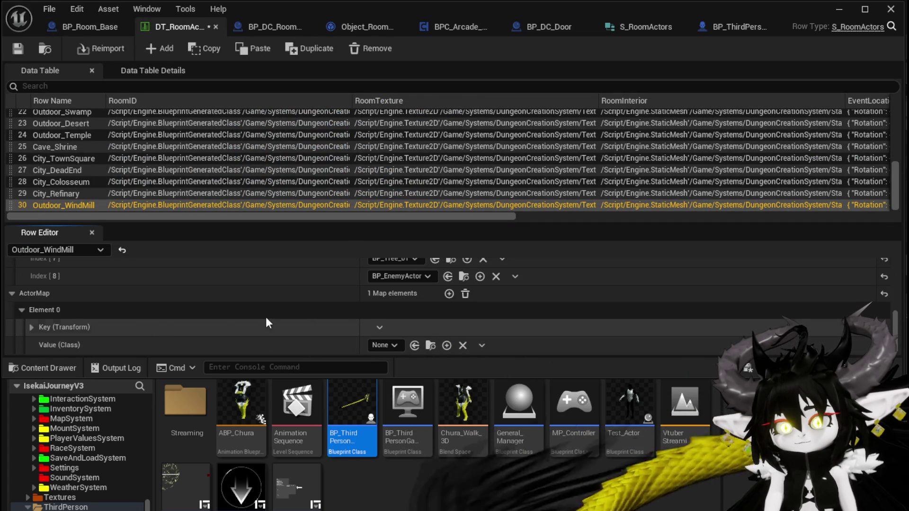
pyautogui.click(33, 329)
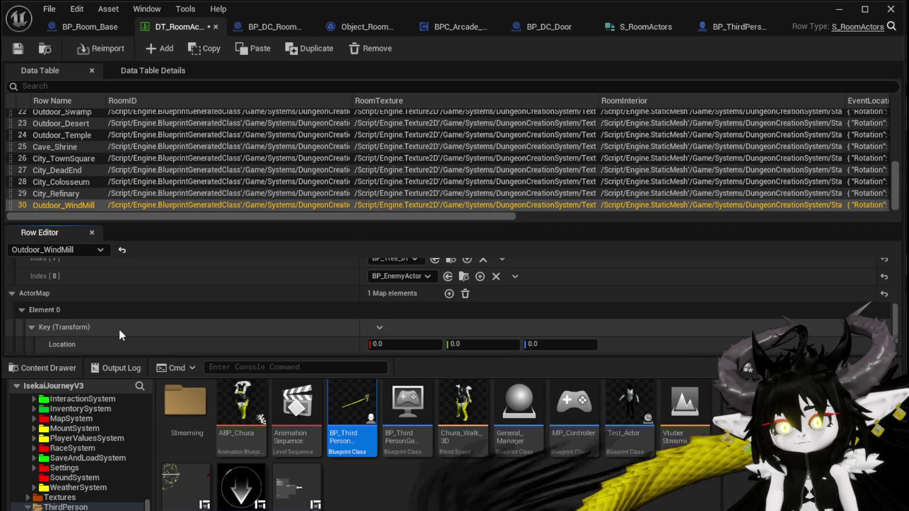
pyautogui.scroll(-2, 157, 324)
pyautogui.rightClick(294, 278)
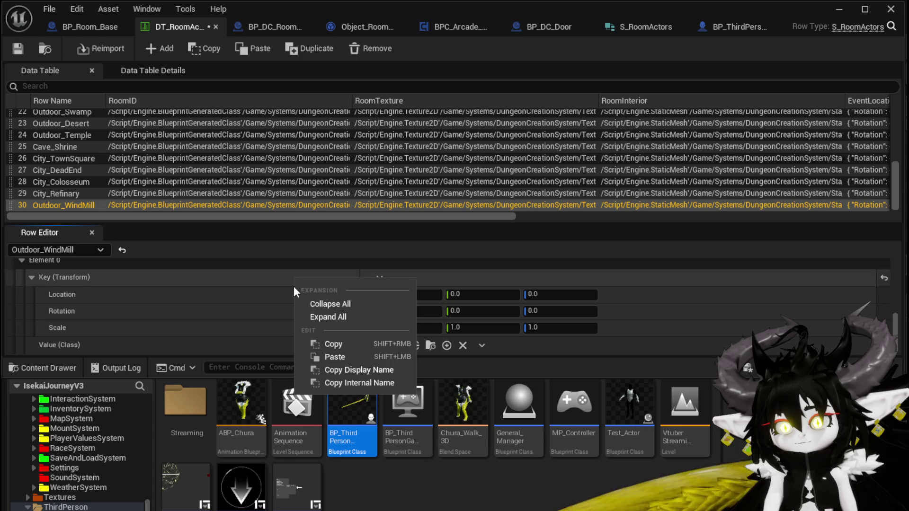
pyautogui.click(343, 356)
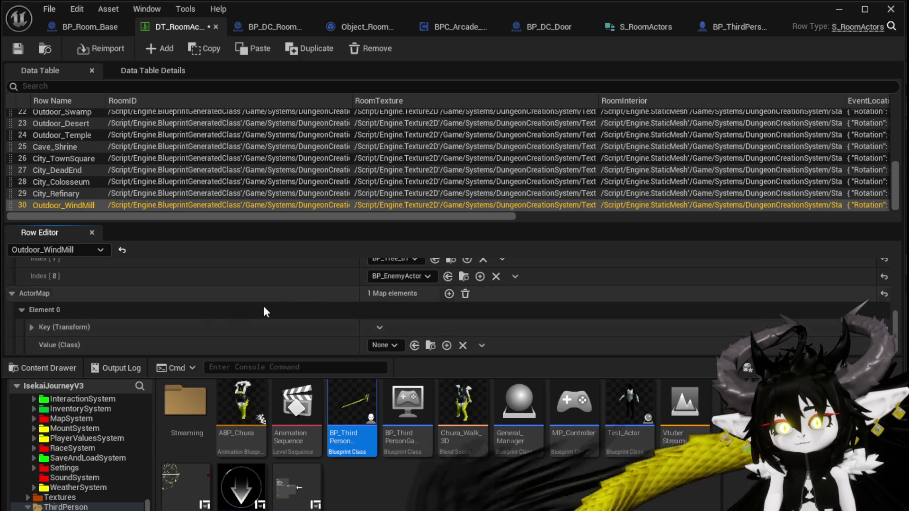
pyautogui.click(35, 329)
pyautogui.scroll(-2, 35, 329)
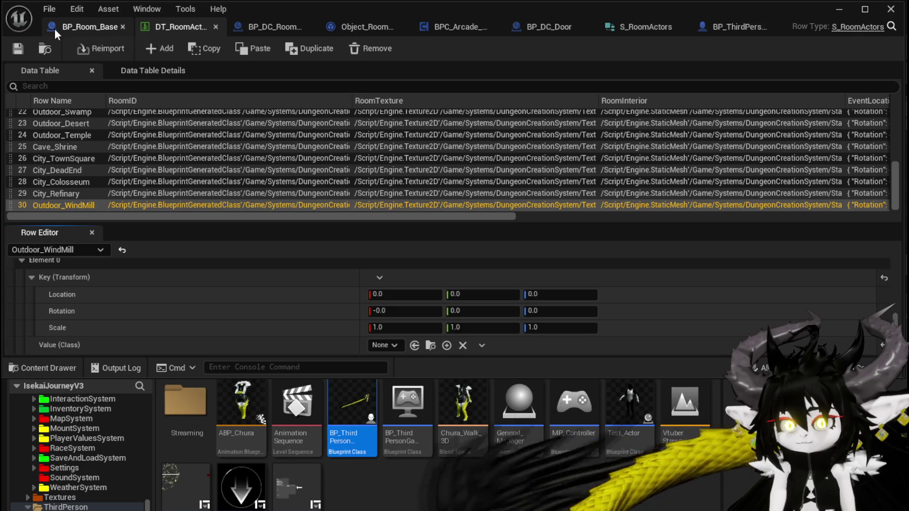
# Copy the arrow's location (723.599112, -876.032407, 990.0) into the key's Location
pyautogui.click(72, 28)
pyautogui.rightClick(660, 209)
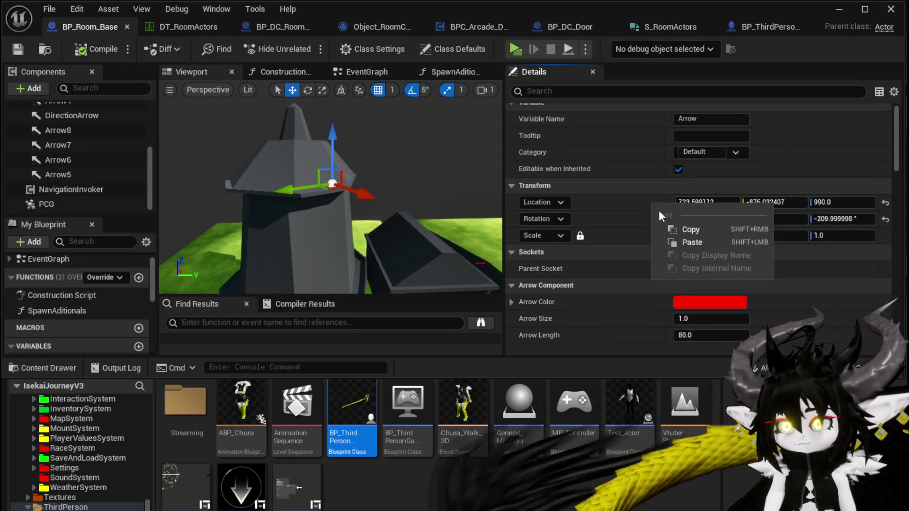
pyautogui.click(694, 229)
pyautogui.click(147, 25)
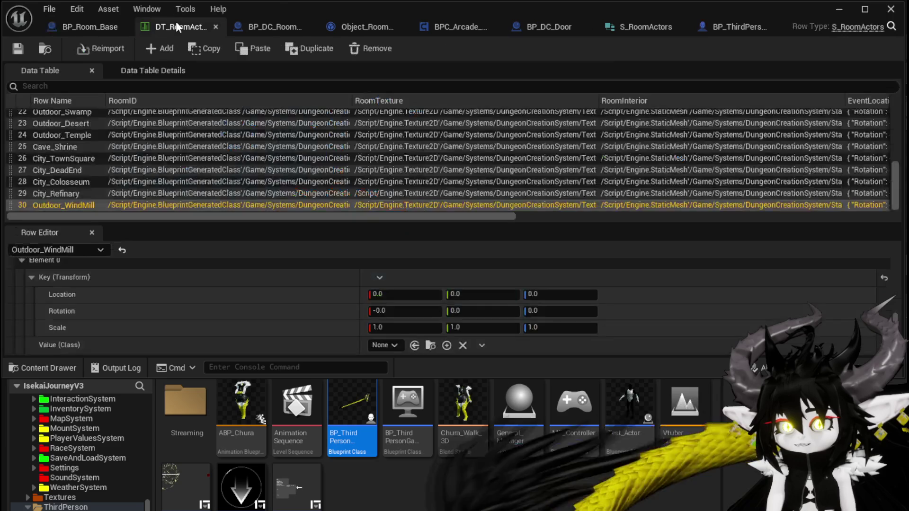
pyautogui.rightClick(311, 296)
pyautogui.click(372, 335)
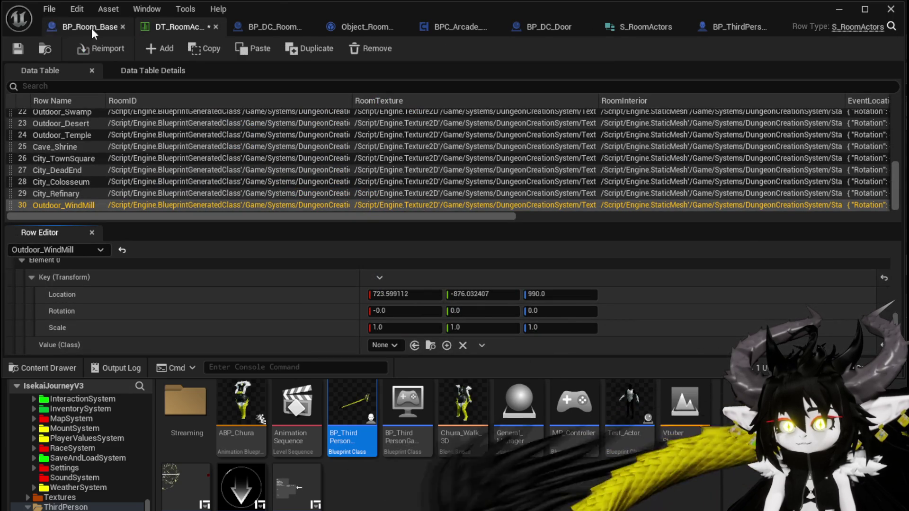
# Copy the arrow's rotation, 150° yaw, into the key's Rotation
pyautogui.click(80, 27)
pyautogui.rightClick(626, 219)
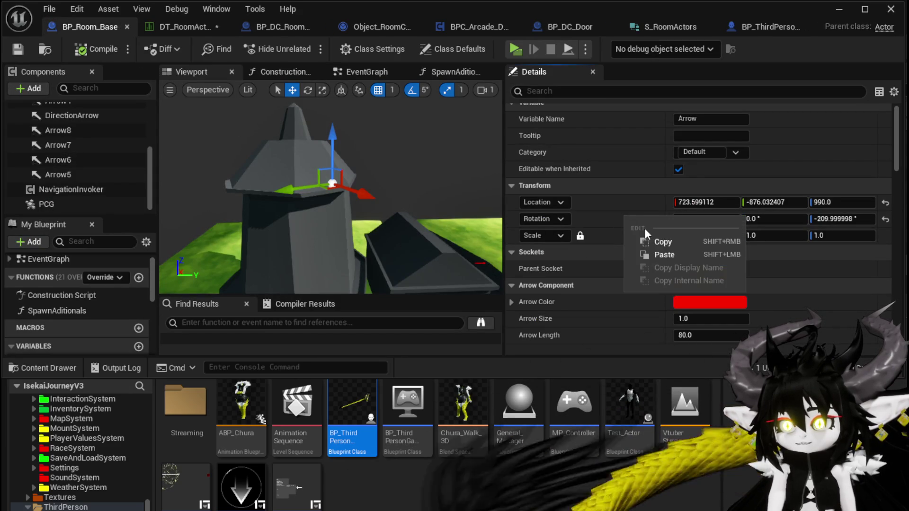
pyautogui.click(656, 238)
pyautogui.click(189, 28)
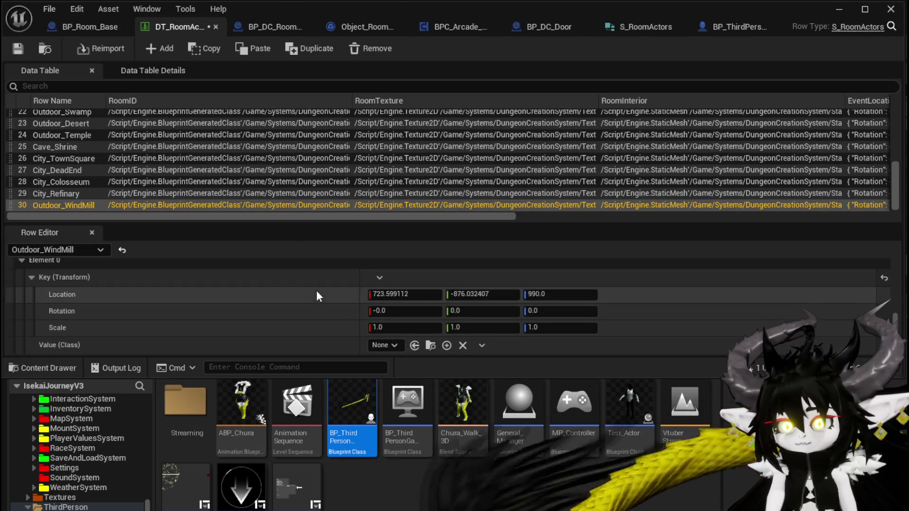
pyautogui.rightClick(319, 306)
pyautogui.click(351, 348)
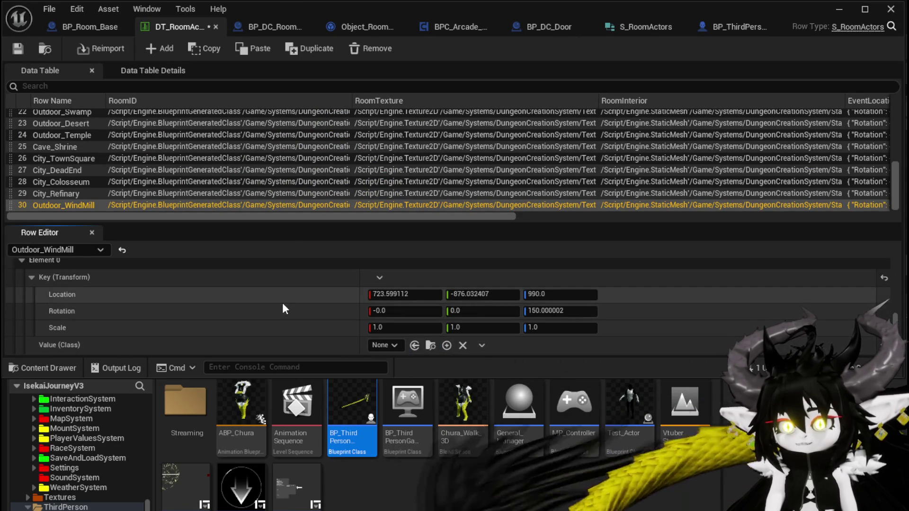
pyautogui.click(381, 346)
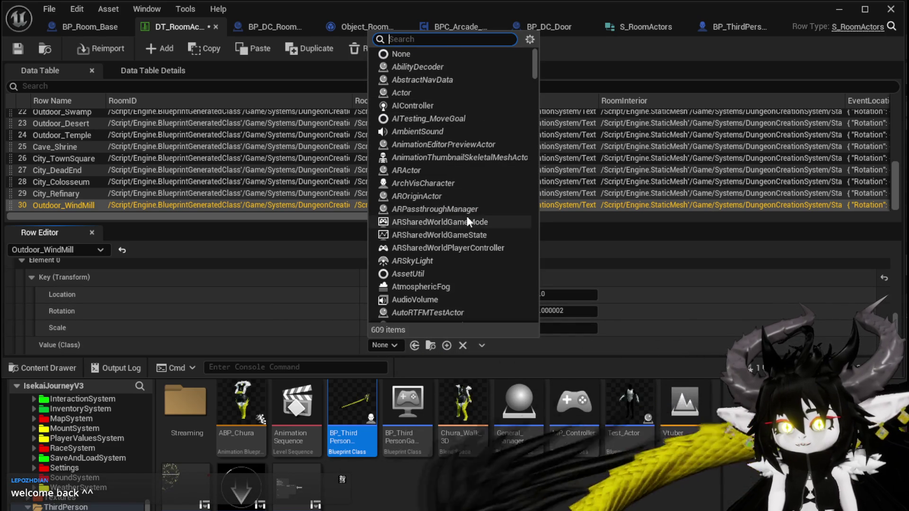
# Scroll through the 609 actor classes listed for the ActorMap entry's value
pyautogui.scroll(-3, 467, 216)
pyautogui.scroll(-1, 467, 216)
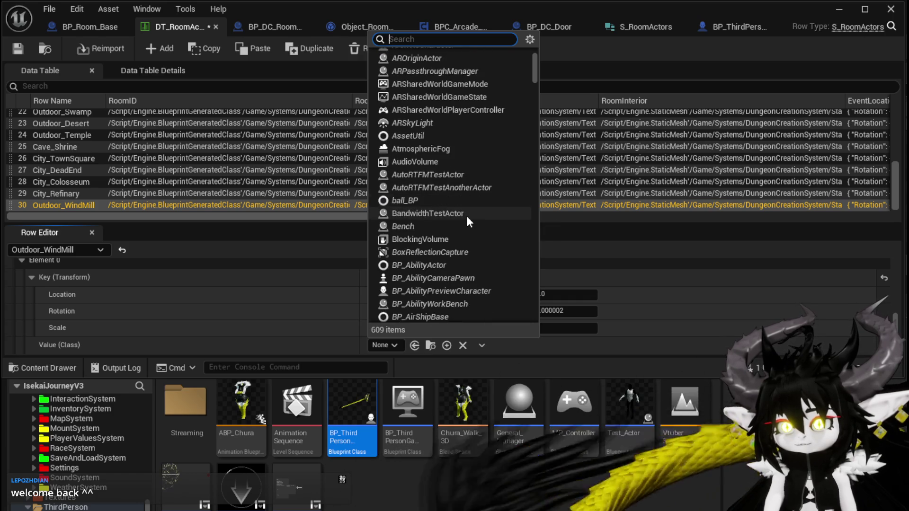
pyautogui.scroll(-1, 467, 216)
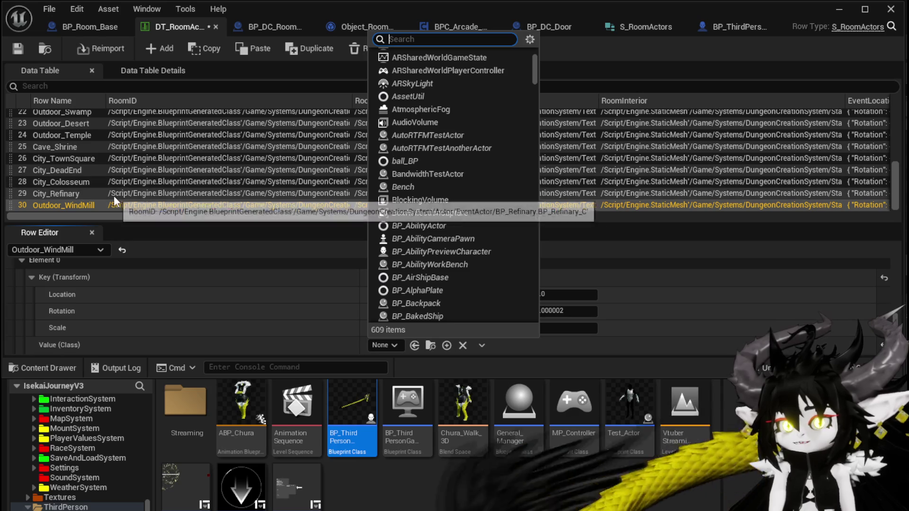
# Copy MP_WindMill_Fan from RoomActors Index [0] and paste it as the ActorMap entry's class
pyautogui.click(161, 264)
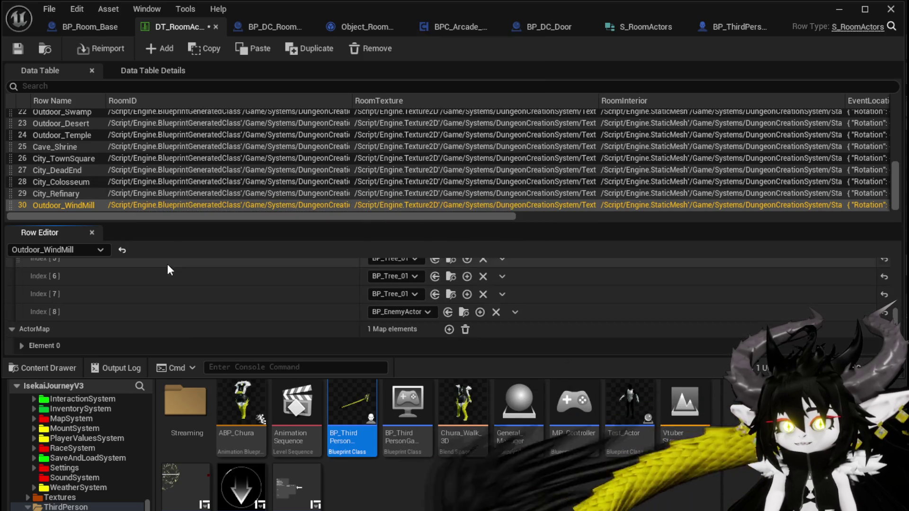
pyautogui.scroll(3, 319, 306)
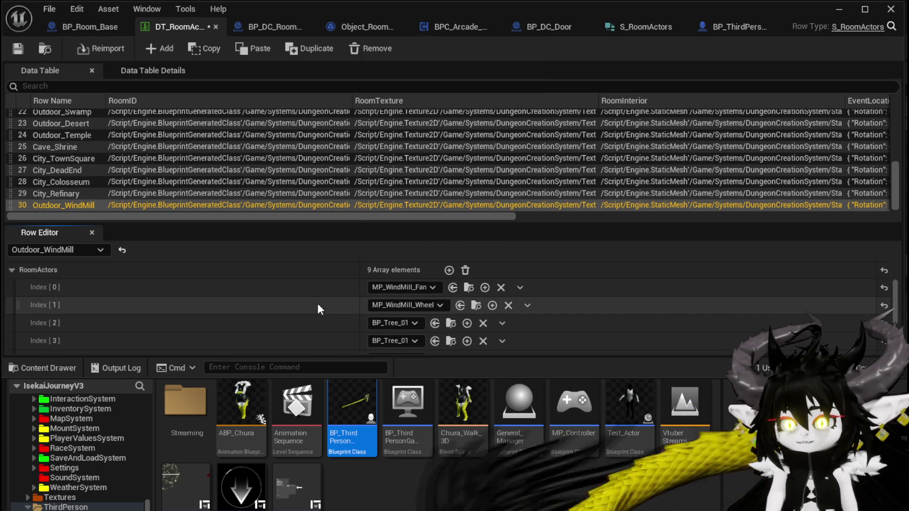
pyautogui.rightClick(307, 283)
pyautogui.click(350, 314)
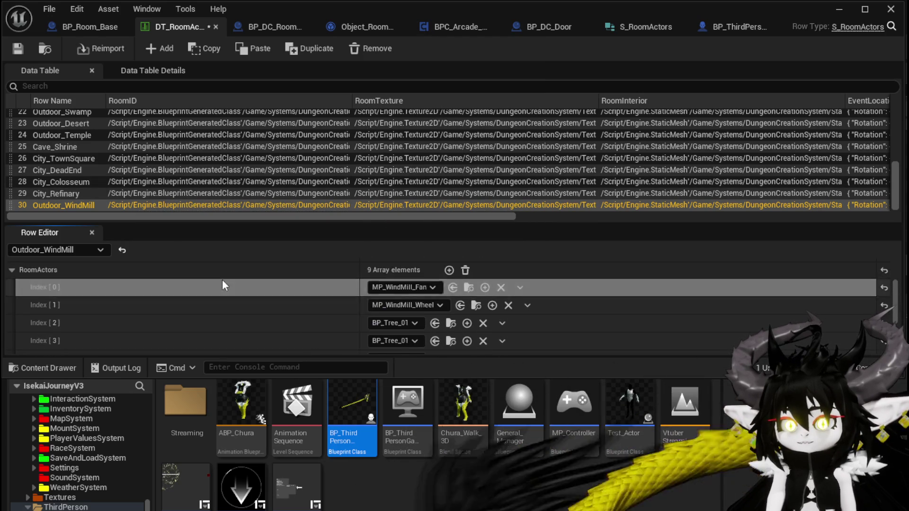
pyautogui.scroll(-3, 223, 284)
pyautogui.click(24, 343)
pyautogui.scroll(-1, 188, 303)
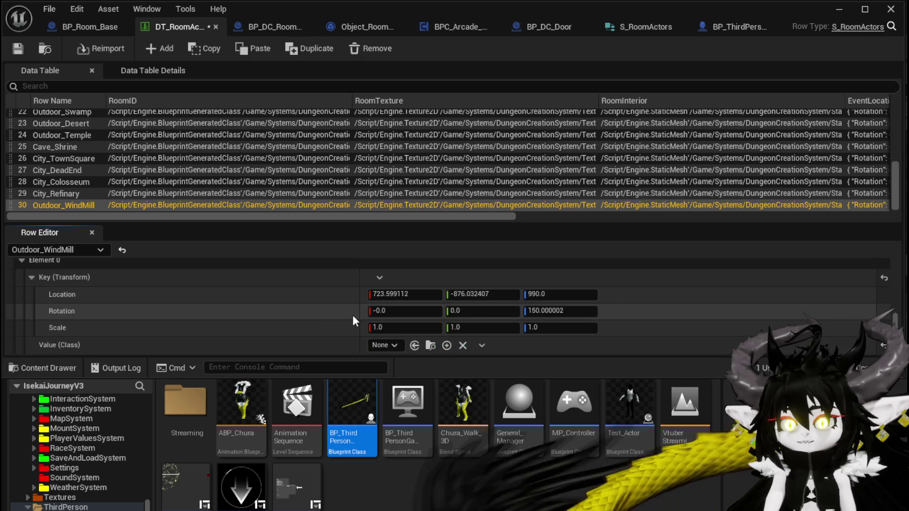
pyautogui.rightClick(340, 343)
pyautogui.click(374, 379)
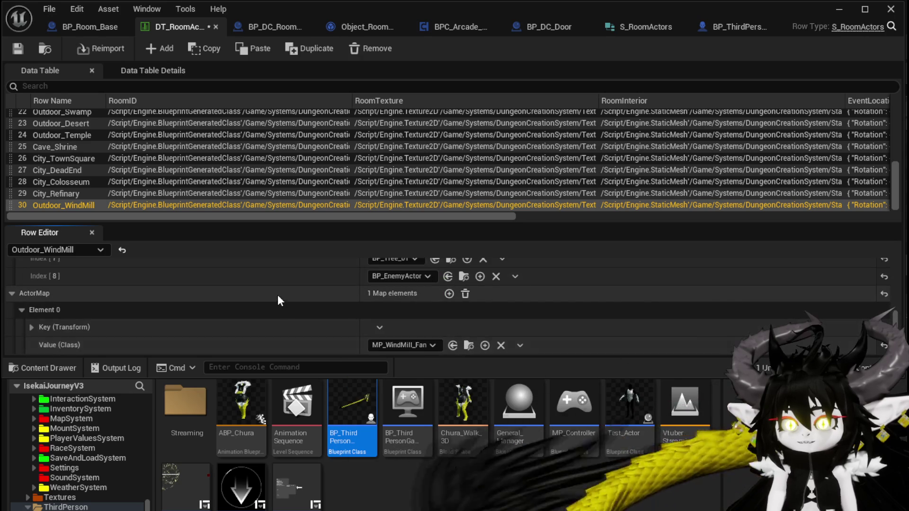
pyautogui.click(31, 328)
pyautogui.scroll(-1, 282, 337)
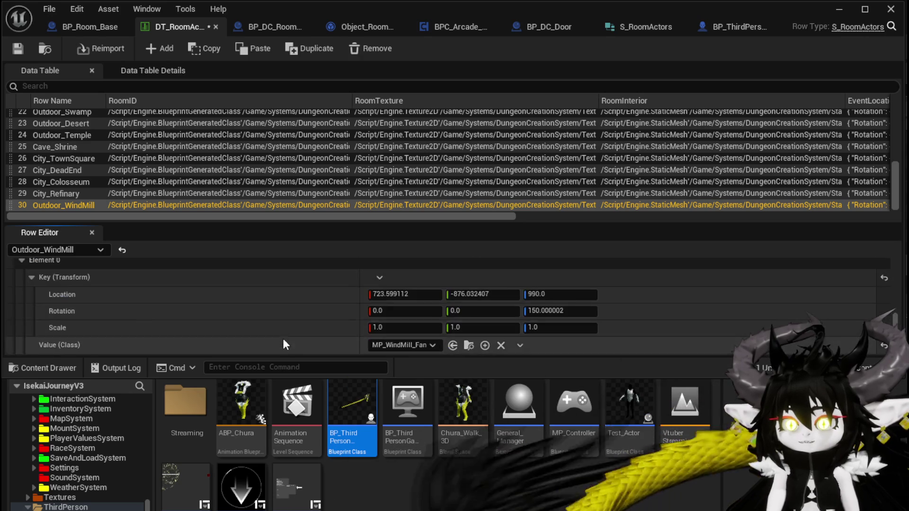
# Save DT_RoomActors and return to BP_Room_Base
pyautogui.hotkey('ctrl', 'shift', 's')
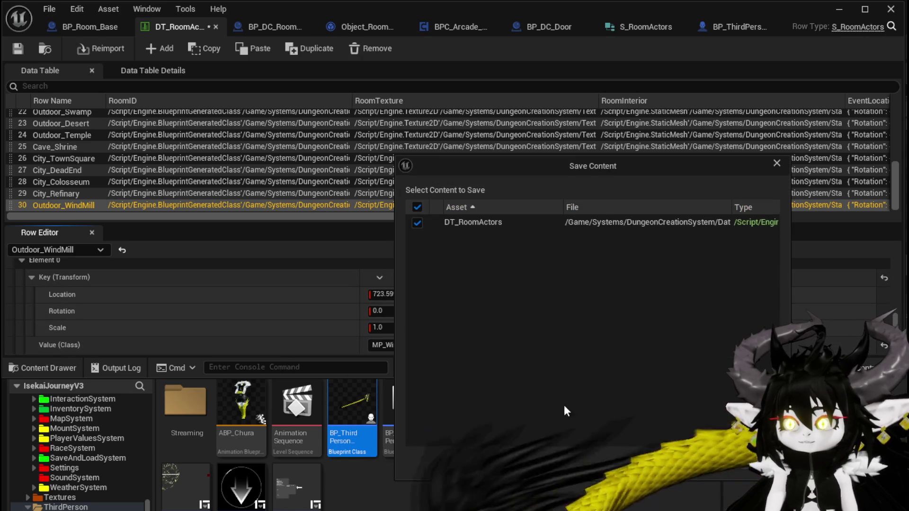
pyautogui.click(705, 463)
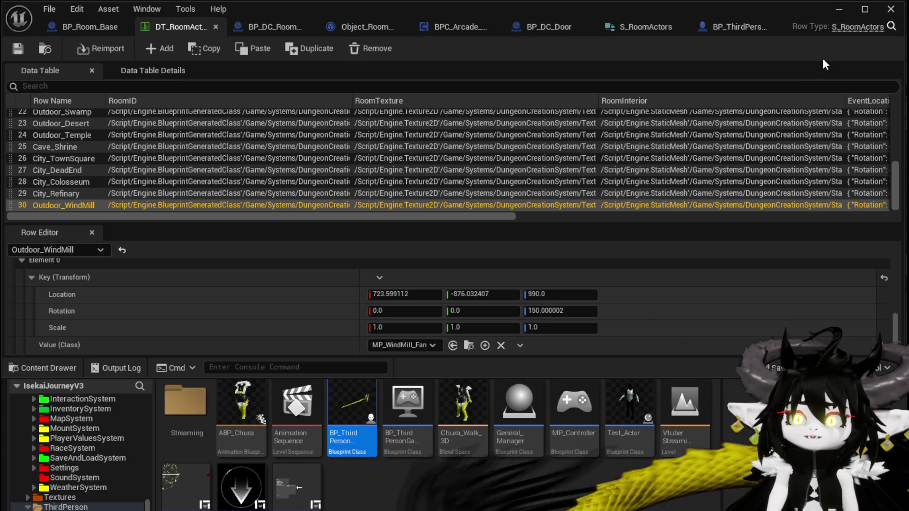
pyautogui.click(97, 27)
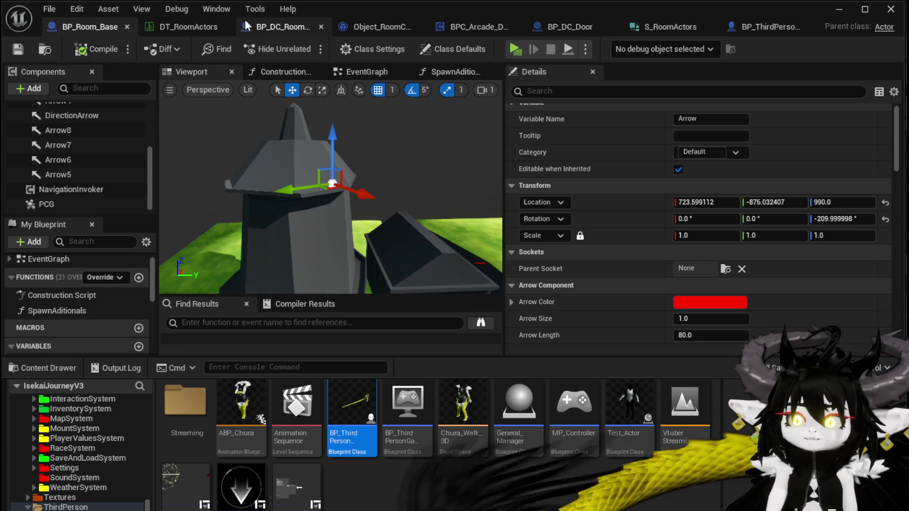
# Review Object_RoomCreator's BuildRoomAditionals graph and BP_DC_RoomManager's SpawnRoom graph
pyautogui.click(356, 27)
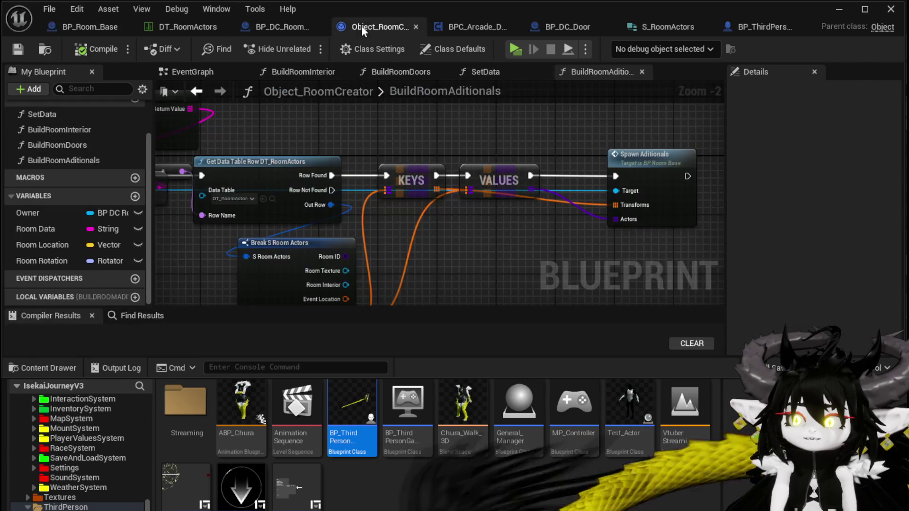
pyautogui.moveTo(329, 106)
pyautogui.mouseDown()
pyautogui.moveTo(405, 127)
pyautogui.moveTo(534, 129)
pyautogui.mouseUp()
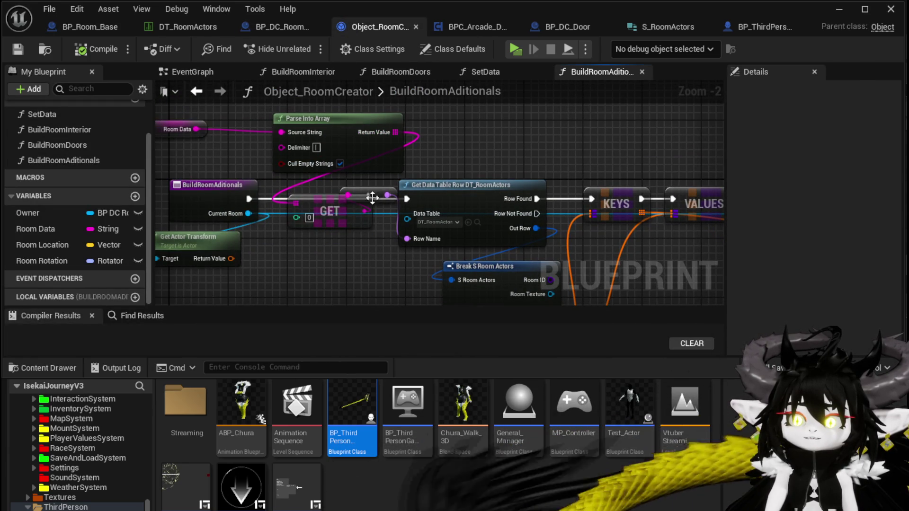
pyautogui.click(213, 199)
pyautogui.moveTo(228, 227); pyautogui.dragTo(247, 224)
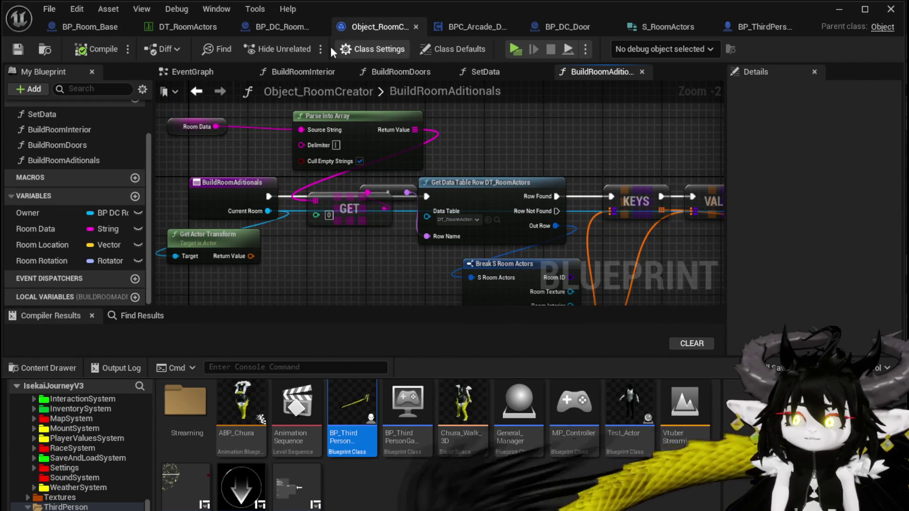
pyautogui.click(284, 30)
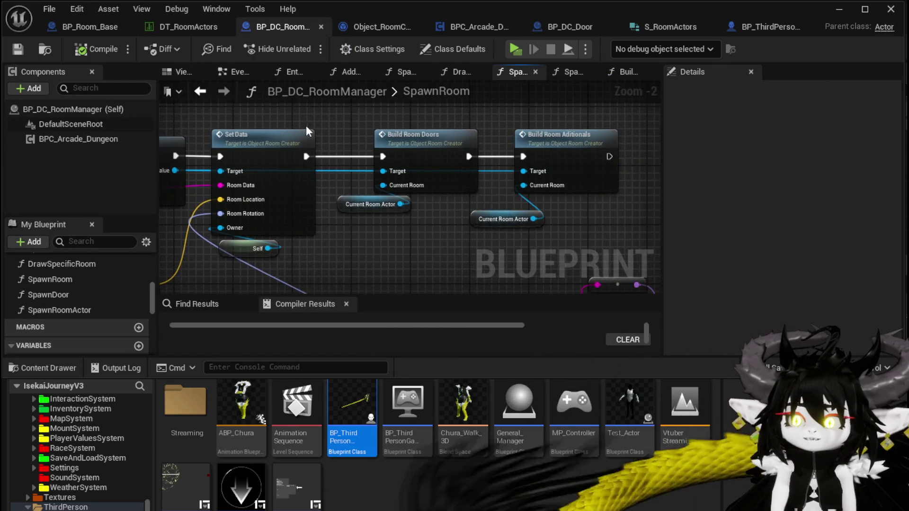
pyautogui.moveTo(351, 208); pyautogui.dragTo(373, 223)
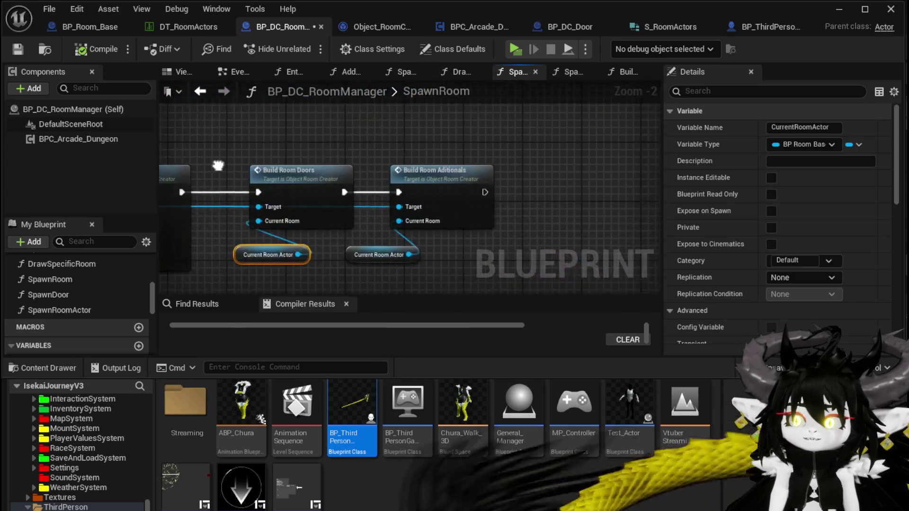
# Remove the Build Room Doors and Build Room Interior calls from SetData, then compile and save Object_RoomCreator
pyautogui.doubleClick(331, 144)
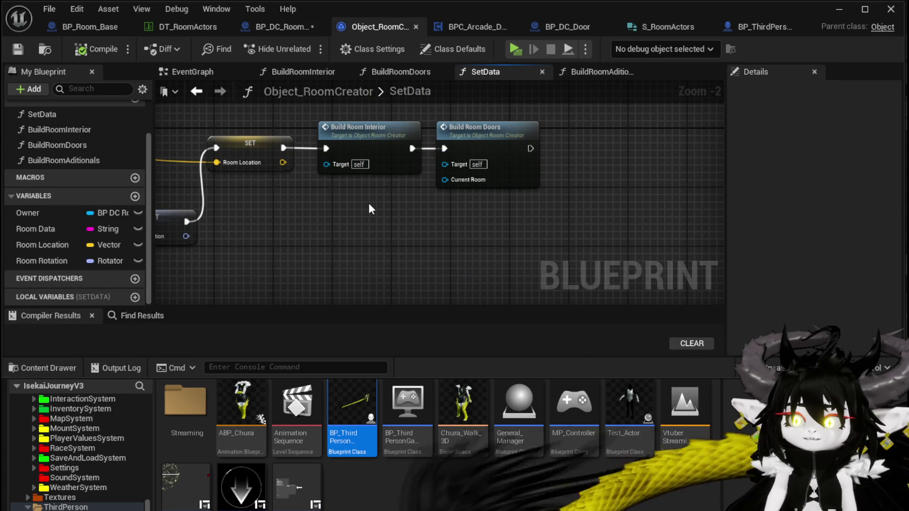
pyautogui.click(488, 156)
pyautogui.press('Delete')
pyautogui.moveTo(336, 187); pyautogui.dragTo(433, 132)
pyautogui.press('Delete')
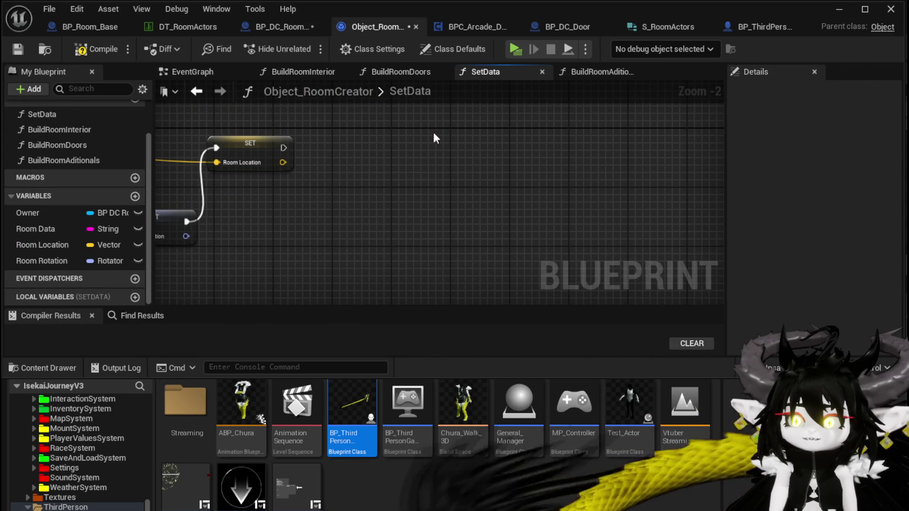
pyautogui.click(89, 45)
pyautogui.click(18, 47)
# In SpawnRoom, insert a Build Room Interior call between Set Data and Build Room Doors
pyautogui.click(269, 28)
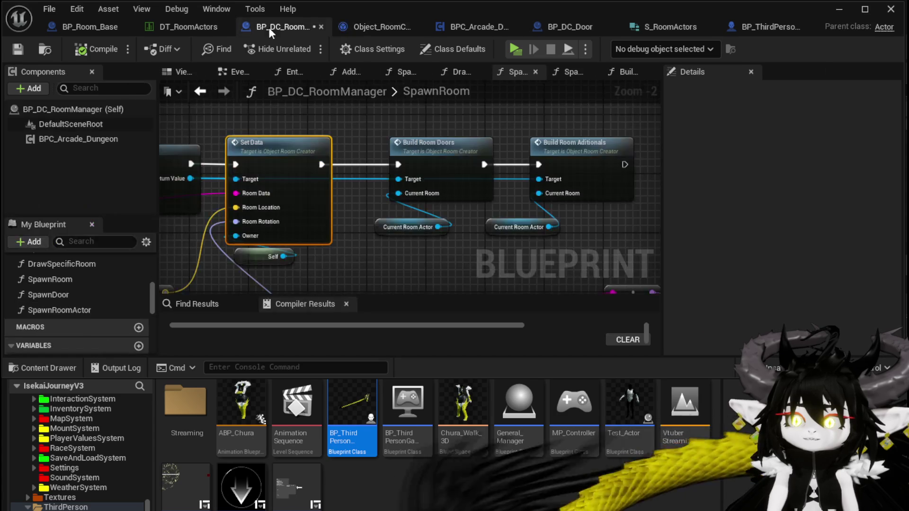
pyautogui.moveTo(309, 113); pyautogui.dragTo(523, 232)
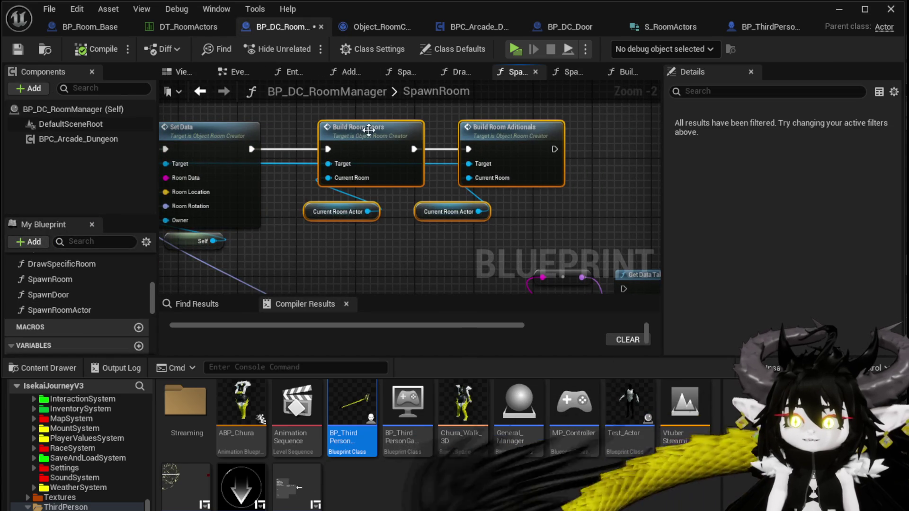
pyautogui.moveTo(369, 129); pyautogui.dragTo(486, 124)
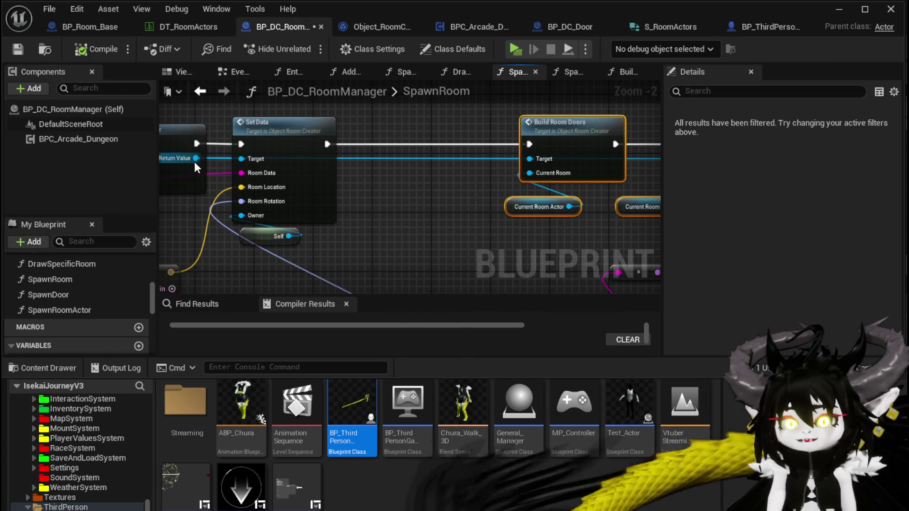
pyautogui.moveTo(196, 159)
pyautogui.mouseDown()
pyautogui.moveTo(337, 189)
pyautogui.moveTo(459, 179)
pyautogui.mouseUp()
pyautogui.write('Bu')
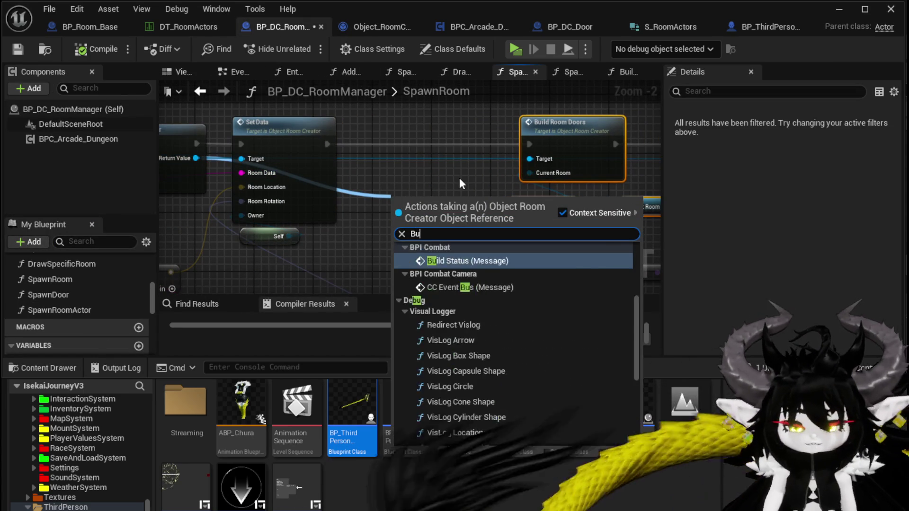
pyautogui.write('ild')
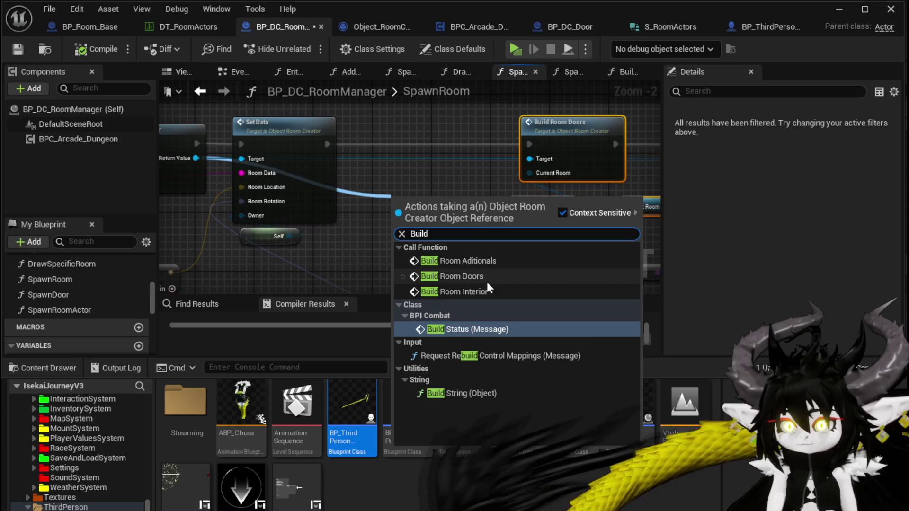
pyautogui.click(478, 291)
pyautogui.moveTo(451, 202); pyautogui.dragTo(442, 169)
pyautogui.moveTo(326, 181); pyautogui.dragTo(530, 182)
# Save and compile BP_DC_RoomManager, then open the Build Room Interior function graph
pyautogui.scroll(-2, 530, 182)
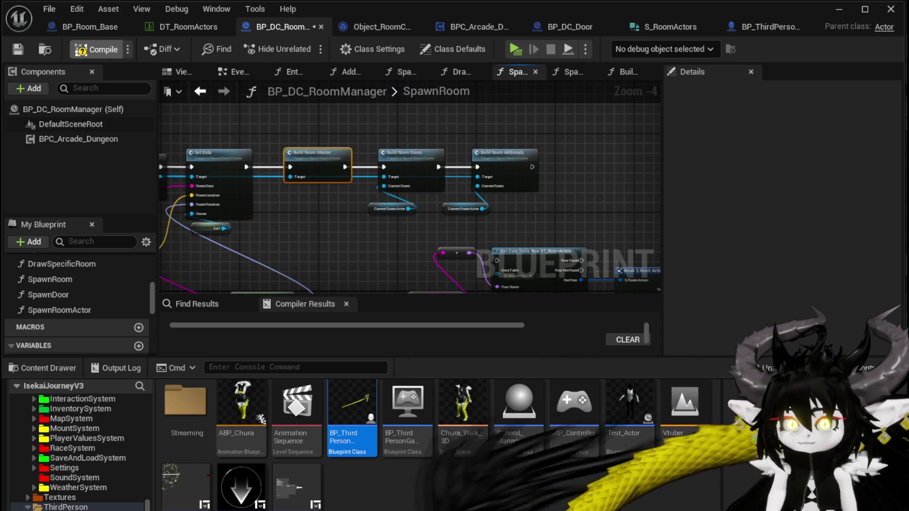
pyautogui.click(18, 50)
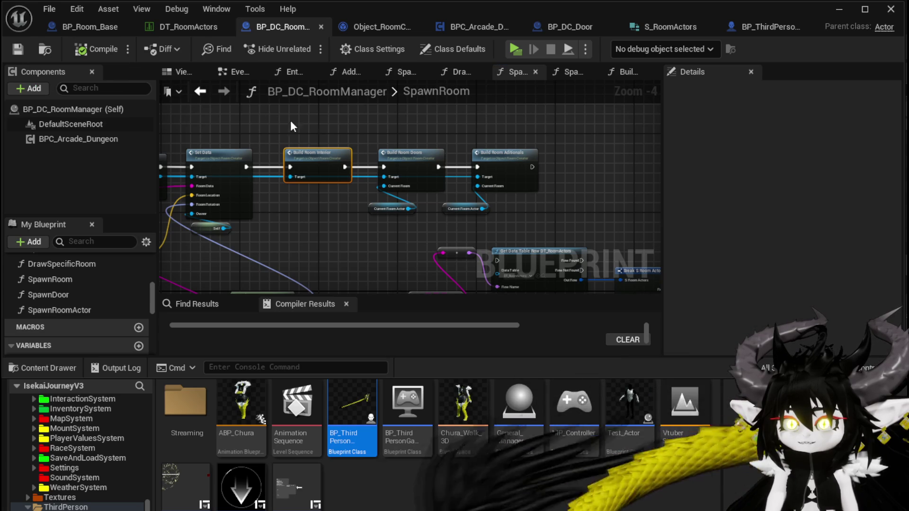
pyautogui.moveTo(339, 132); pyautogui.dragTo(300, 218)
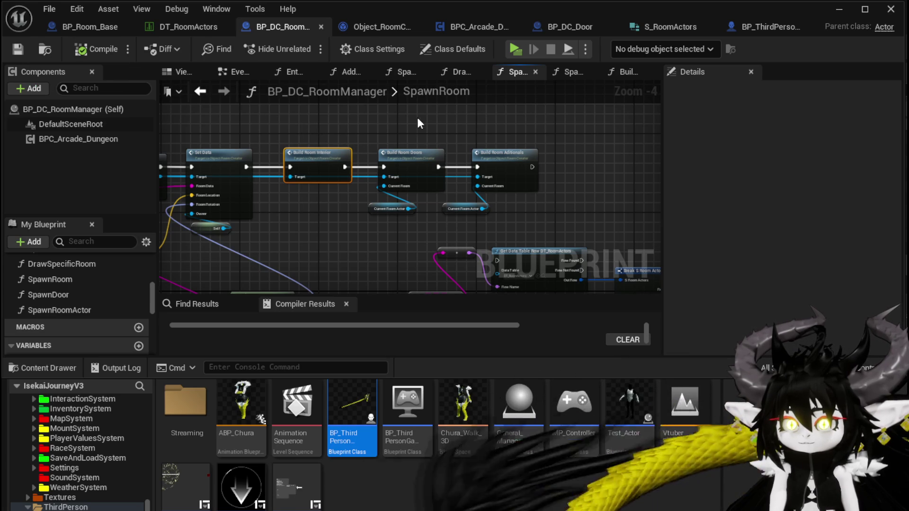
pyautogui.moveTo(411, 117)
pyautogui.mouseDown()
pyautogui.moveTo(393, 229)
pyautogui.moveTo(533, 223)
pyautogui.mouseUp()
pyautogui.click(407, 237)
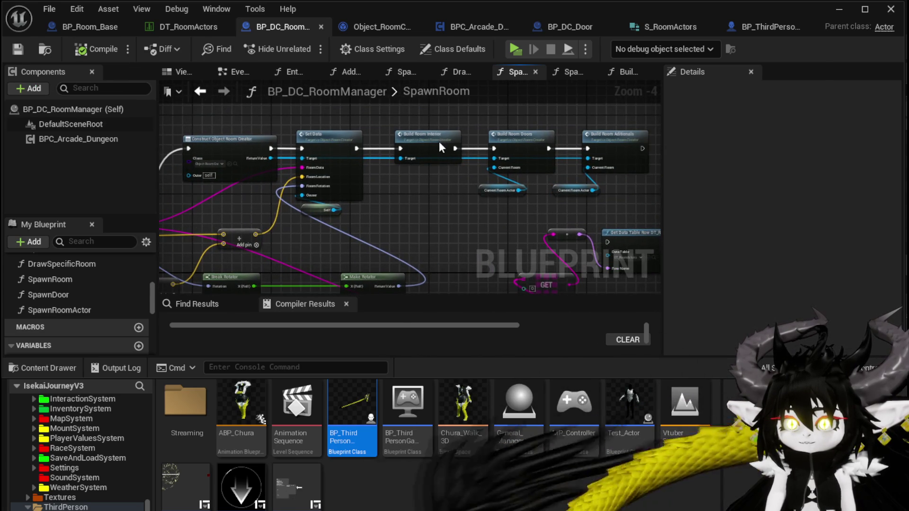
pyautogui.doubleClick(439, 141)
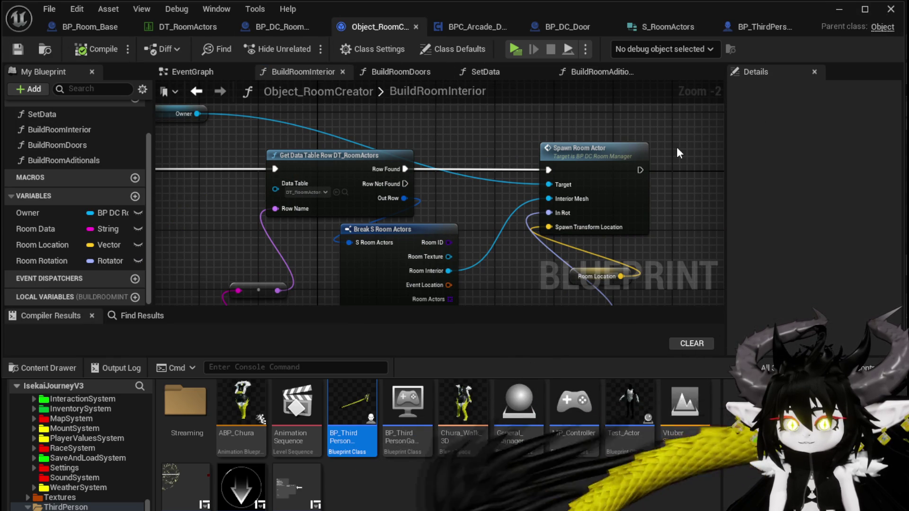
pyautogui.click(843, 12)
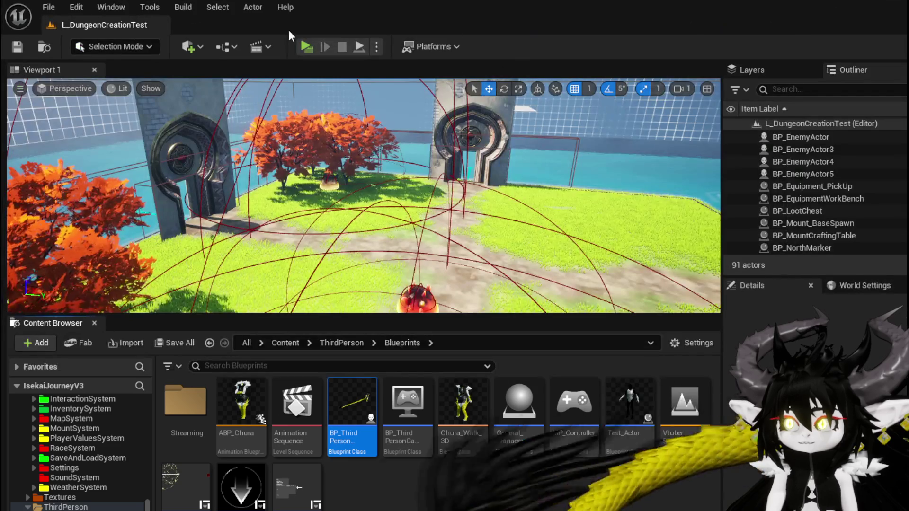
pyautogui.click(310, 47)
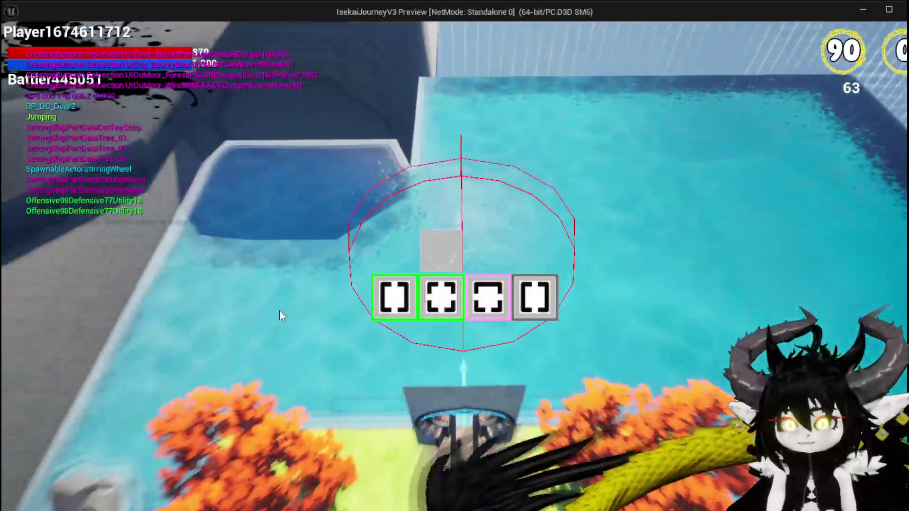
pyautogui.moveTo(447, 307)
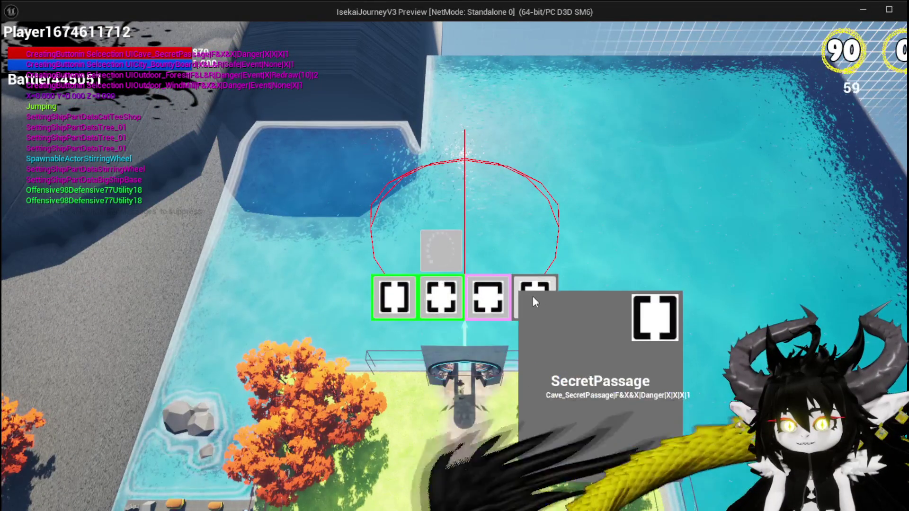
pyautogui.moveTo(387, 304)
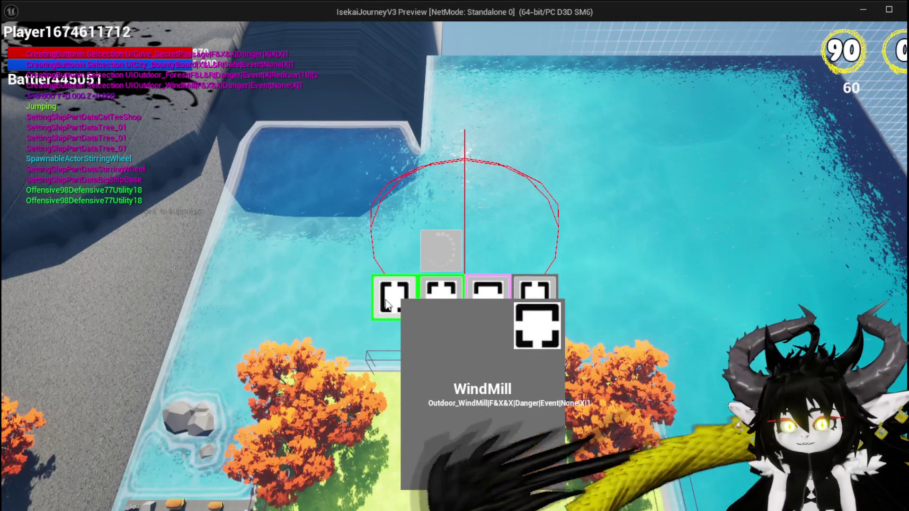
pyautogui.click(387, 304)
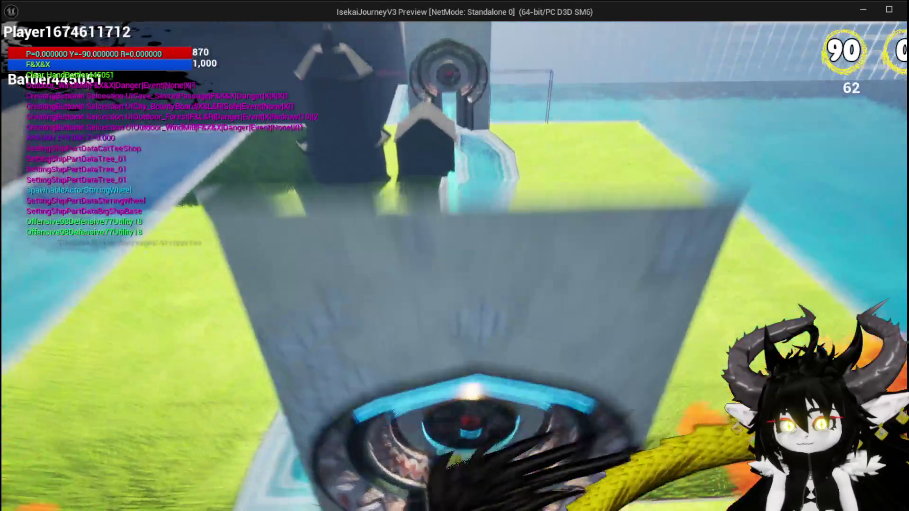
pyautogui.press('w')
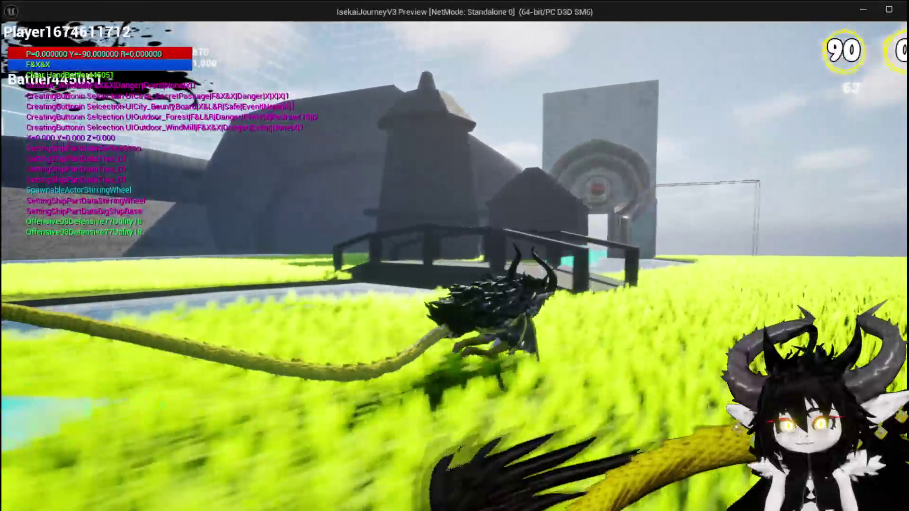
pyautogui.press('s')
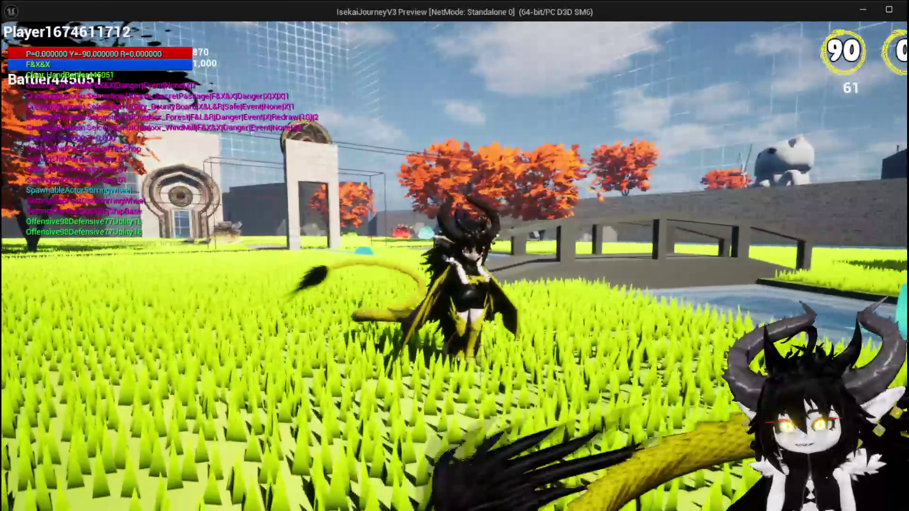
pyautogui.press('d')
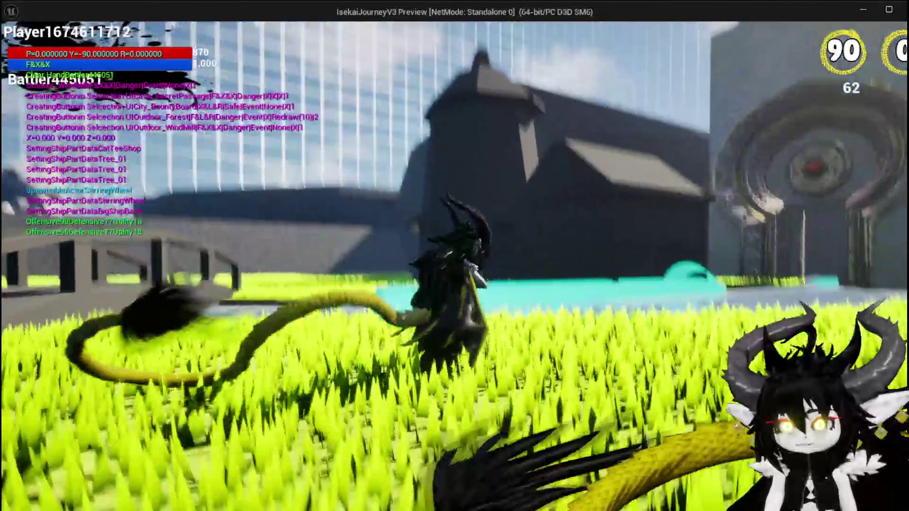
pyautogui.press('space')
pyautogui.press('space')
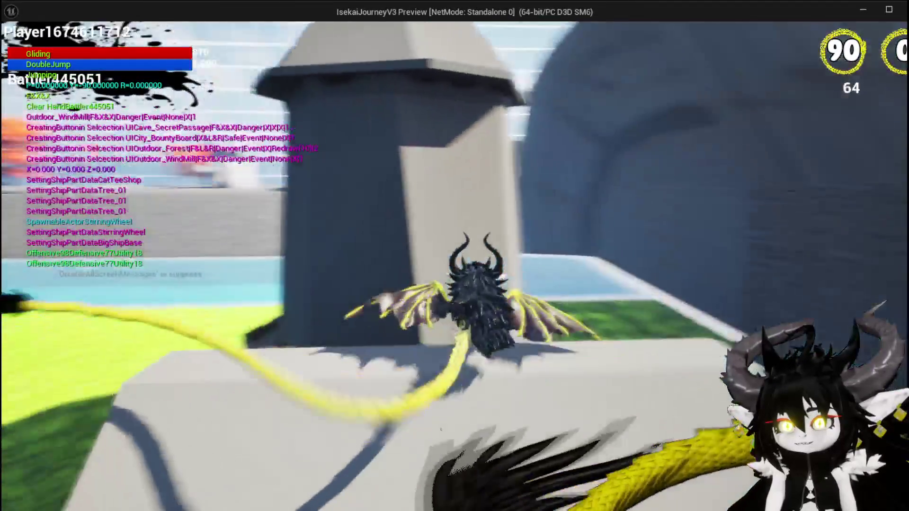
pyautogui.press('space')
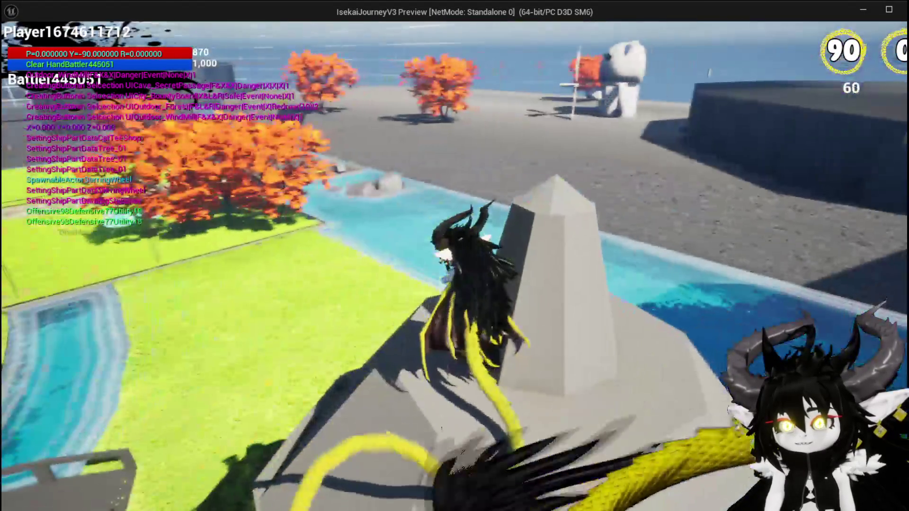
pyautogui.press('Escape')
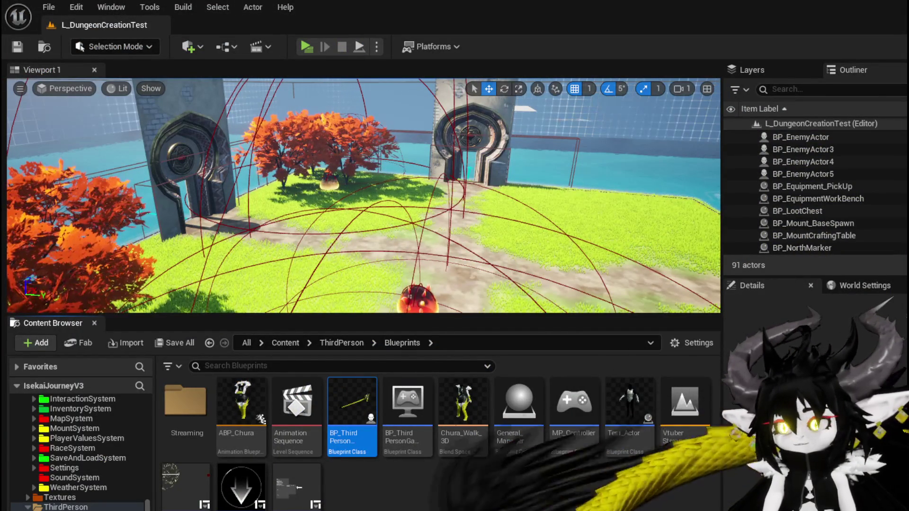
# Check the DT_RoomActors data table against the BuildRoomInterior graph
pyautogui.hotkey('alt', 'Tab')
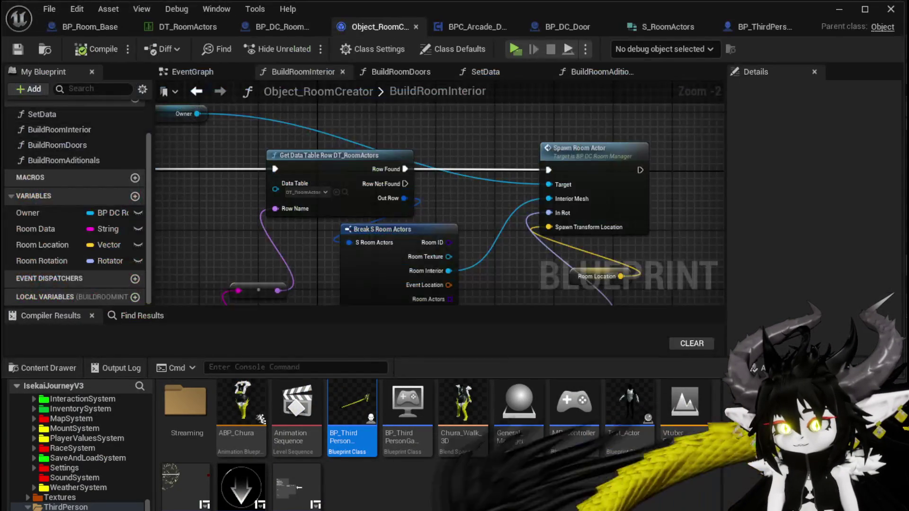
pyautogui.moveTo(509, 238); pyautogui.dragTo(519, 142)
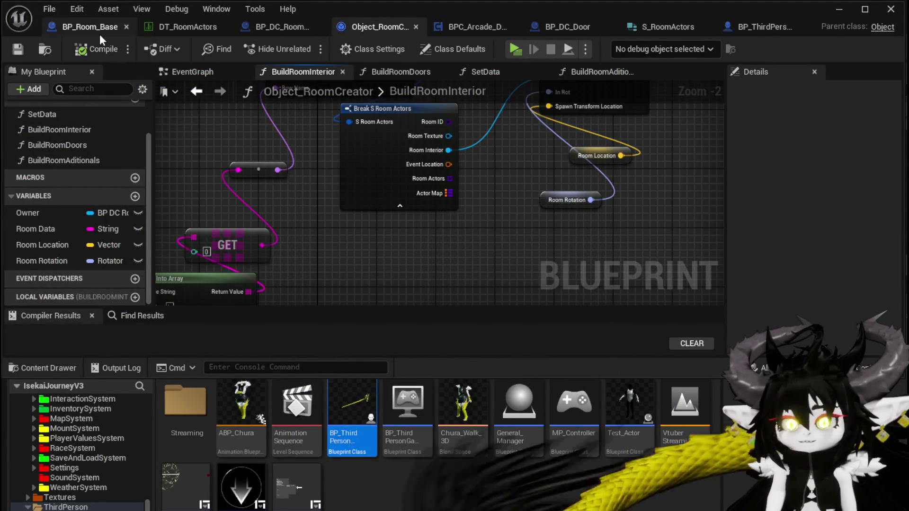
pyautogui.click(179, 27)
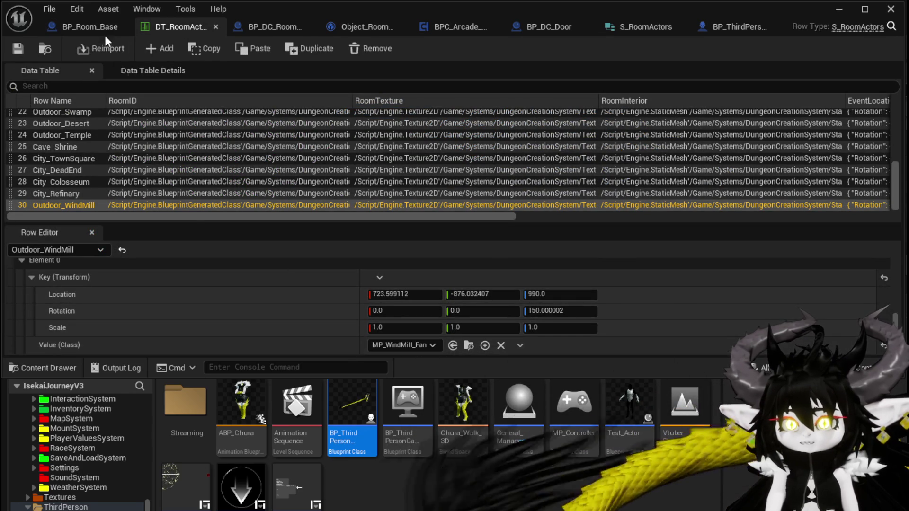
pyautogui.click(251, 28)
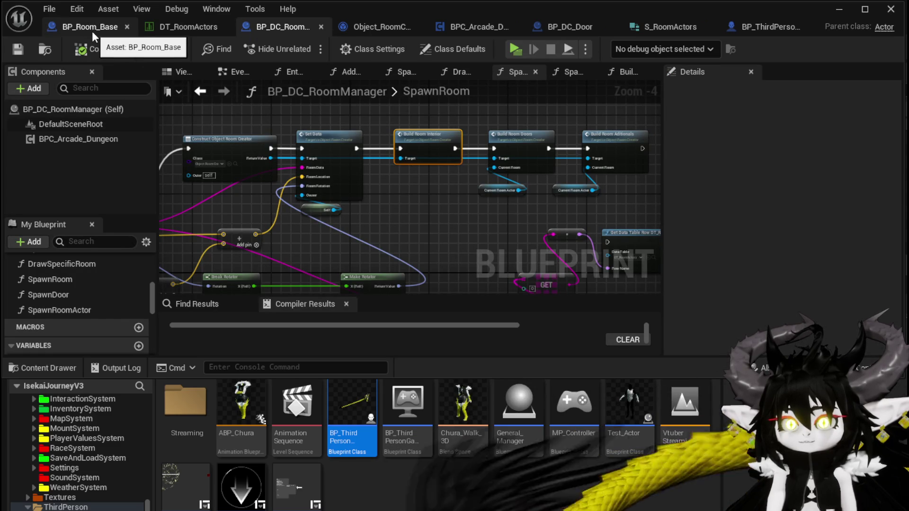
# Open Build Room Aditionals from BP_DC_RoomManager and locate its Spawn Aditionals call
pyautogui.moveTo(637, 138); pyautogui.dragTo(557, 130)
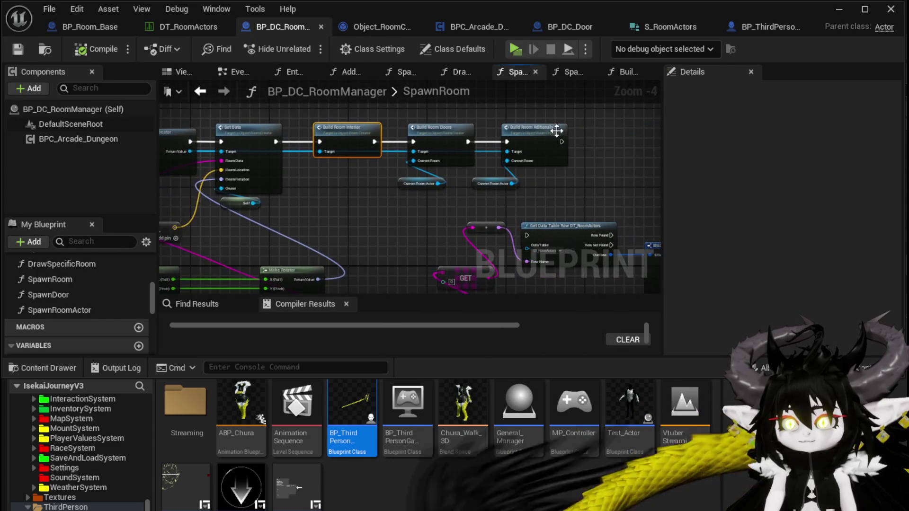
pyautogui.doubleClick(557, 131)
pyautogui.moveTo(479, 185)
pyautogui.mouseDown()
pyautogui.moveTo(512, 156)
pyautogui.moveTo(361, 138)
pyautogui.moveTo(412, 131)
pyautogui.moveTo(479, 143)
pyautogui.mouseUp()
pyautogui.moveTo(273, 100); pyautogui.dragTo(320, 166)
pyautogui.click(335, 105)
pyautogui.moveTo(427, 250)
pyautogui.mouseDown()
pyautogui.moveTo(425, 228)
pyautogui.moveTo(331, 175)
pyautogui.mouseUp()
pyautogui.moveTo(567, 168)
pyautogui.mouseDown()
pyautogui.moveTo(416, 156)
pyautogui.moveTo(706, 213)
pyautogui.moveTo(295, 155)
pyautogui.moveTo(414, 148)
pyautogui.moveTo(380, 136)
pyautogui.mouseUp()
# Open BP_Room_Base's SpawnAditionals and add a Draw Debug Sphere node after SpawnActor
pyautogui.doubleClick(534, 176)
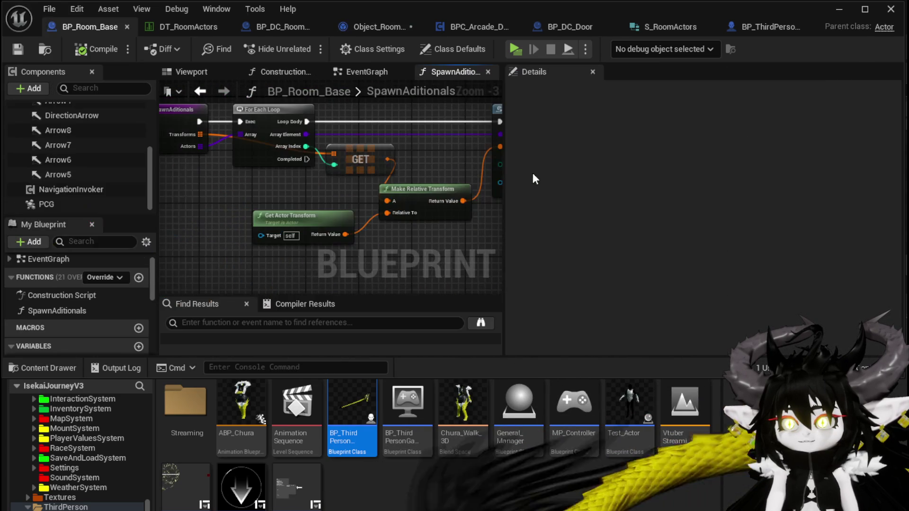
pyautogui.scroll(2, 326, 163)
pyautogui.moveTo(325, 163)
pyautogui.mouseDown()
pyautogui.moveTo(393, 150)
pyautogui.moveTo(322, 160)
pyautogui.moveTo(451, 153)
pyautogui.mouseUp()
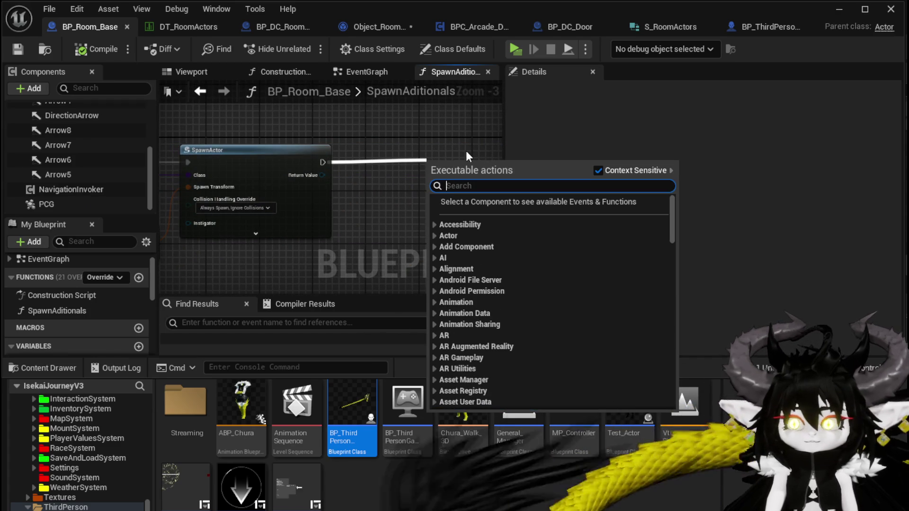
pyautogui.click(456, 135)
pyautogui.scroll(3, 288, 196)
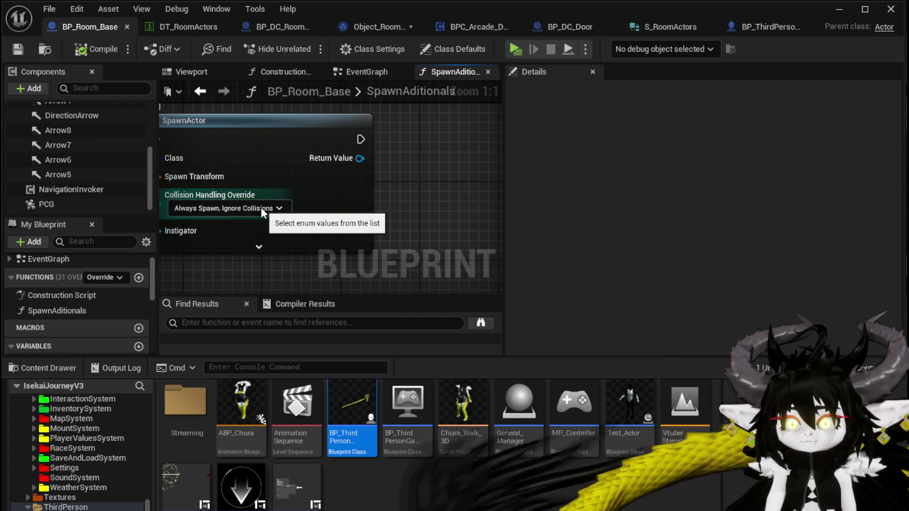
pyautogui.scroll(-5, 407, 180)
pyautogui.moveTo(379, 158); pyautogui.dragTo(445, 156)
pyautogui.write('Draw')
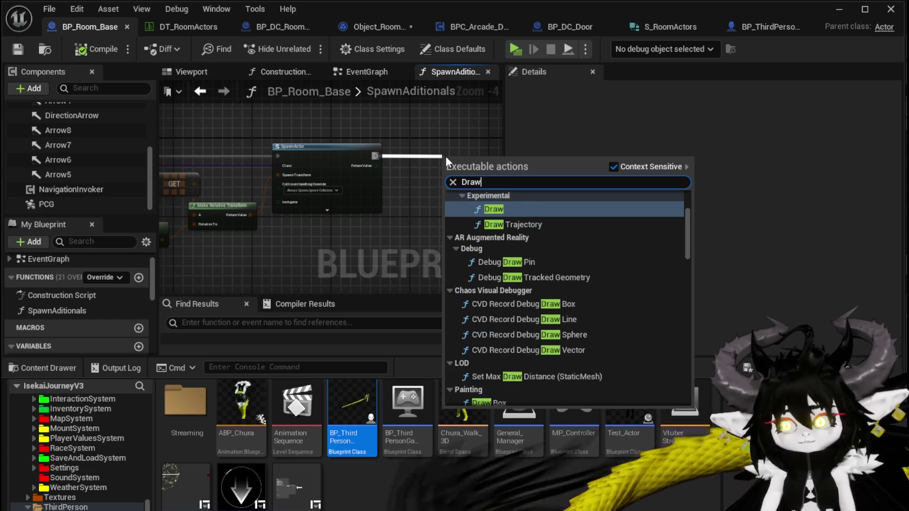
pyautogui.write(' Debug Sphere')
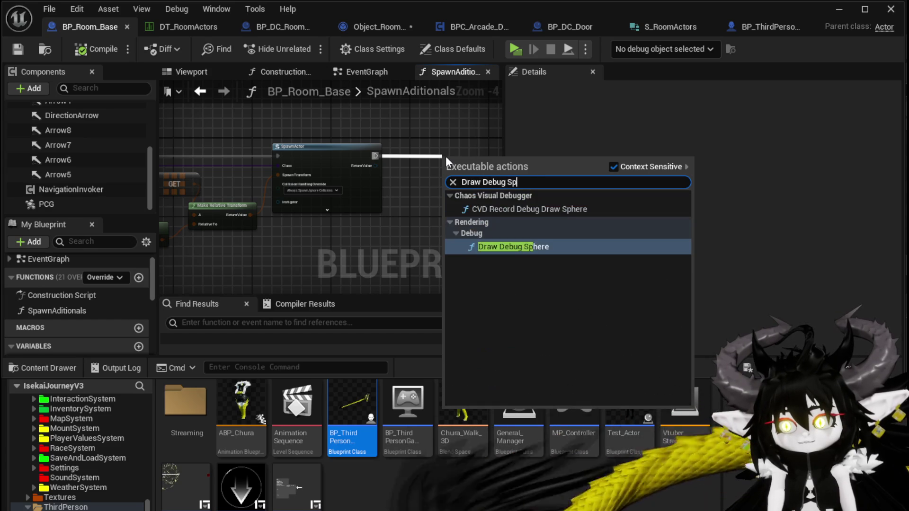
pyautogui.click(569, 246)
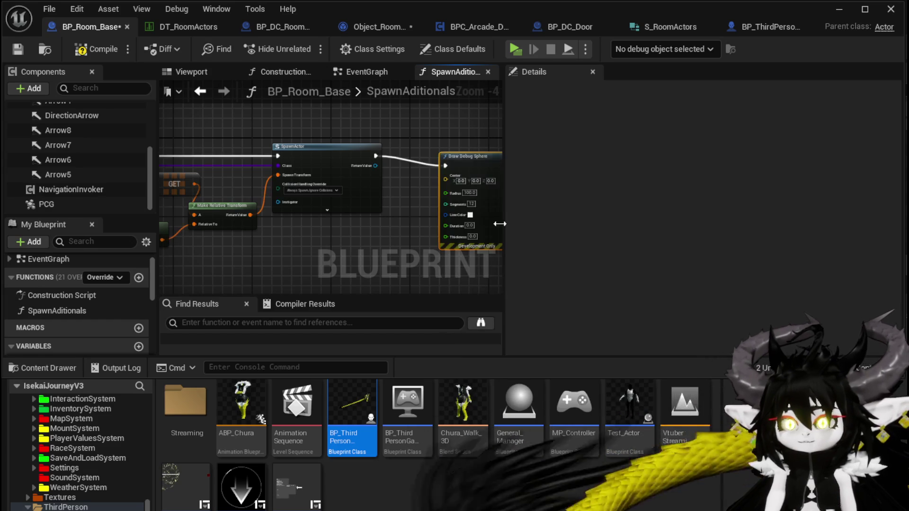
# Break the spawn transform and feed its location into the sphere's Center
pyautogui.scroll(3, 476, 122)
pyautogui.scroll(-3, 475, 123)
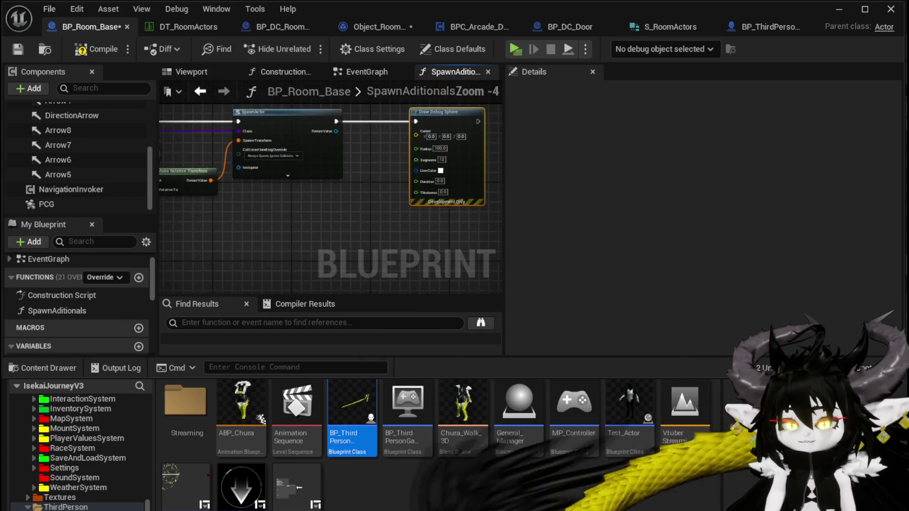
pyautogui.moveTo(282, 164); pyautogui.dragTo(300, 228)
pyautogui.moveTo(334, 195)
pyautogui.mouseDown()
pyautogui.moveTo(360, 233)
pyautogui.moveTo(289, 211)
pyautogui.mouseUp()
pyautogui.write('brea')
pyautogui.click(399, 279)
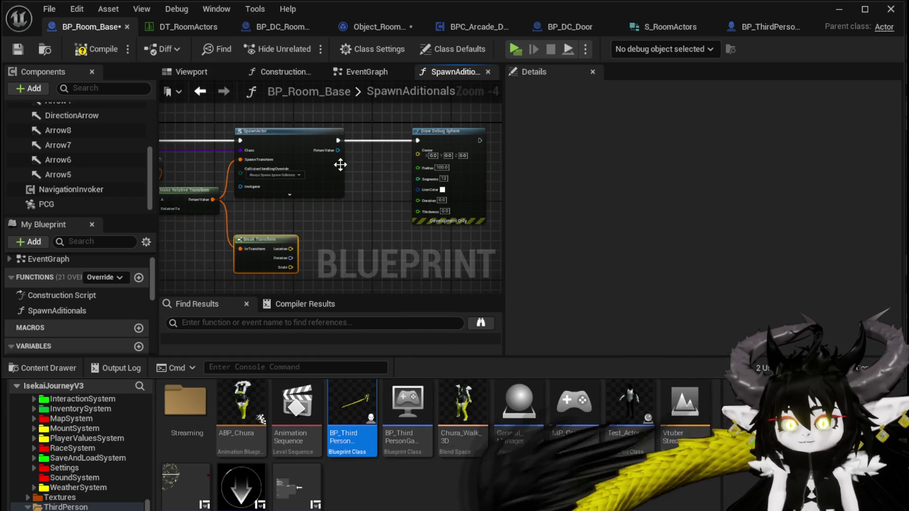
pyautogui.moveTo(290, 248); pyautogui.dragTo(419, 151)
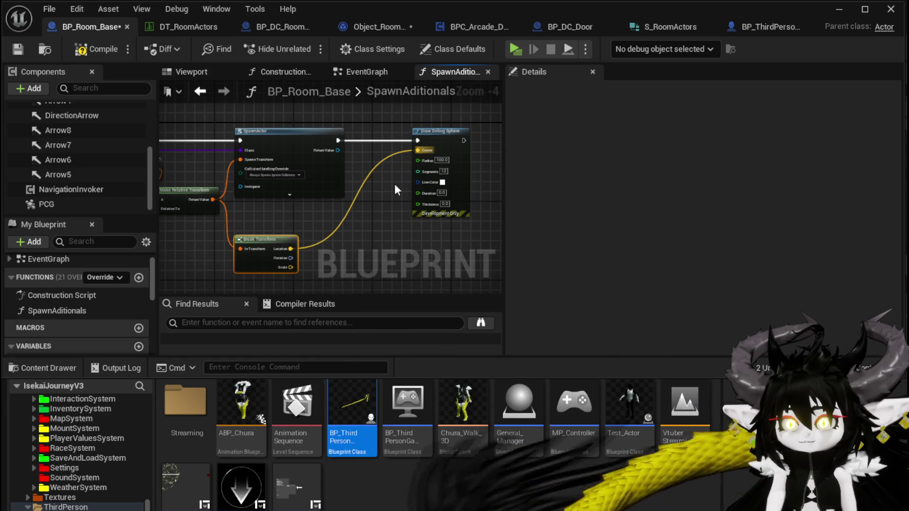
# Set the debug sphere's line colour to red, duration to 70 and thickness to 5
pyautogui.scroll(3, 423, 169)
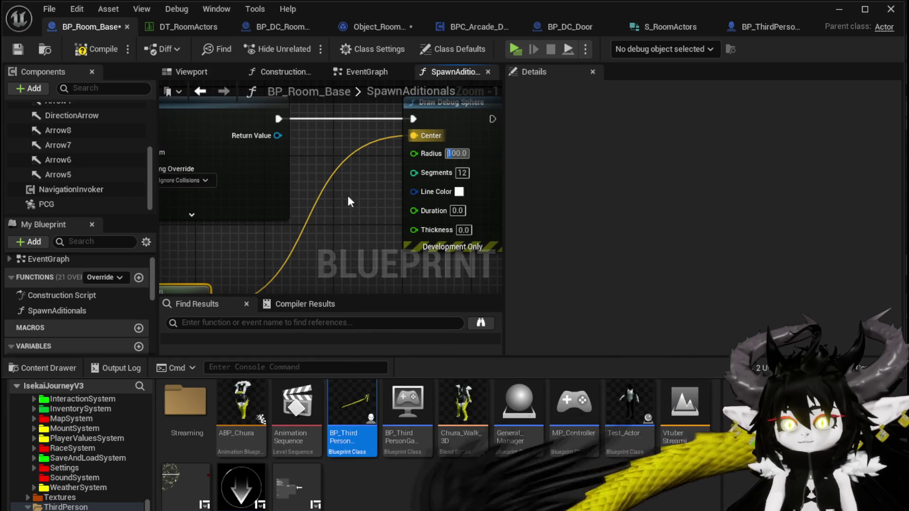
pyautogui.click(459, 192)
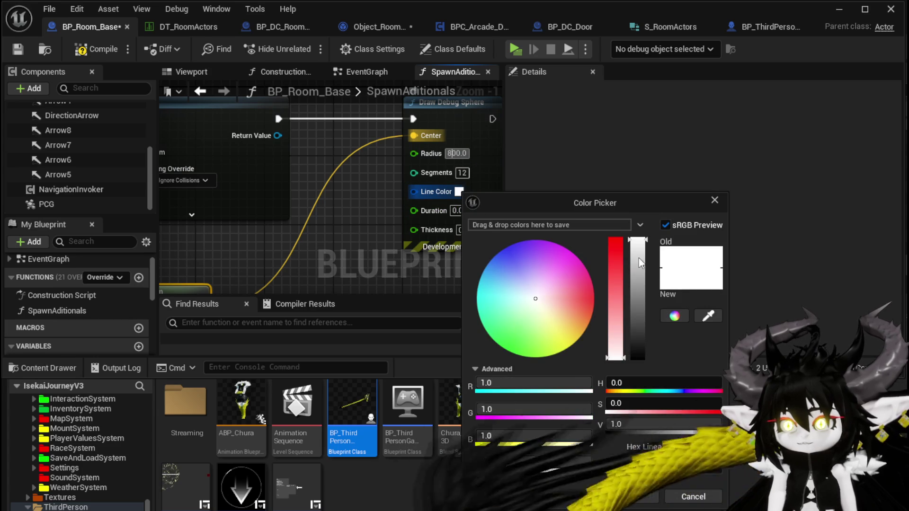
pyautogui.click(615, 241)
pyautogui.click(445, 223)
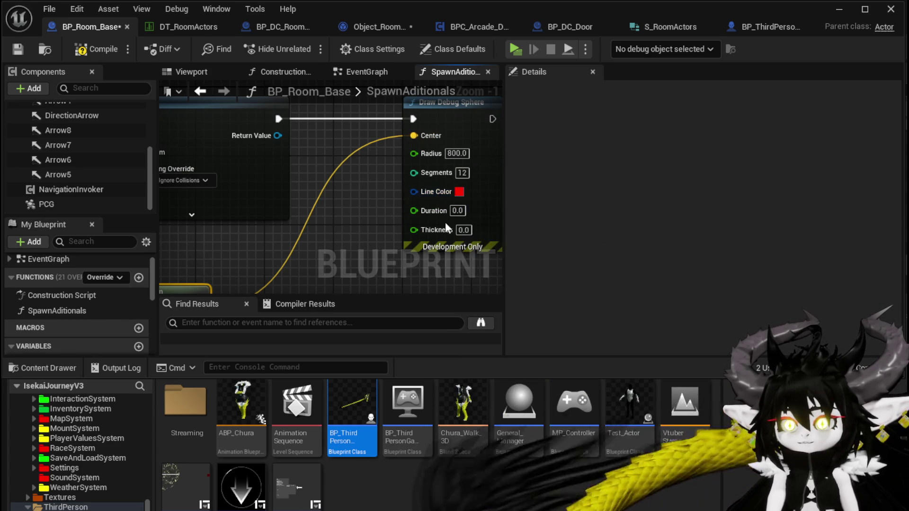
pyautogui.click(457, 210)
pyautogui.write('70')
pyautogui.press('Return')
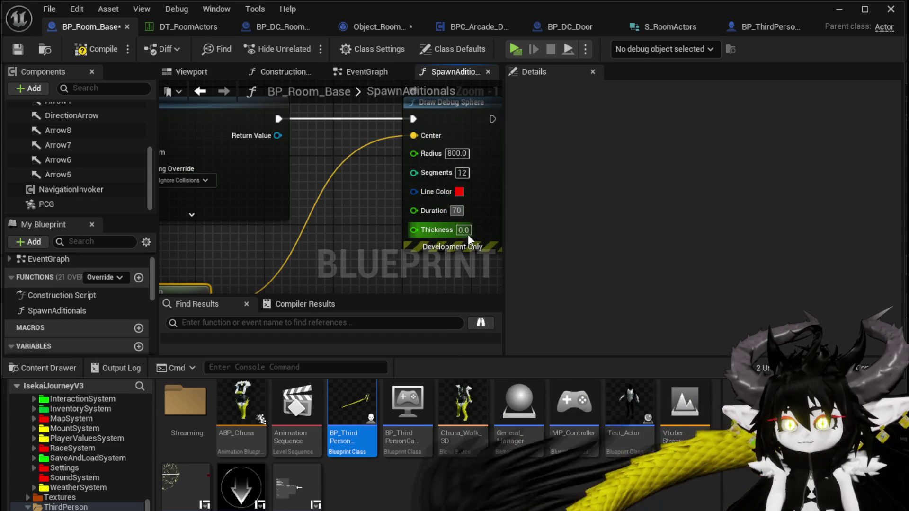
pyautogui.write('5')
pyautogui.press('Return')
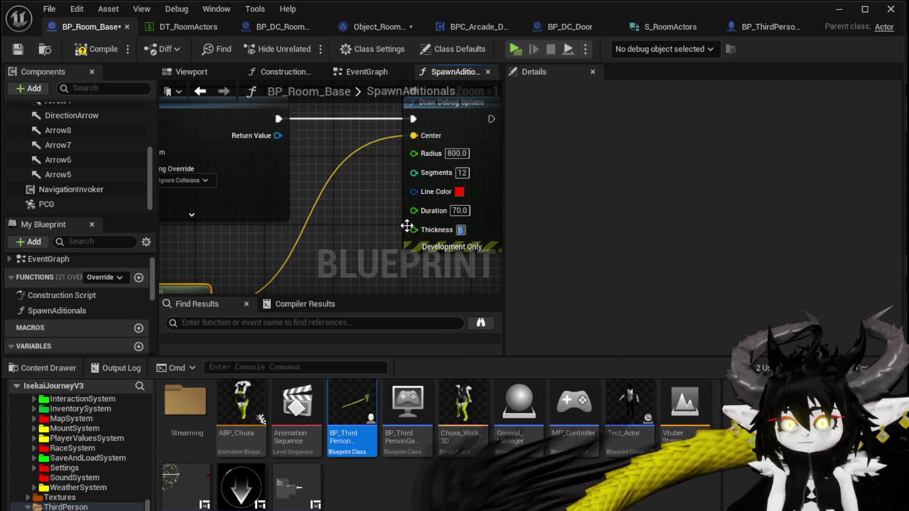
pyautogui.scroll(-3, 348, 226)
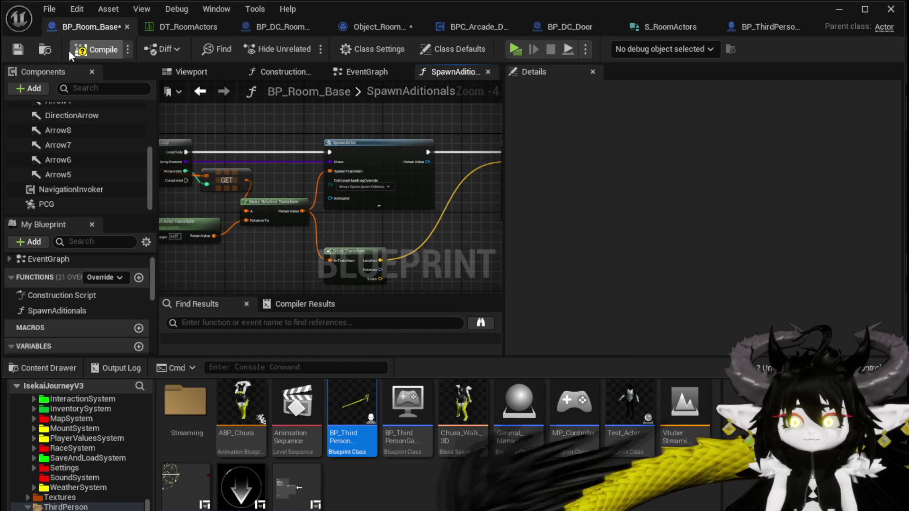
# Play-test the dungeon level and build the WindMill room
pyautogui.click(839, 10)
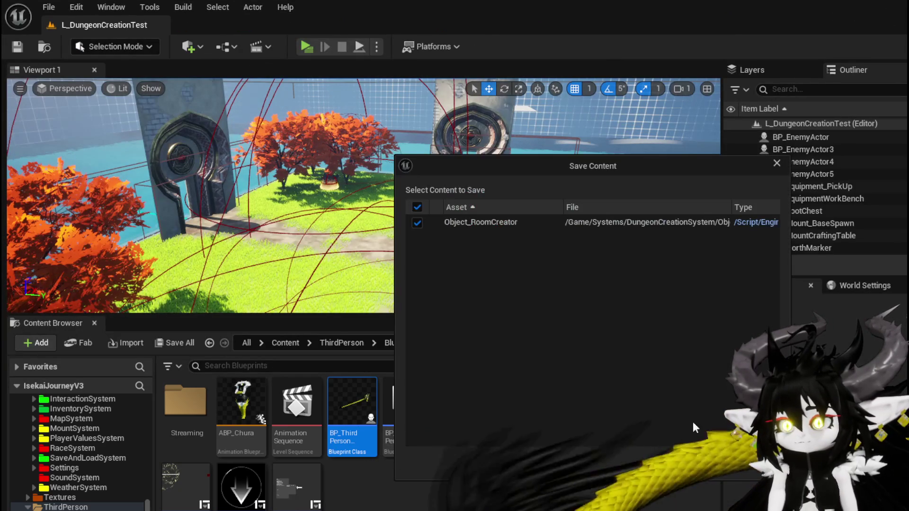
pyautogui.click(306, 46)
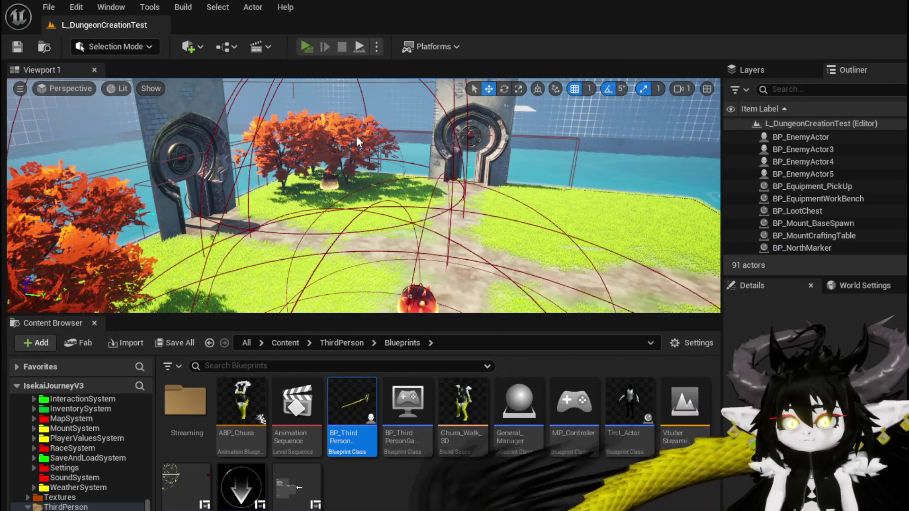
pyautogui.press('w')
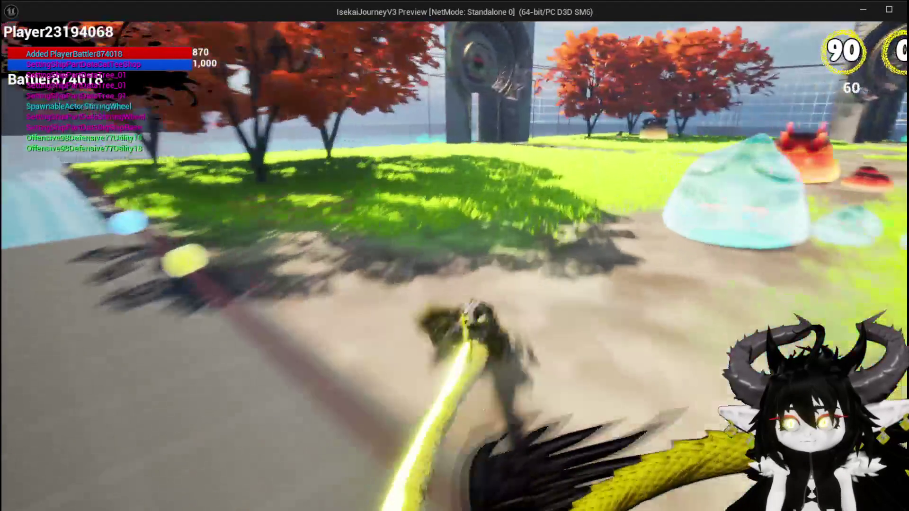
pyautogui.press('space')
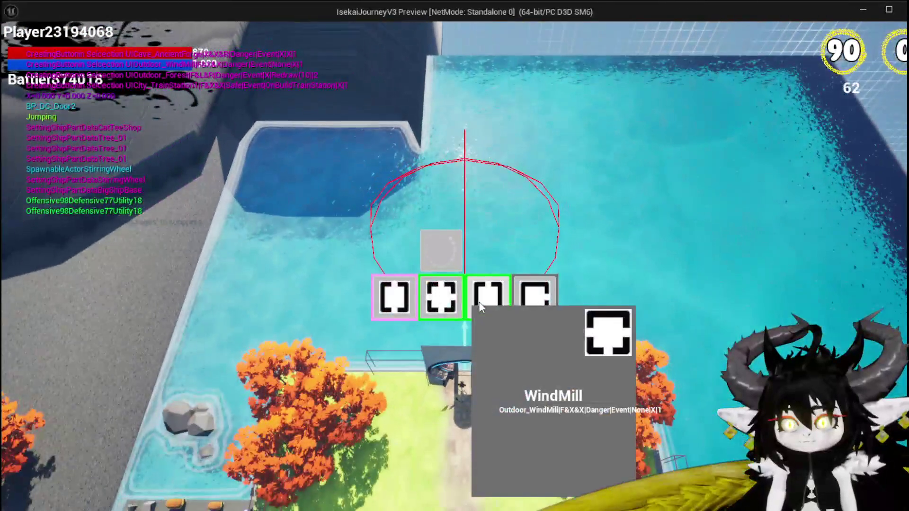
pyautogui.click(480, 307)
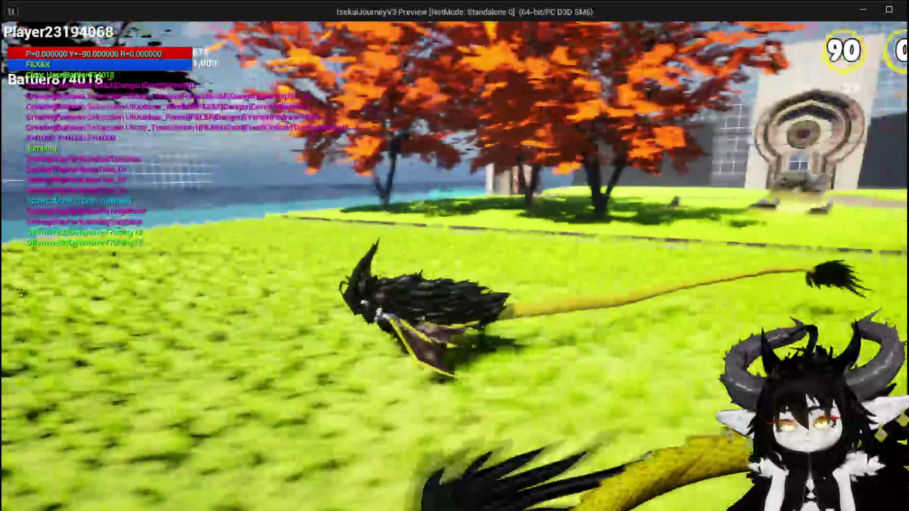
# Jump and glide the character over the pool, then stop the play-test
pyautogui.press('space')
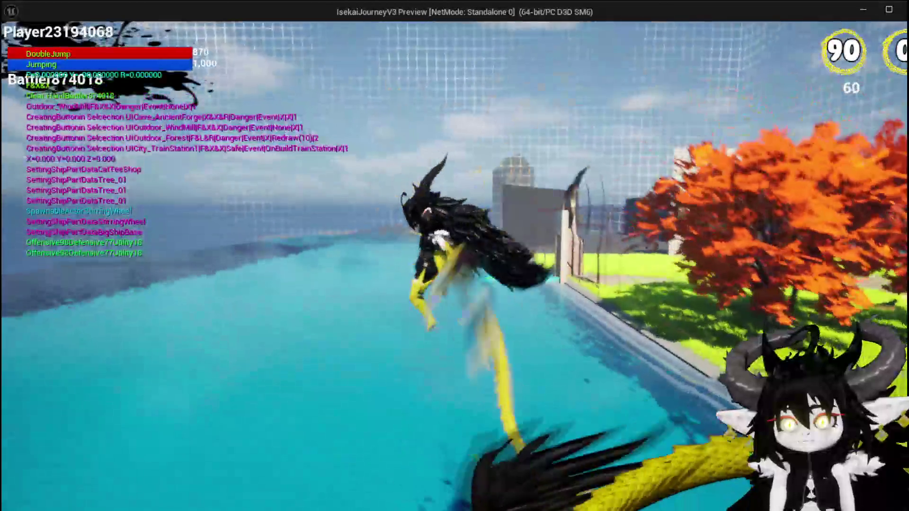
pyautogui.press('space')
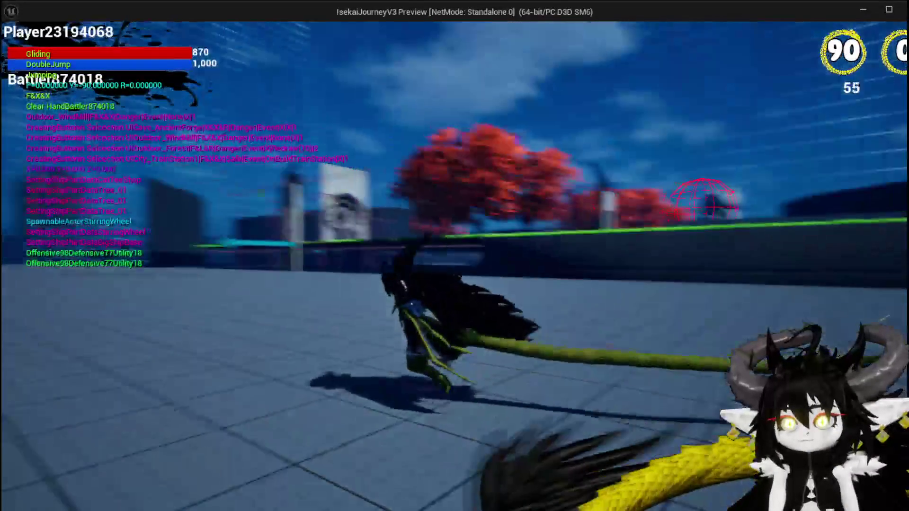
pyautogui.press('space')
pyautogui.press('space')
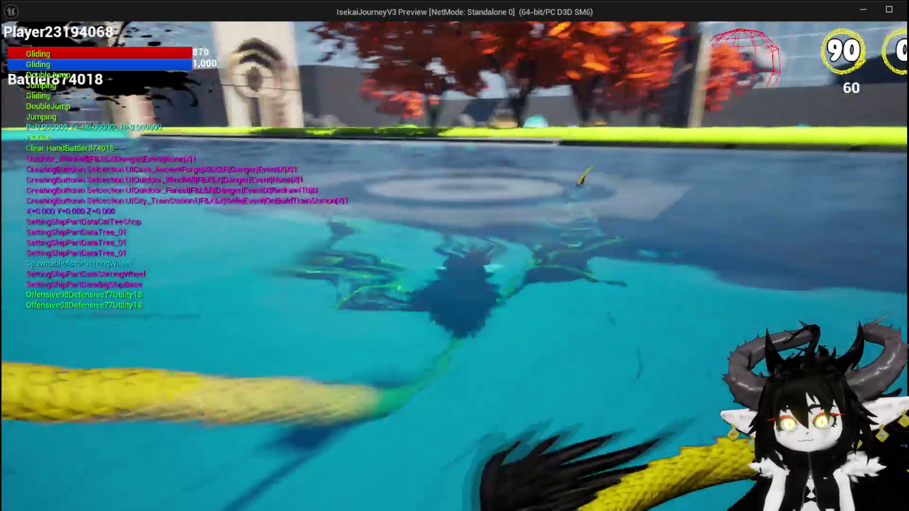
pyautogui.press('Escape')
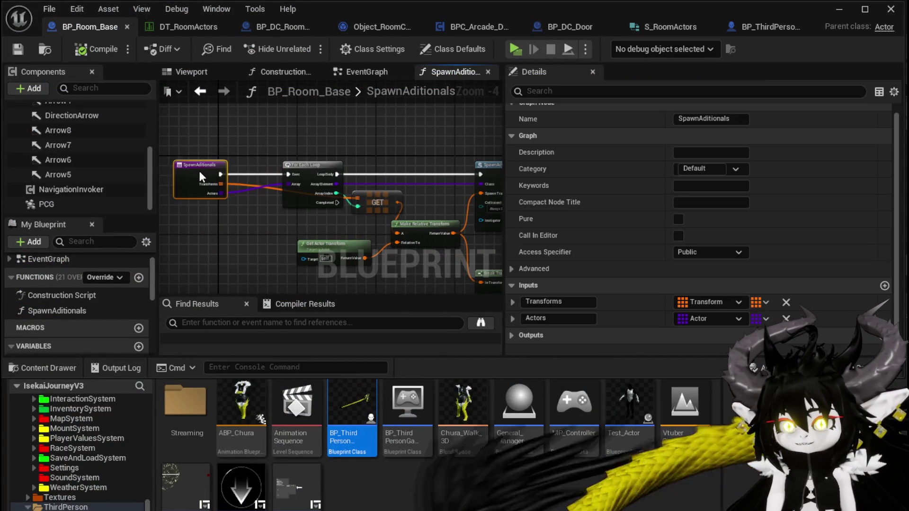
# Set a breakpoint on BP_Room_Base's SpawnAditionals entry node
pyautogui.rightClick(225, 178)
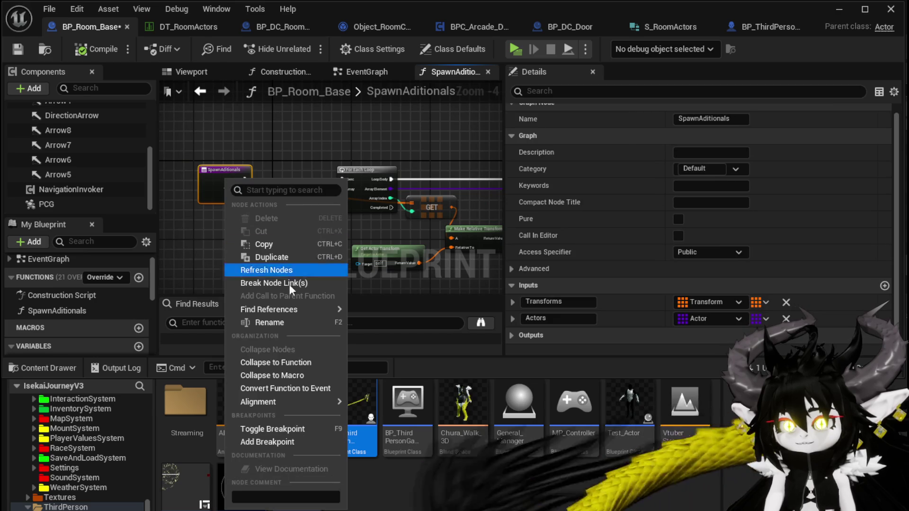
pyautogui.click(277, 444)
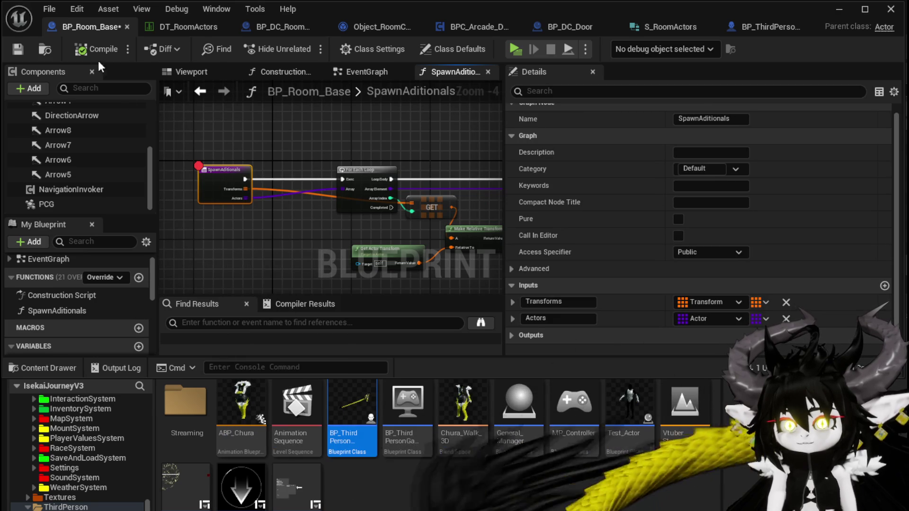
pyautogui.moveTo(468, 145)
pyautogui.mouseDown()
pyautogui.moveTo(179, 125)
pyautogui.moveTo(294, 121)
pyautogui.mouseUp()
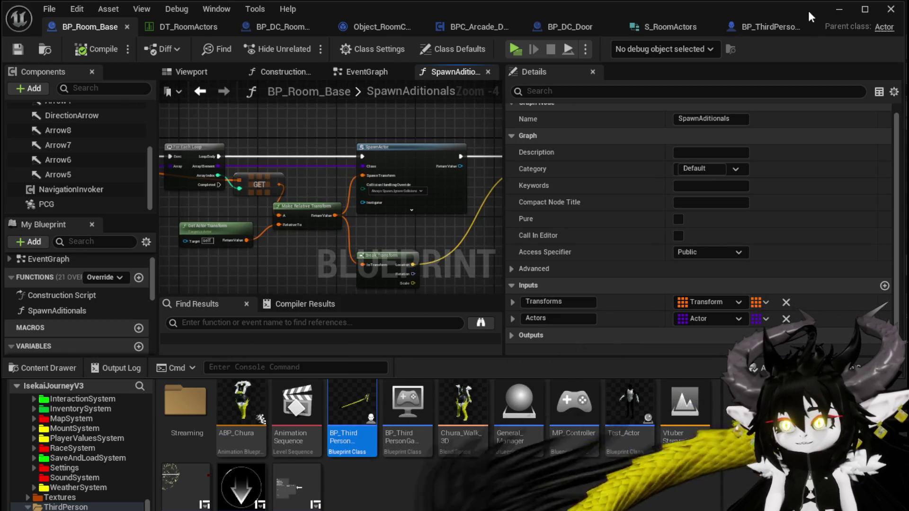
# Play-test the level and build the WindMill room to hit the SpawnAditionals breakpoint
pyautogui.click(838, 10)
pyautogui.click(308, 47)
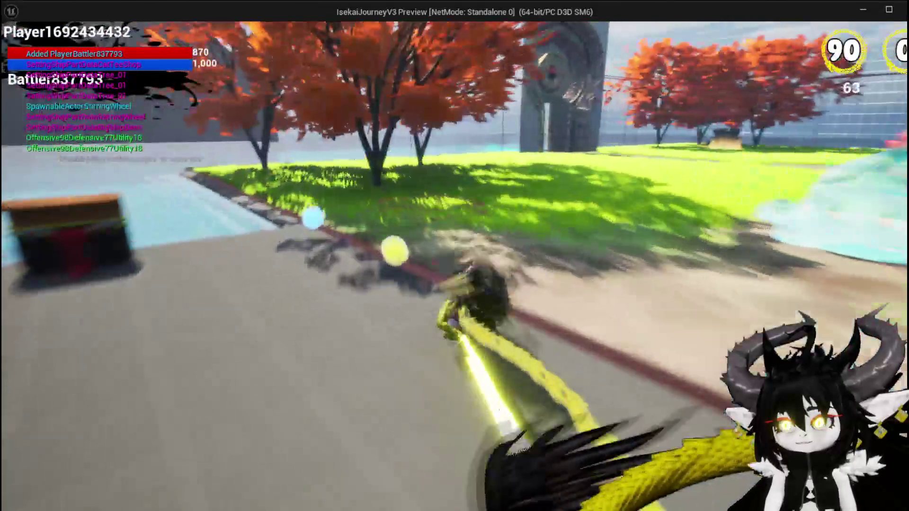
pyautogui.press('space')
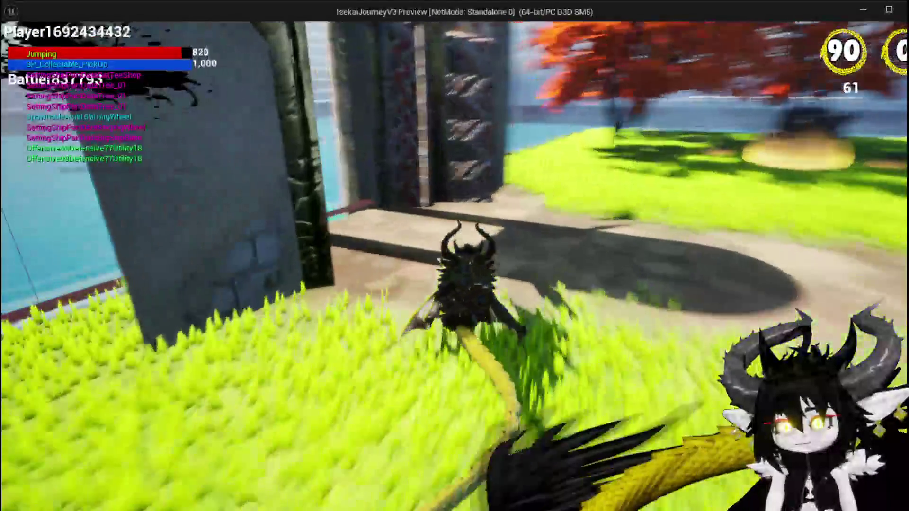
pyautogui.press('e')
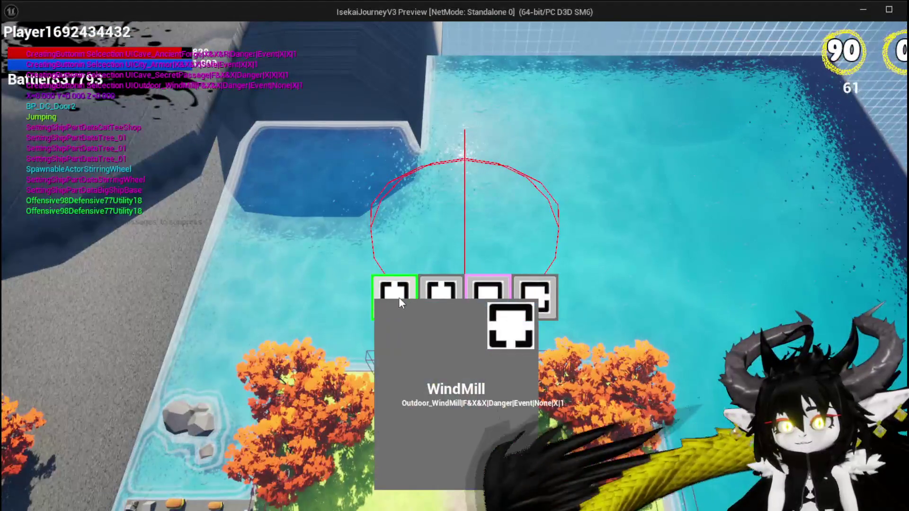
pyautogui.click(399, 297)
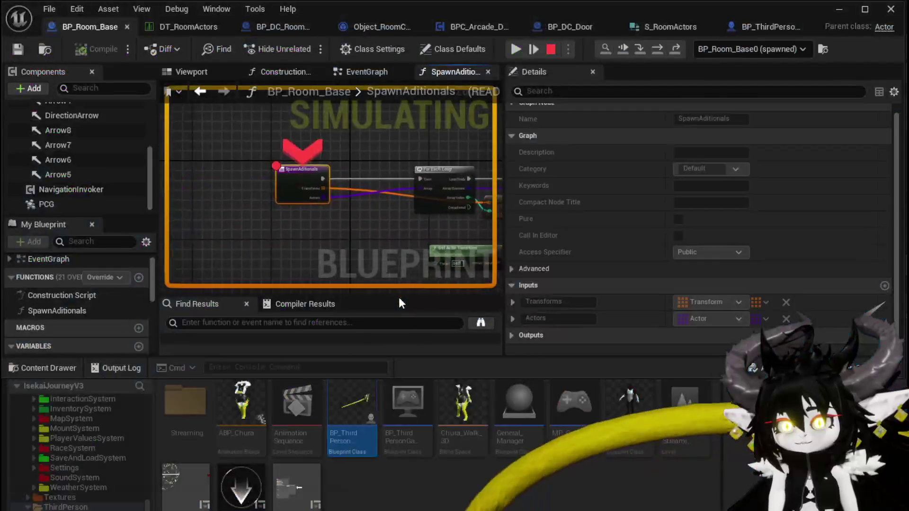
# Step through SpawnActor to the Draw Debug Sphere node, then resume the game
pyautogui.click(653, 46)
pyautogui.click(652, 47)
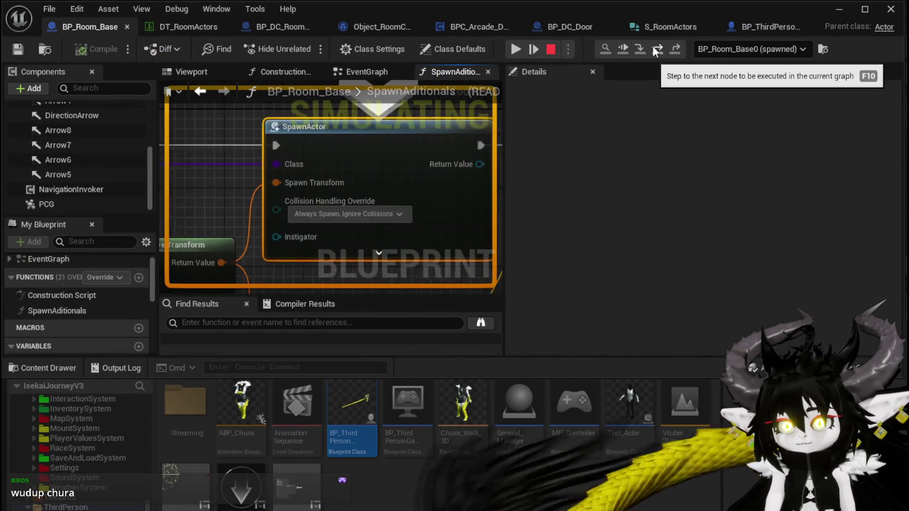
pyautogui.click(657, 51)
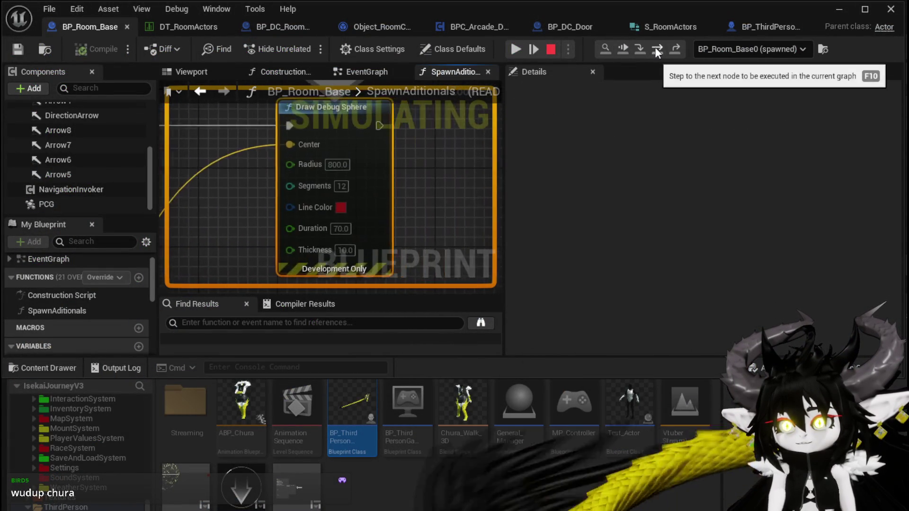
pyautogui.click(514, 49)
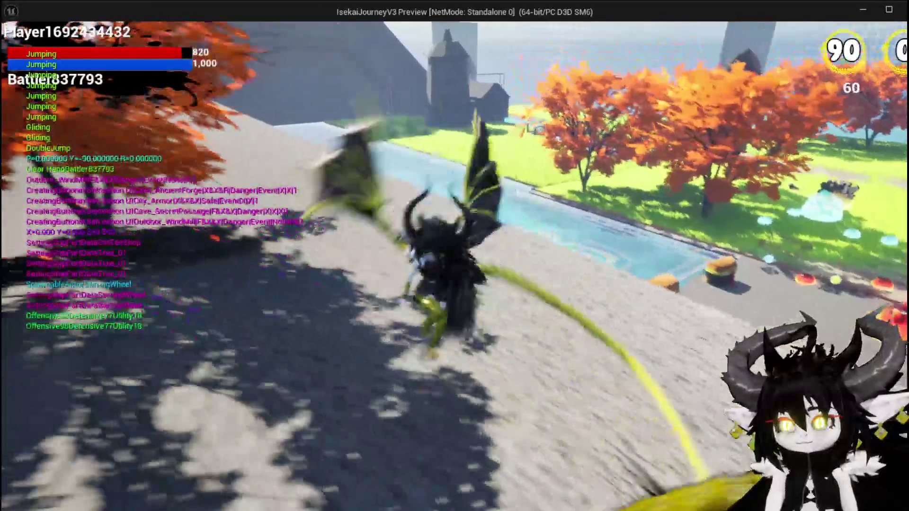
# End the Play In Editor session and return to the SpawnAditionals graph
pyautogui.press('Escape')
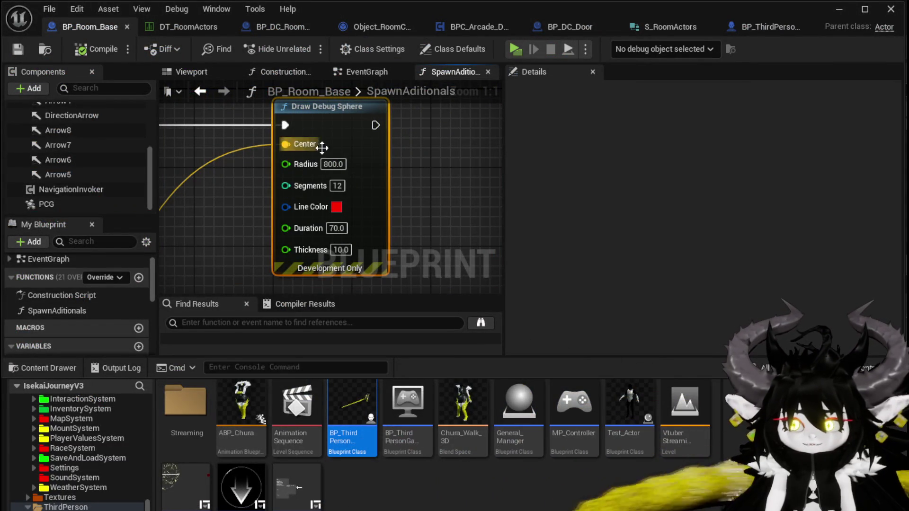
# Rearrange the GET and Get Actor Transform nodes in SpawnAditionals to make space
pyautogui.moveTo(322, 148); pyautogui.dragTo(497, 156)
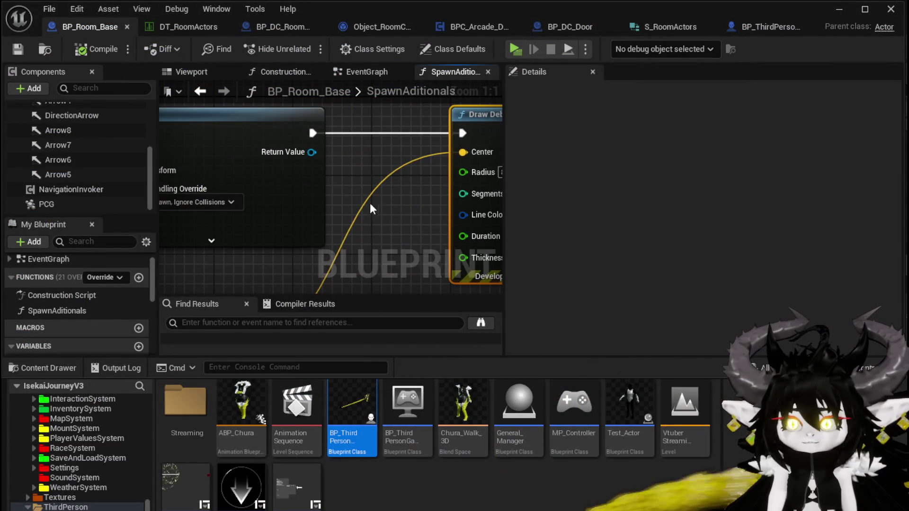
pyautogui.scroll(-4, 370, 208)
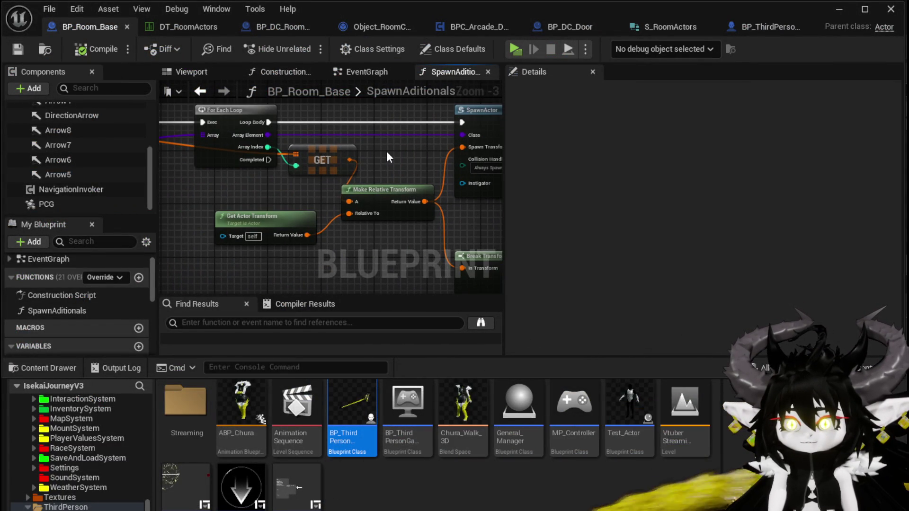
pyautogui.moveTo(314, 160); pyautogui.dragTo(255, 185)
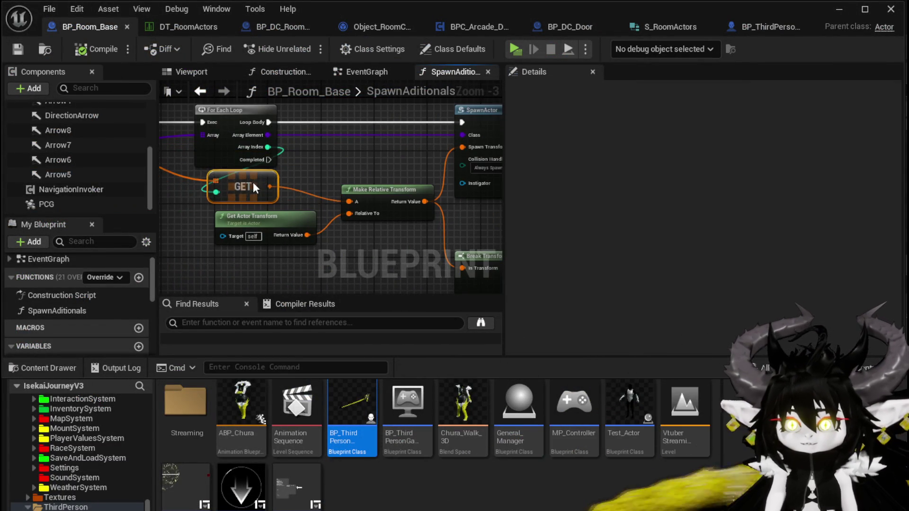
pyautogui.moveTo(324, 173); pyautogui.dragTo(374, 149)
pyautogui.moveTo(277, 196); pyautogui.dragTo(282, 200)
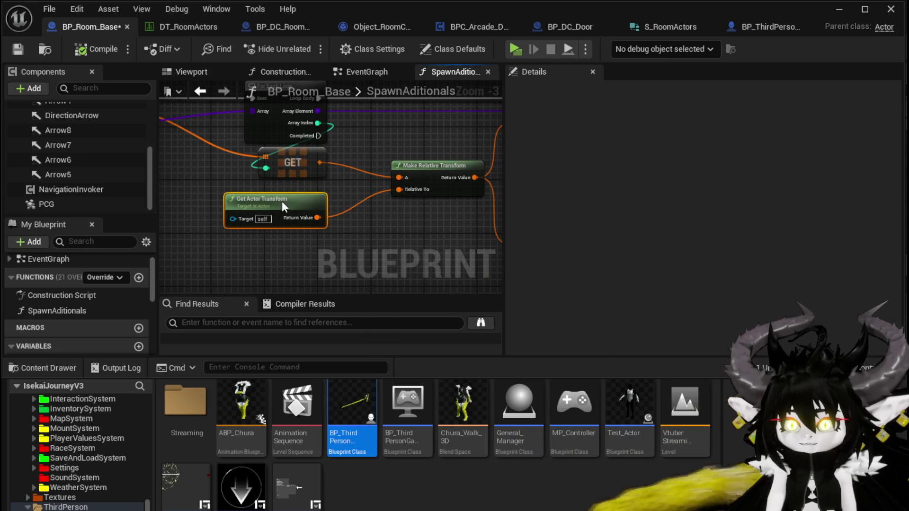
pyautogui.moveTo(376, 167)
pyautogui.mouseDown()
pyautogui.moveTo(357, 209)
pyautogui.moveTo(327, 176)
pyautogui.moveTo(111, 149)
pyautogui.moveTo(142, 142)
pyautogui.moveTo(343, 186)
pyautogui.moveTo(222, 170)
pyautogui.moveTo(356, 166)
pyautogui.mouseUp()
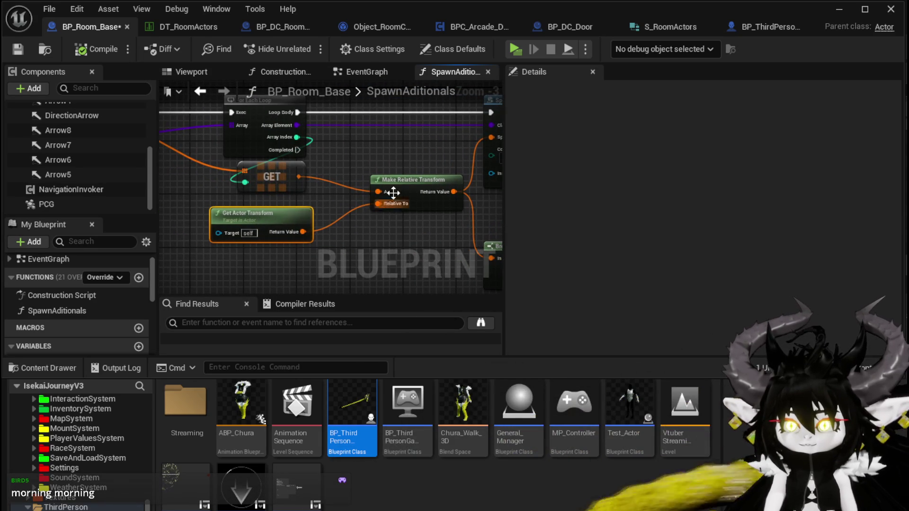
pyautogui.scroll(3, 393, 192)
pyautogui.moveTo(359, 170); pyautogui.dragTo(417, 158)
pyautogui.scroll(-2, 378, 160)
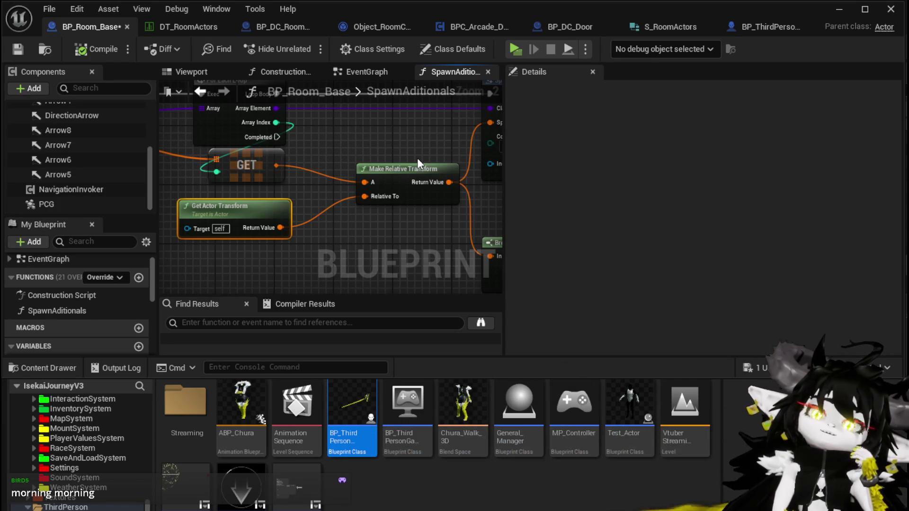
pyautogui.scroll(-2, 417, 158)
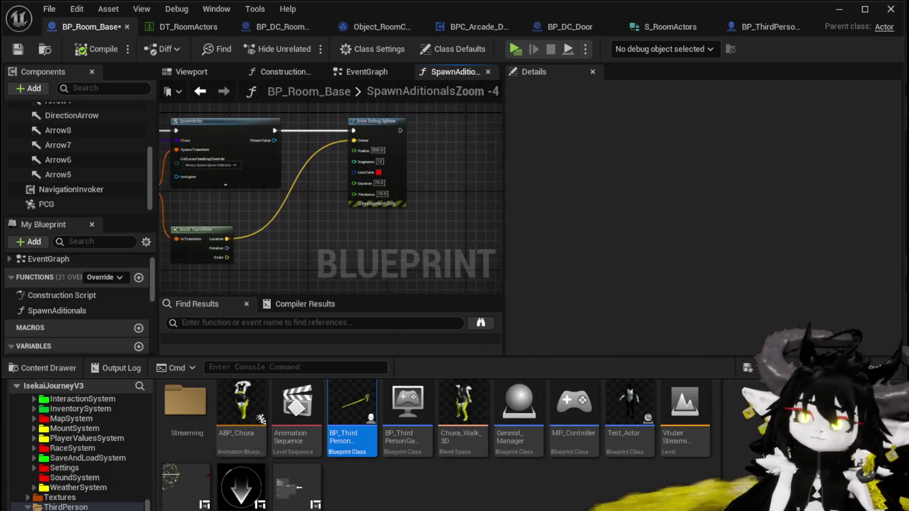
pyautogui.moveTo(250, 217); pyautogui.dragTo(454, 182)
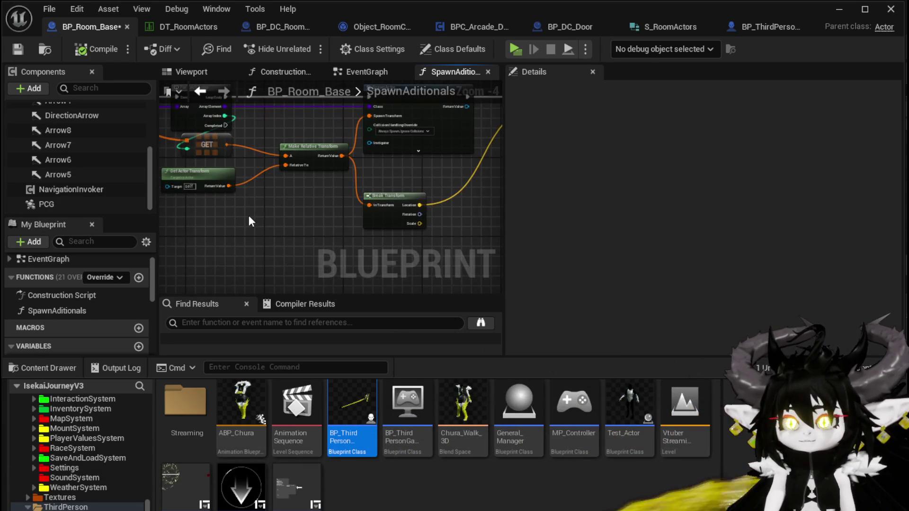
# Paste a Draw Debug Sphere between For Each Loop and SpawnActor, with Break Transform from Get Actor Transform
pyautogui.hotkey('ctrl', 'v')
pyautogui.moveTo(290, 197); pyautogui.dragTo(283, 194)
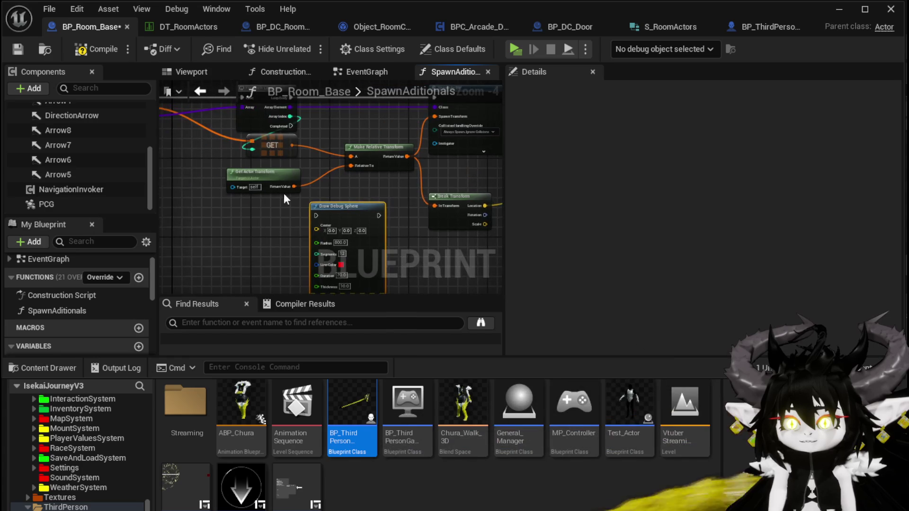
pyautogui.moveTo(224, 186); pyautogui.dragTo(188, 218)
pyautogui.write('break')
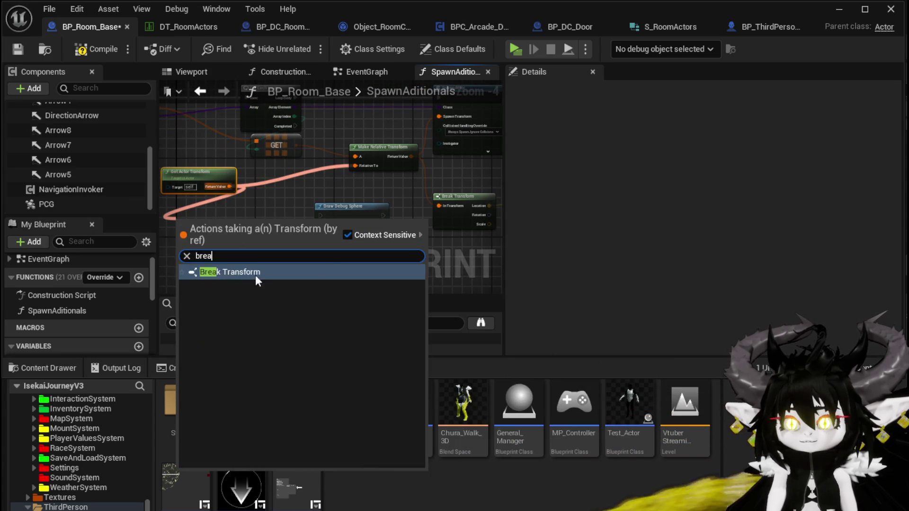
pyautogui.click(255, 275)
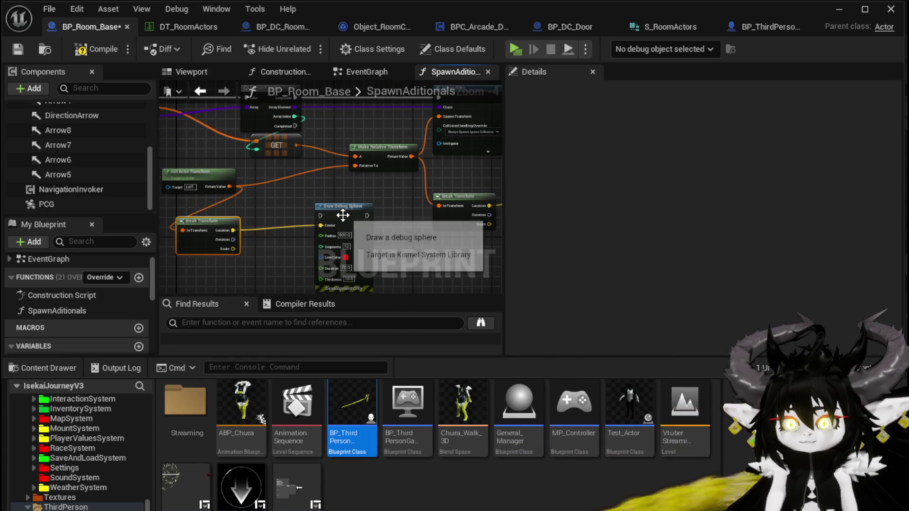
pyautogui.moveTo(351, 230)
pyautogui.mouseDown()
pyautogui.moveTo(373, 152)
pyautogui.moveTo(365, 156)
pyautogui.mouseUp()
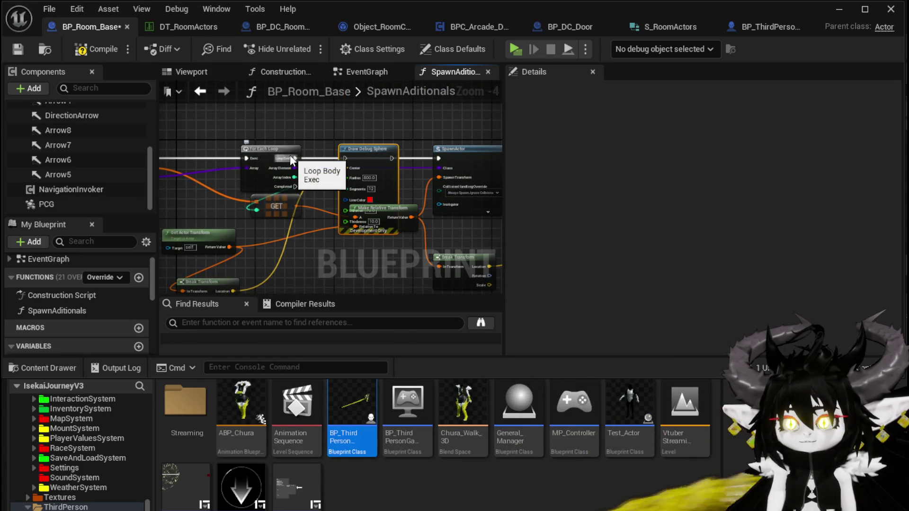
pyautogui.moveTo(295, 158); pyautogui.dragTo(336, 157)
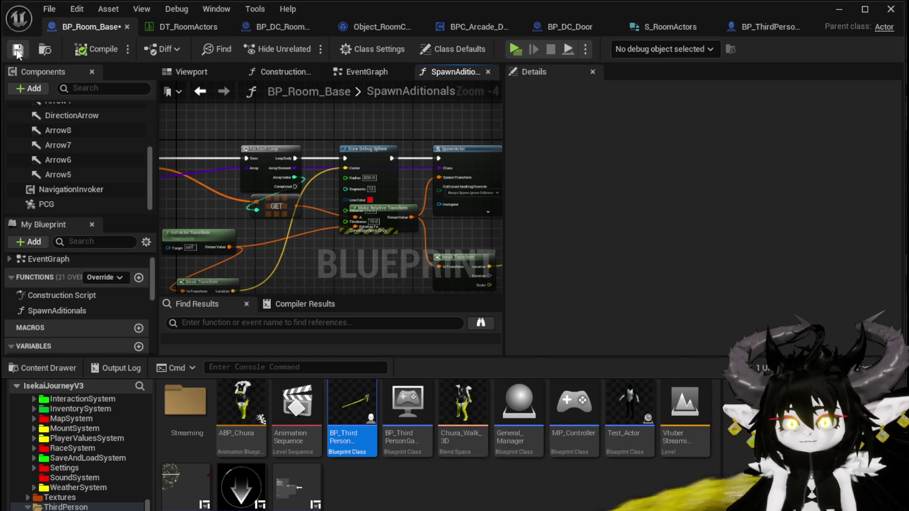
pyautogui.click(839, 9)
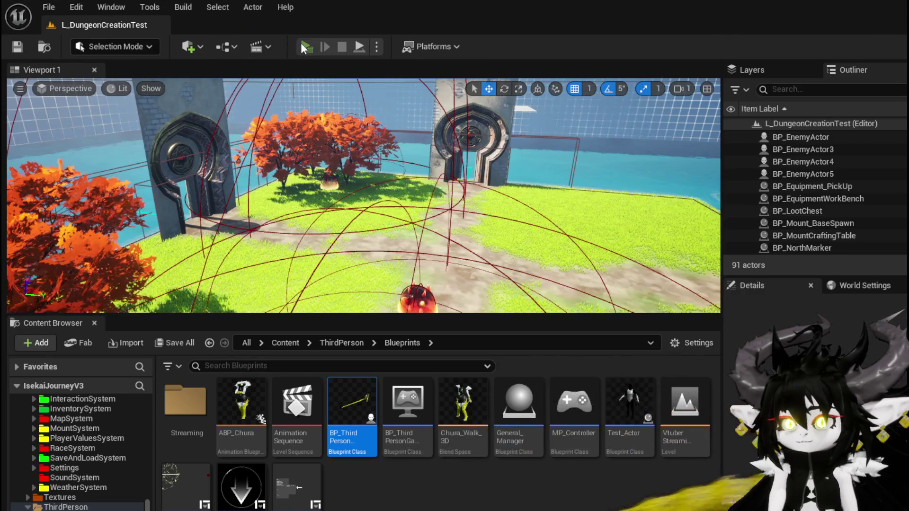
# When play hits the breakpoint, disable the SpawnAditionals breakpoint and resume
pyautogui.press('w')
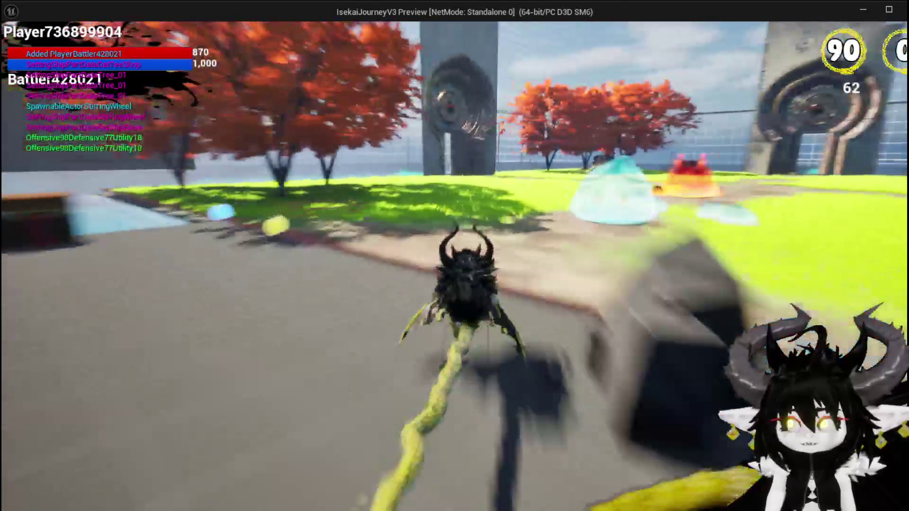
pyautogui.press('space')
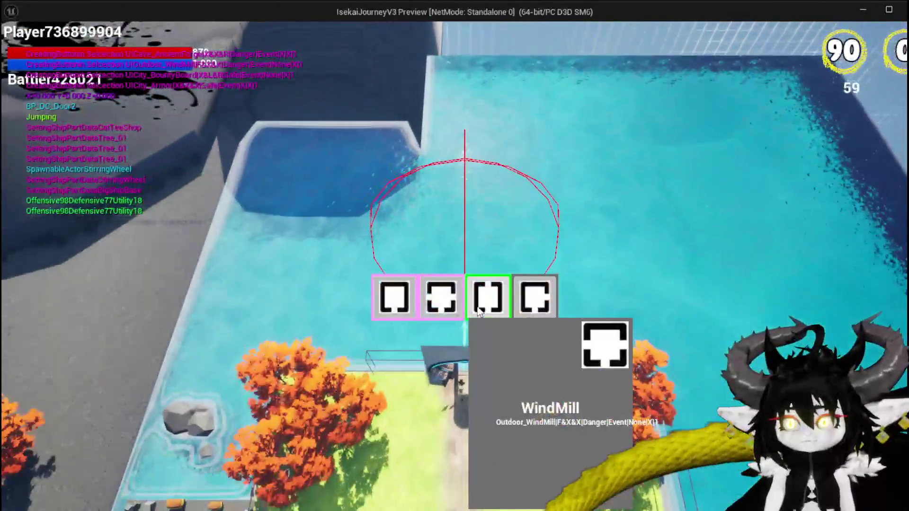
pyautogui.click(479, 311)
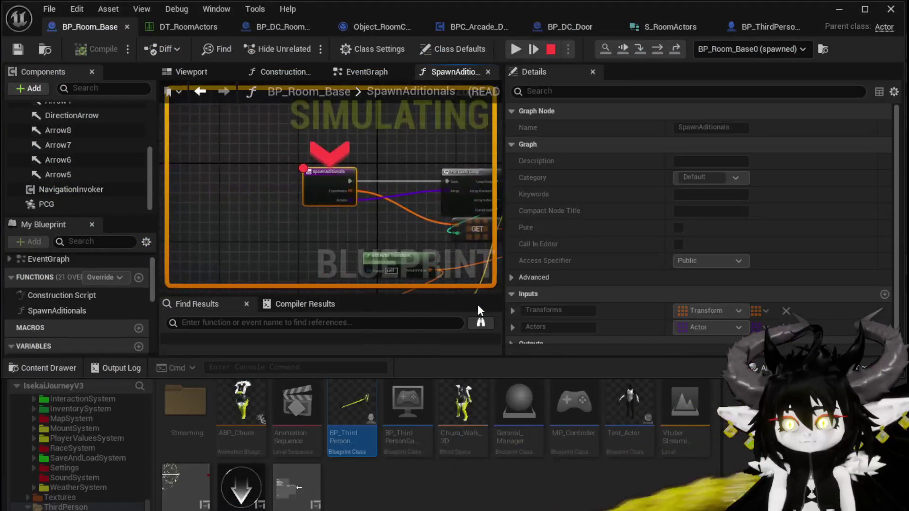
pyautogui.rightClick(314, 160)
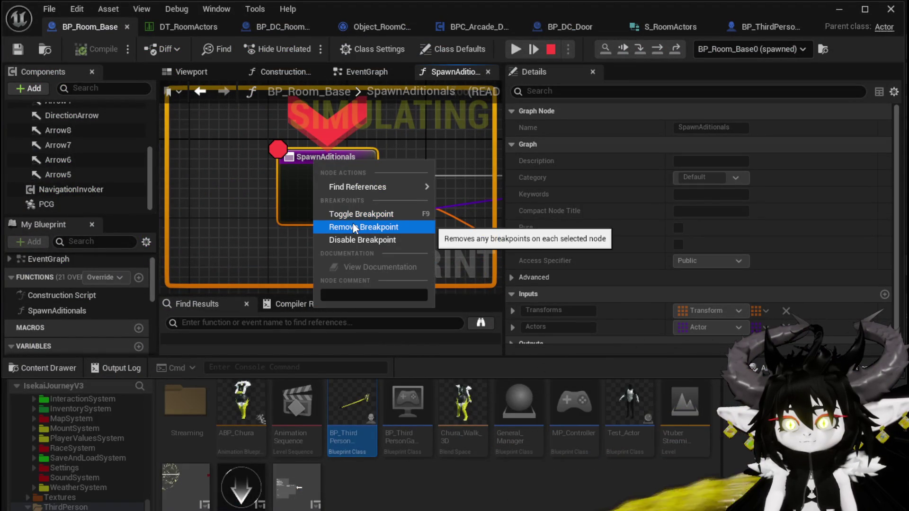
pyautogui.click(351, 241)
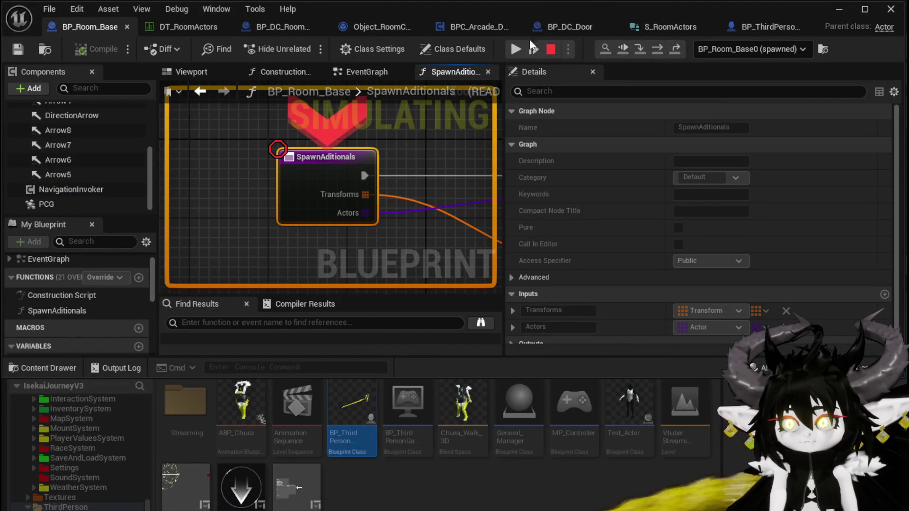
pyautogui.click(516, 49)
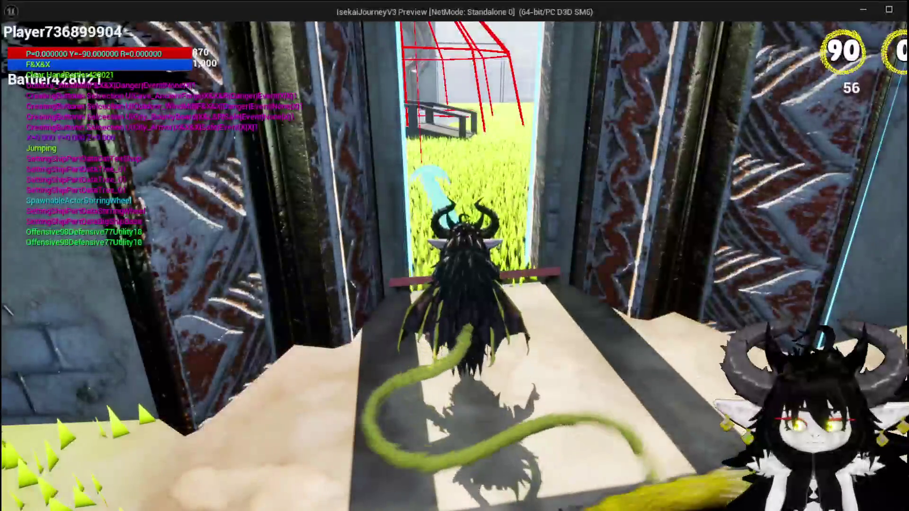
# Run through the level to the red debug sphere by the bridge, then stop playing
pyautogui.press('w')
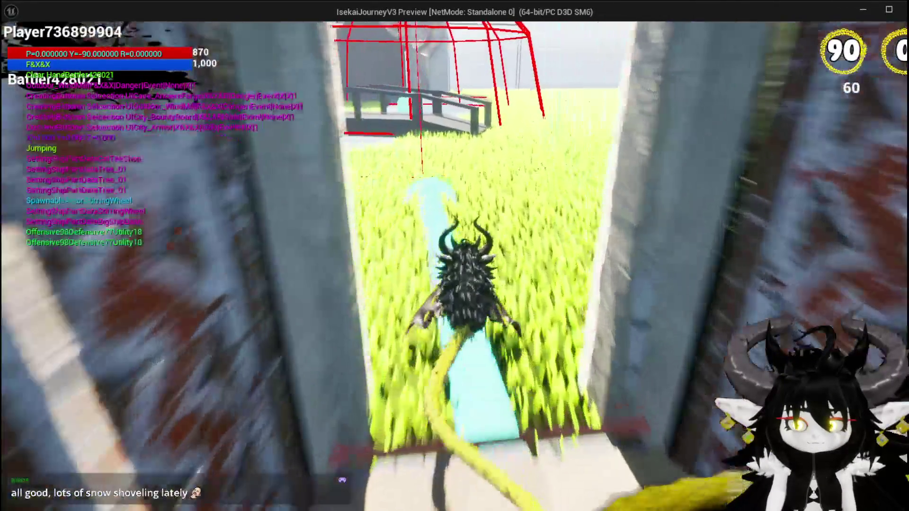
pyautogui.press('space')
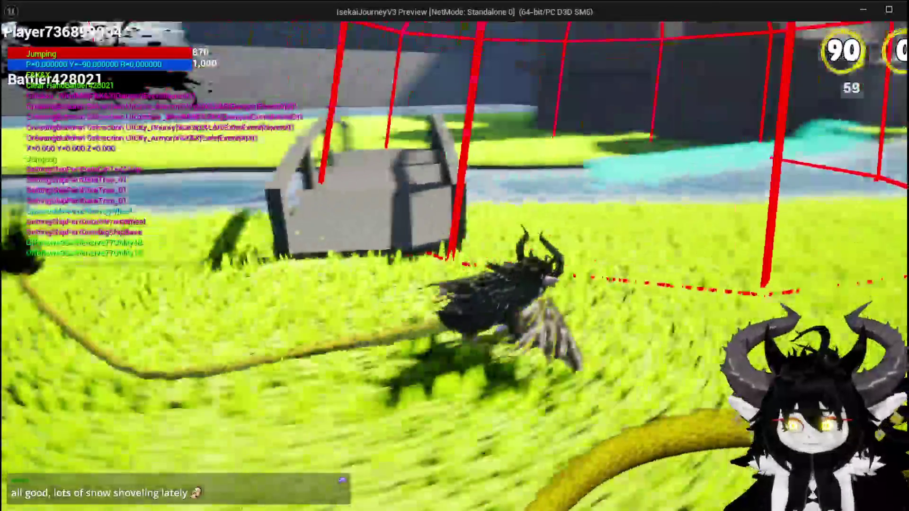
pyautogui.press('w')
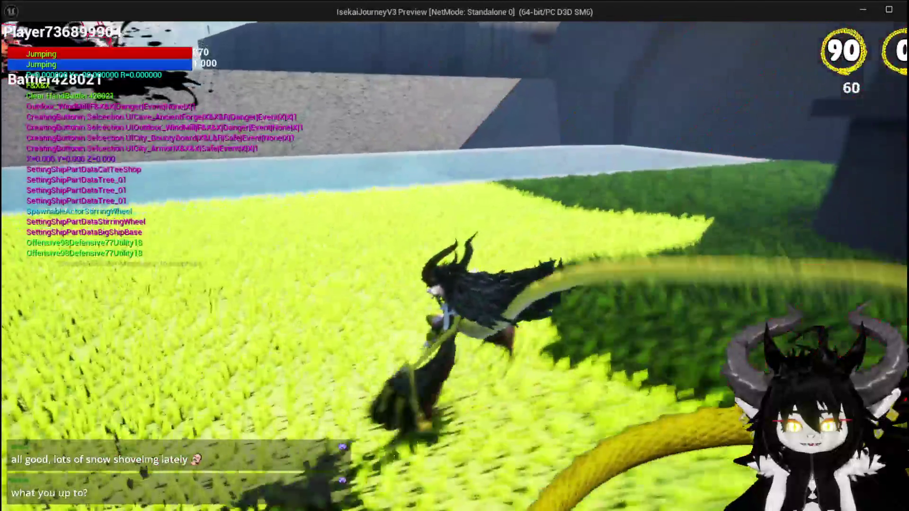
pyautogui.press('w')
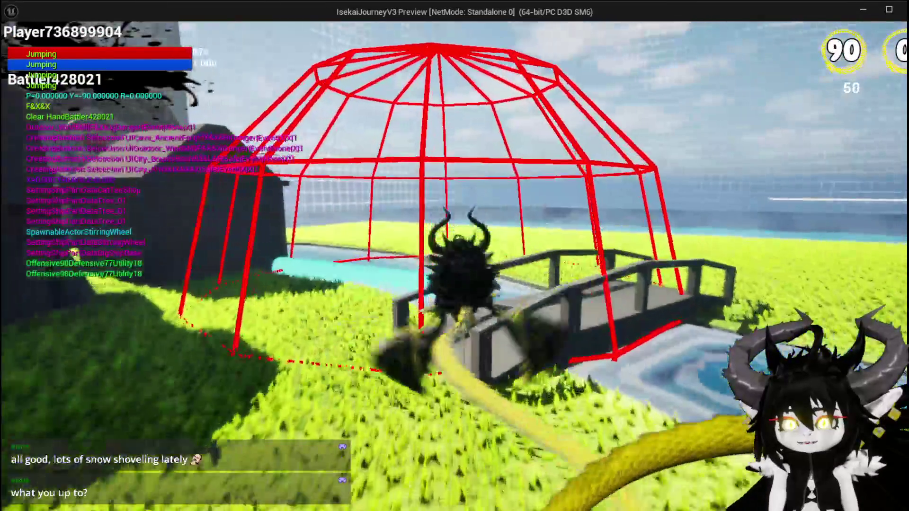
pyautogui.press('space')
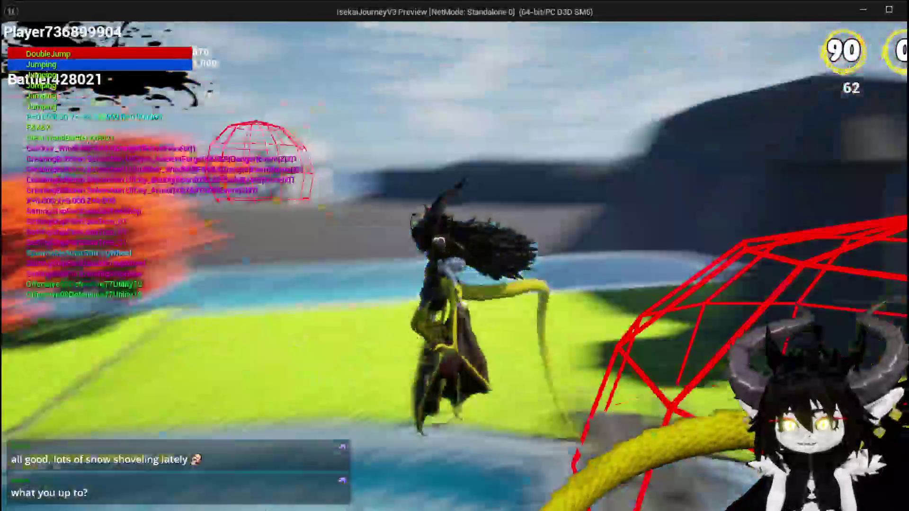
pyautogui.press('space')
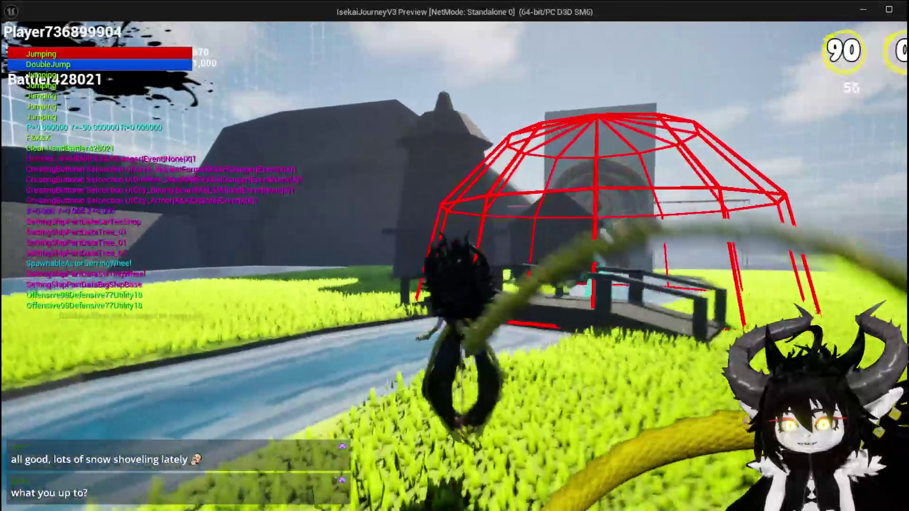
pyautogui.press('space')
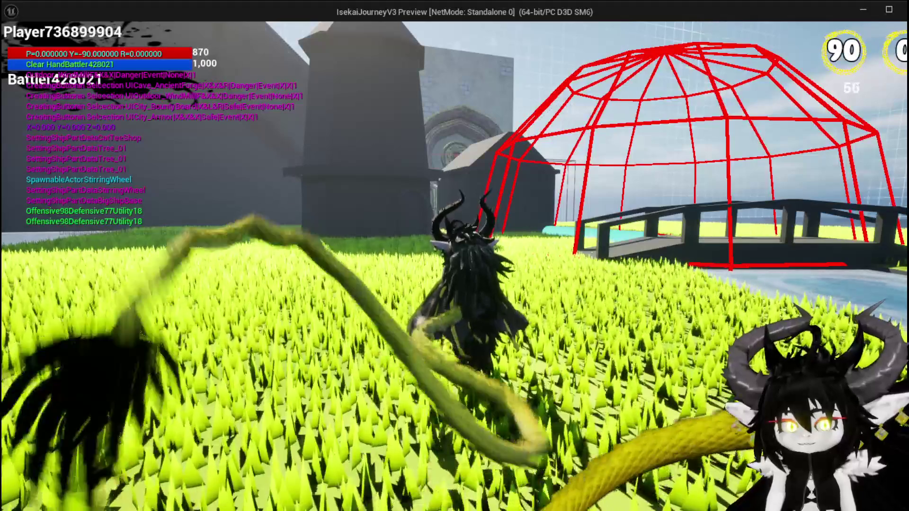
pyautogui.press('space')
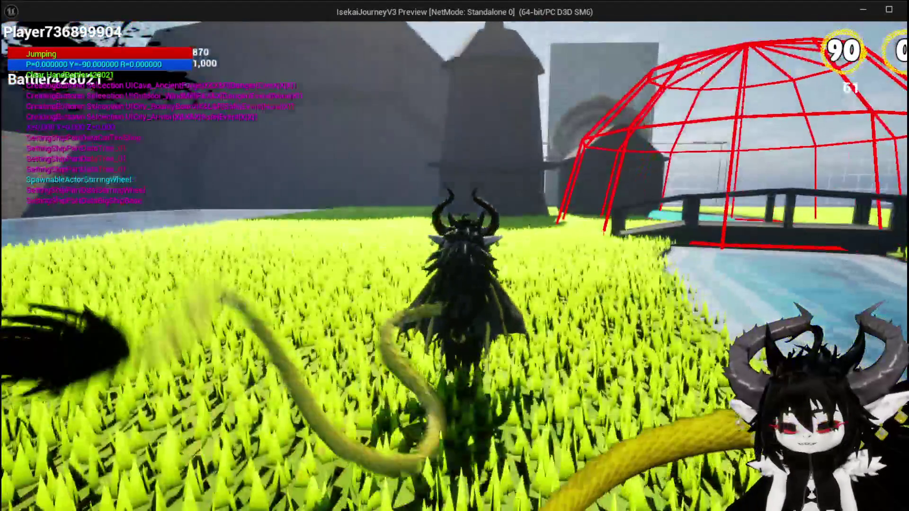
pyautogui.press('Escape')
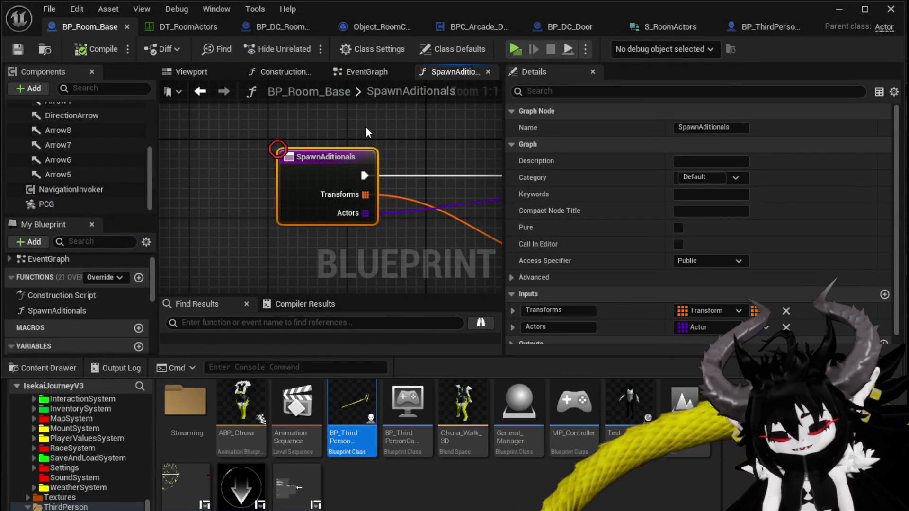
# Move the Make Relative Transform node to a new spot near the For Each Loop
pyautogui.moveTo(369, 127)
pyautogui.mouseDown()
pyautogui.moveTo(241, 124)
pyautogui.moveTo(217, 138)
pyautogui.mouseUp()
pyautogui.moveTo(360, 263)
pyautogui.mouseDown()
pyautogui.moveTo(362, 168)
pyautogui.moveTo(396, 209)
pyautogui.moveTo(374, 232)
pyautogui.mouseUp()
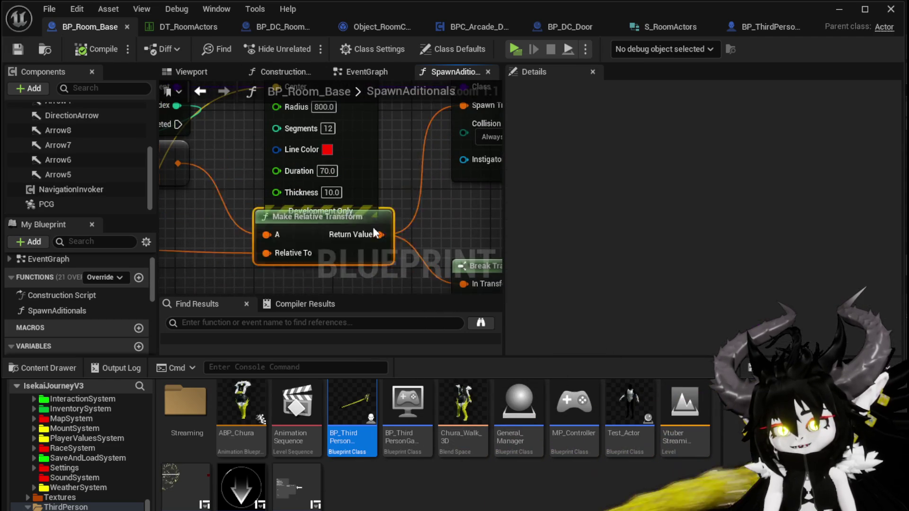
pyautogui.click(402, 203)
pyautogui.scroll(-1, 398, 190)
pyautogui.moveTo(398, 190); pyautogui.dragTo(317, 207)
pyautogui.scroll(-1, 390, 227)
# Shift SpawnActor and Draw Debug Sphere up together, and Make Relative Transform toward the bottom
pyautogui.moveTo(390, 227)
pyautogui.mouseDown()
pyautogui.moveTo(185, 245)
pyautogui.moveTo(74, 241)
pyautogui.mouseUp()
pyautogui.scroll(-1, 185, 245)
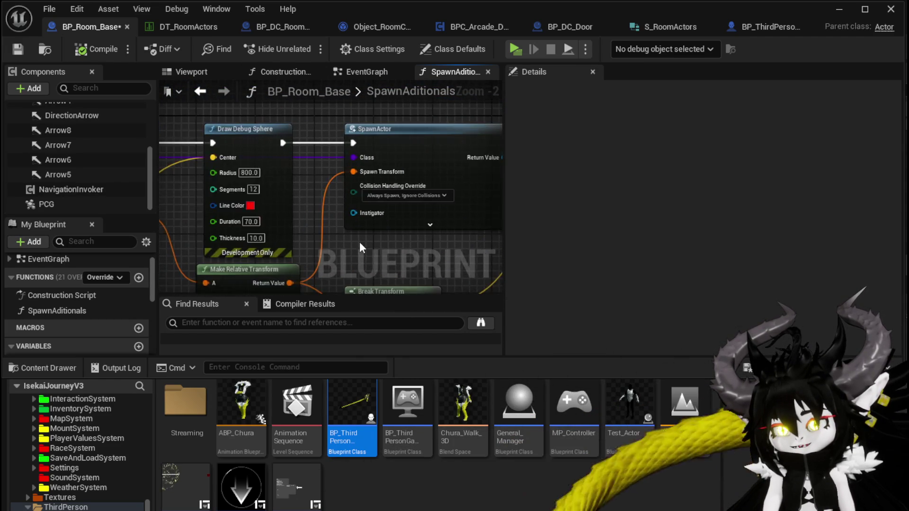
pyautogui.moveTo(314, 204); pyautogui.dragTo(254, 205)
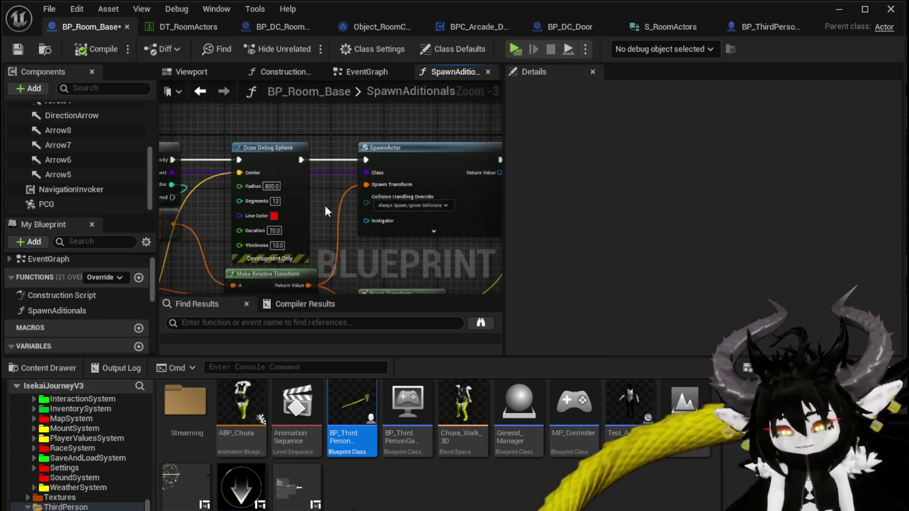
pyautogui.scroll(-1, 325, 205)
pyautogui.moveTo(362, 182); pyautogui.dragTo(405, 171)
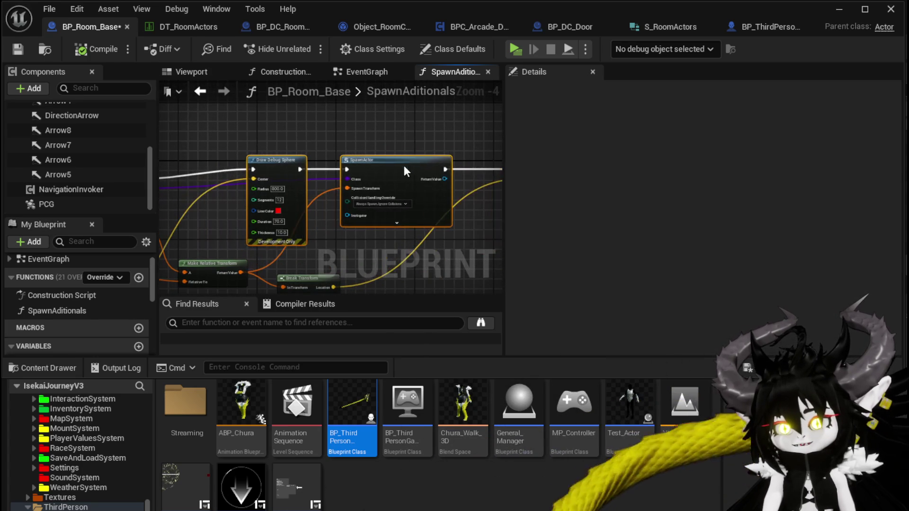
pyautogui.moveTo(212, 181)
pyautogui.mouseDown()
pyautogui.moveTo(345, 198)
pyautogui.moveTo(355, 171)
pyautogui.moveTo(232, 169)
pyautogui.moveTo(278, 173)
pyautogui.mouseUp()
pyautogui.moveTo(296, 215)
pyautogui.mouseDown()
pyautogui.moveTo(254, 283)
pyautogui.moveTo(303, 277)
pyautogui.moveTo(351, 247)
pyautogui.moveTo(332, 282)
pyautogui.moveTo(328, 273)
pyautogui.mouseUp()
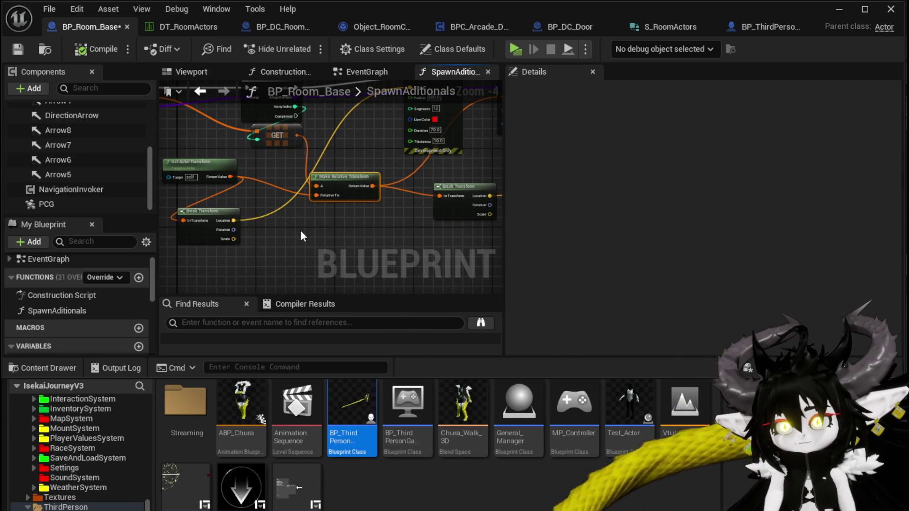
pyautogui.moveTo(300, 230)
pyautogui.mouseDown()
pyautogui.moveTo(218, 243)
pyautogui.moveTo(325, 260)
pyautogui.moveTo(264, 273)
pyautogui.mouseUp()
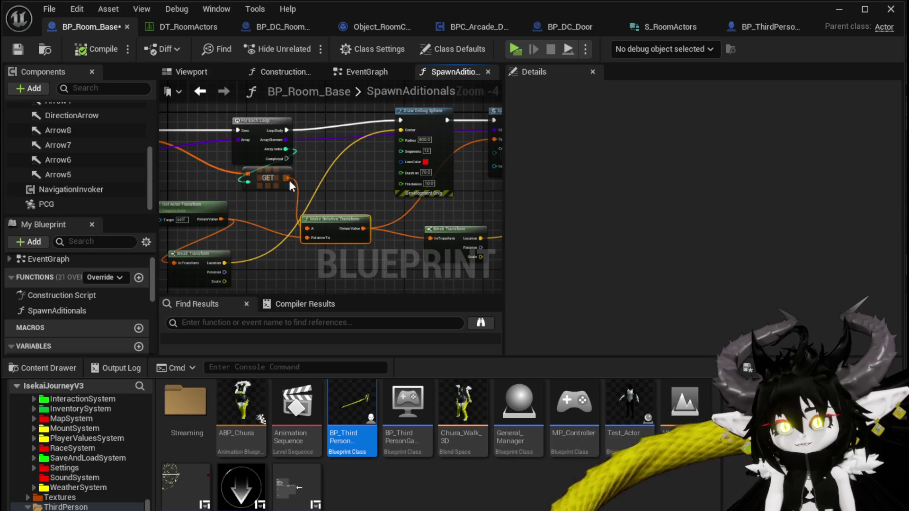
# Add a wired Break Transform node by searching 'brea'
pyautogui.moveTo(326, 182)
pyautogui.mouseDown()
pyautogui.moveTo(283, 217)
pyautogui.moveTo(257, 127)
pyautogui.moveTo(358, 146)
pyautogui.moveTo(420, 143)
pyautogui.mouseUp()
pyautogui.write('brea')
pyautogui.click(374, 232)
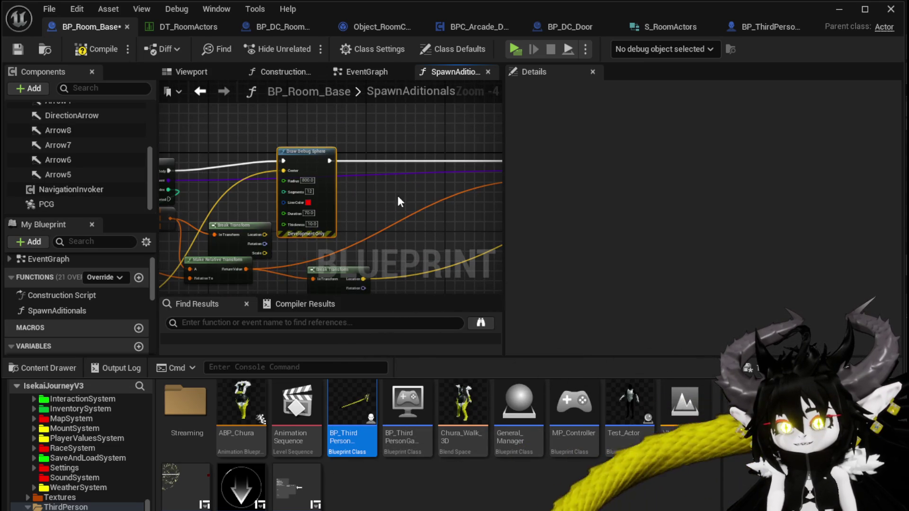
# Duplicate the red Draw Debug Sphere, chain the copy after the first, and compile
pyautogui.hotkey('ctrl', 'c')
pyautogui.hotkey('ctrl', 'v')
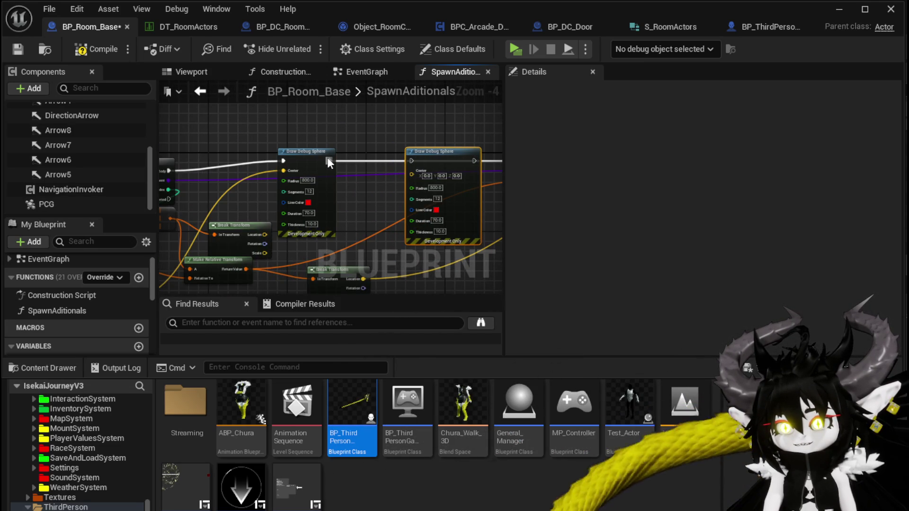
pyautogui.moveTo(416, 158); pyautogui.dragTo(290, 237)
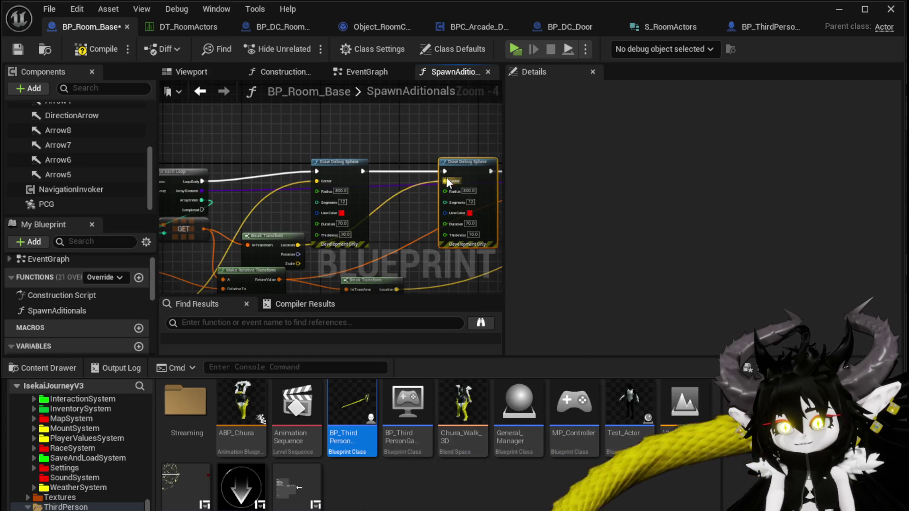
pyautogui.click(94, 52)
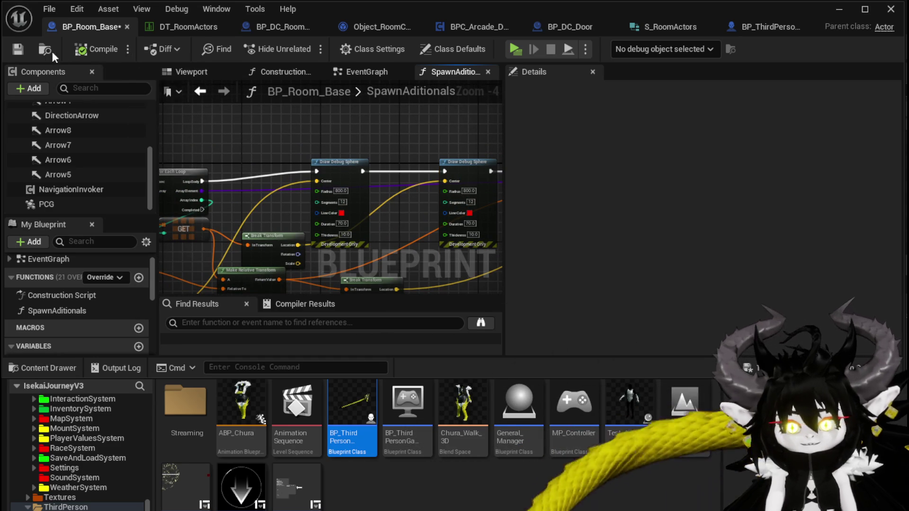
# Start a standalone play-test, run through the gateway, and choose the WindMill room
pyautogui.click(830, 11)
pyautogui.click(308, 43)
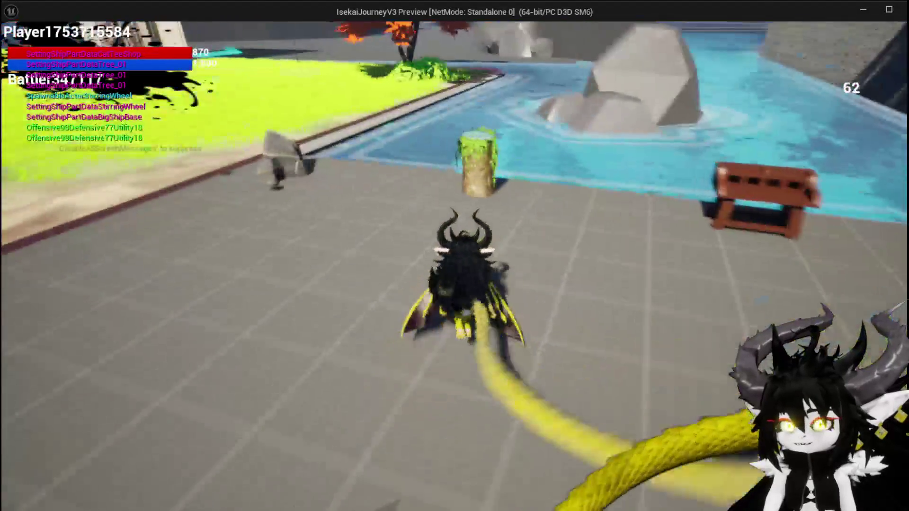
pyautogui.press('w')
pyautogui.press('space')
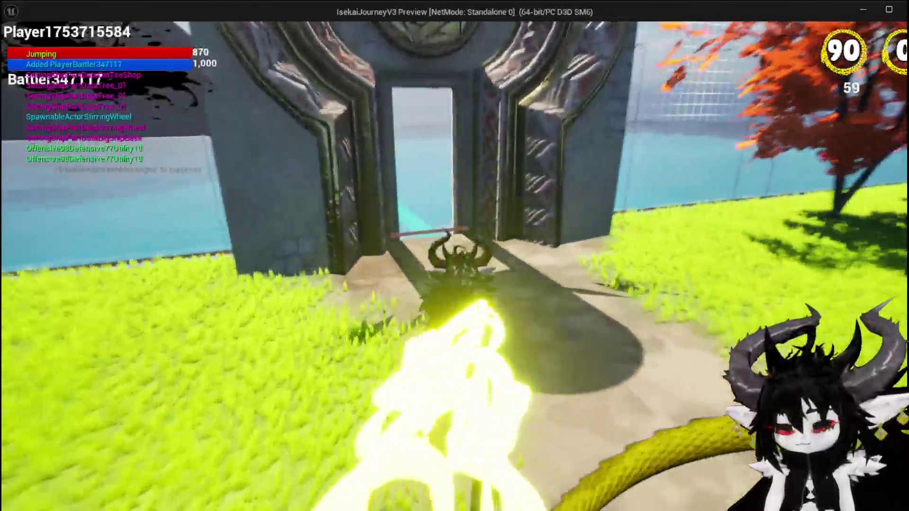
pyautogui.press('w')
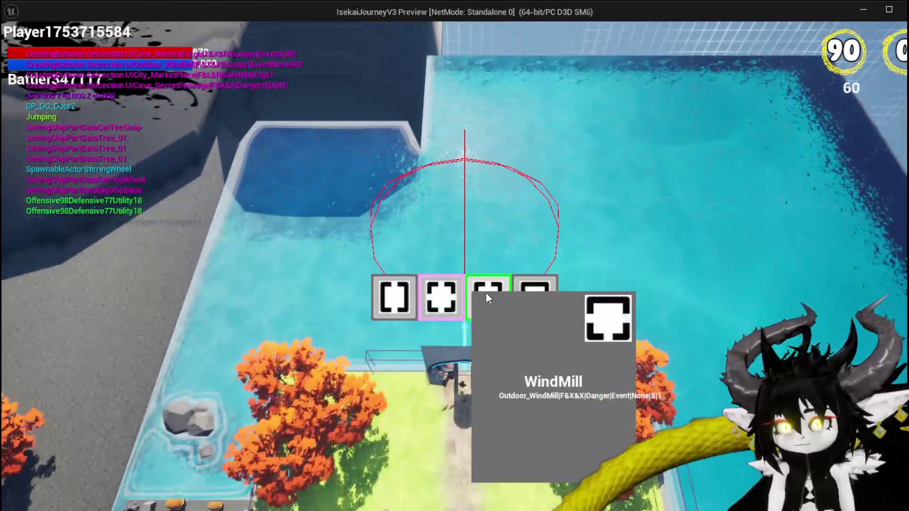
pyautogui.click(486, 294)
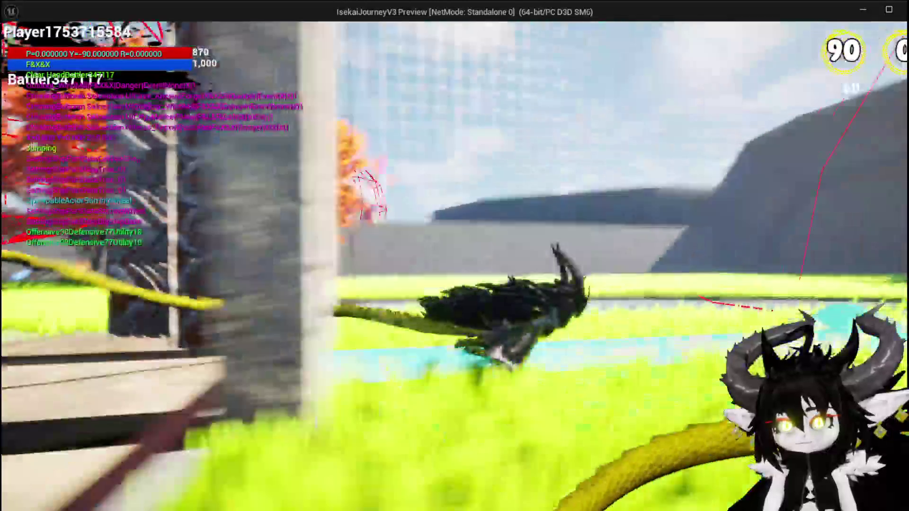
# Roam the level to find the red debug spheres, then stop the play-test
pyautogui.press('space')
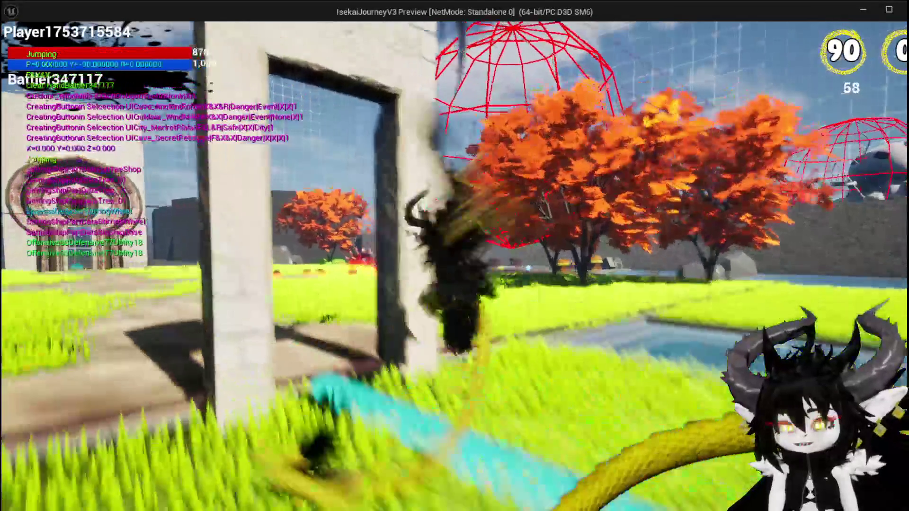
pyautogui.press('w')
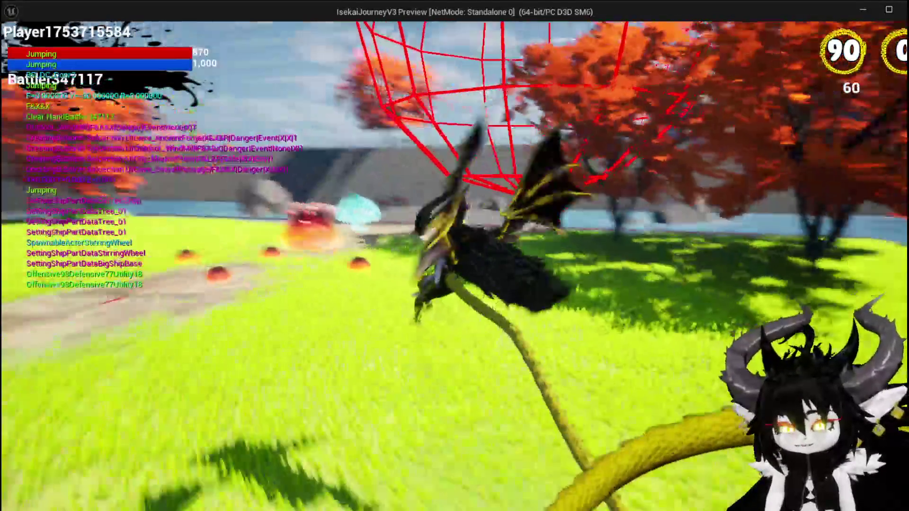
pyautogui.press('space')
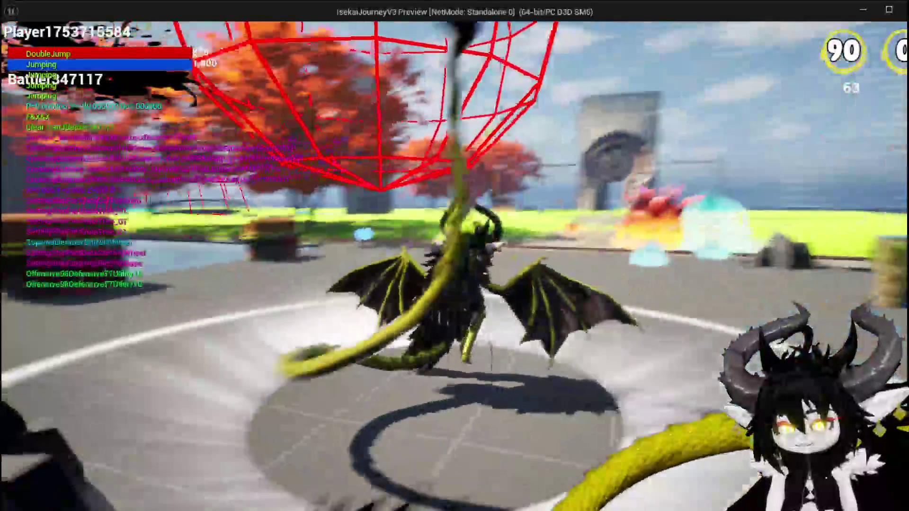
pyautogui.press('w')
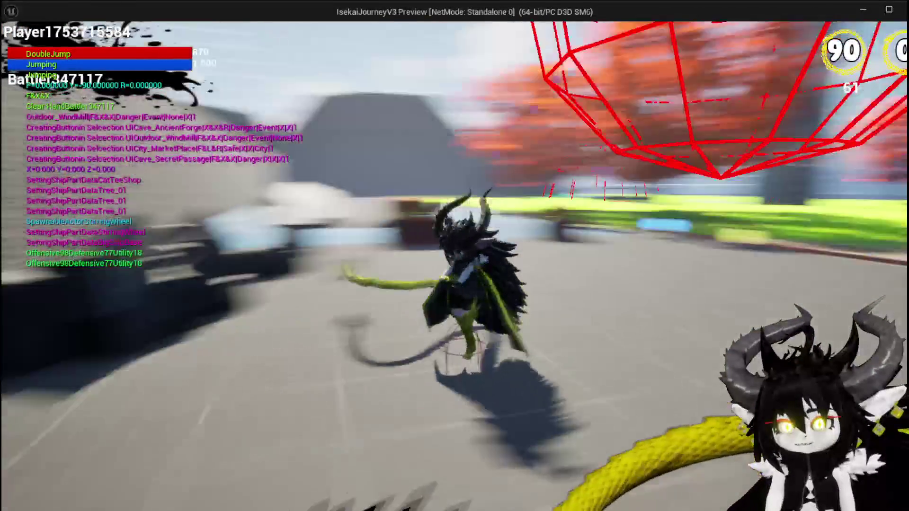
pyautogui.press('space')
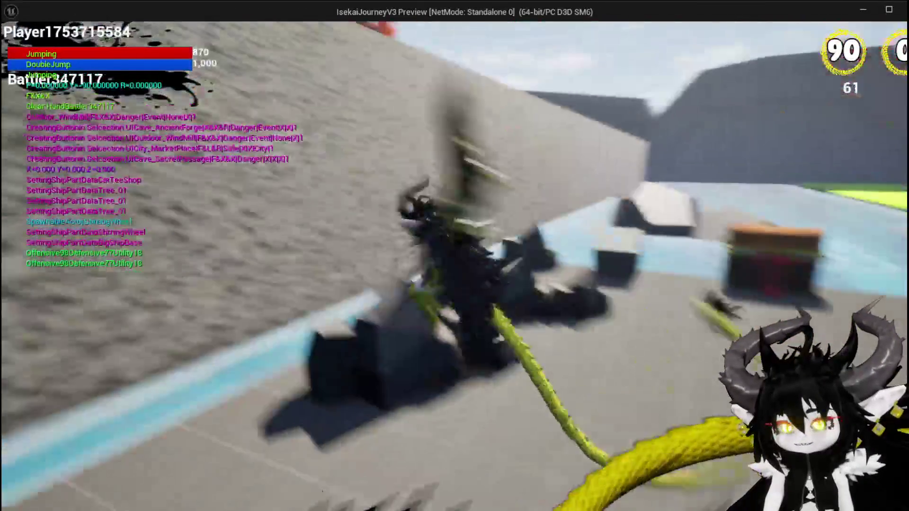
pyautogui.press('space')
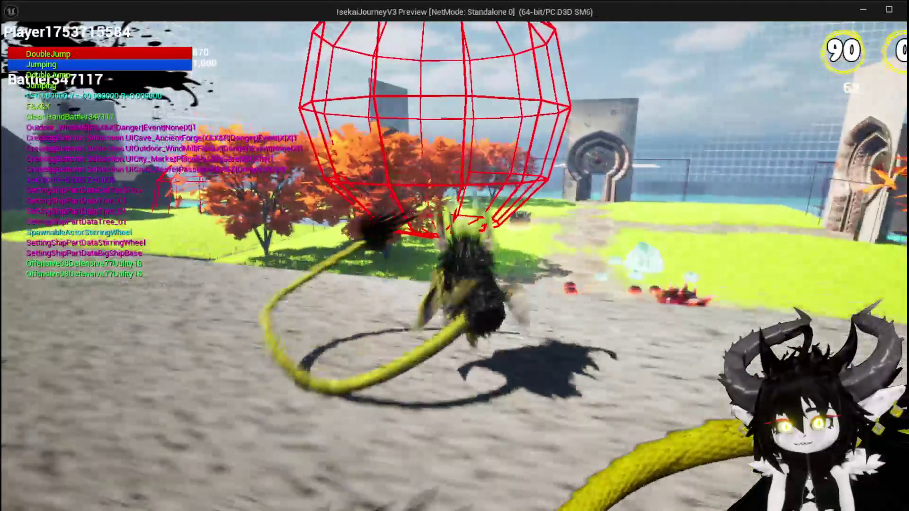
pyautogui.press('w')
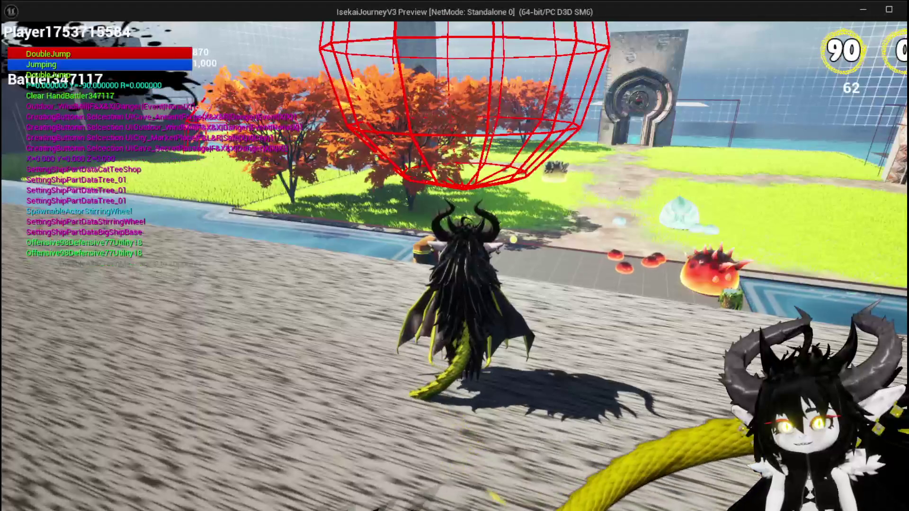
pyautogui.press('d')
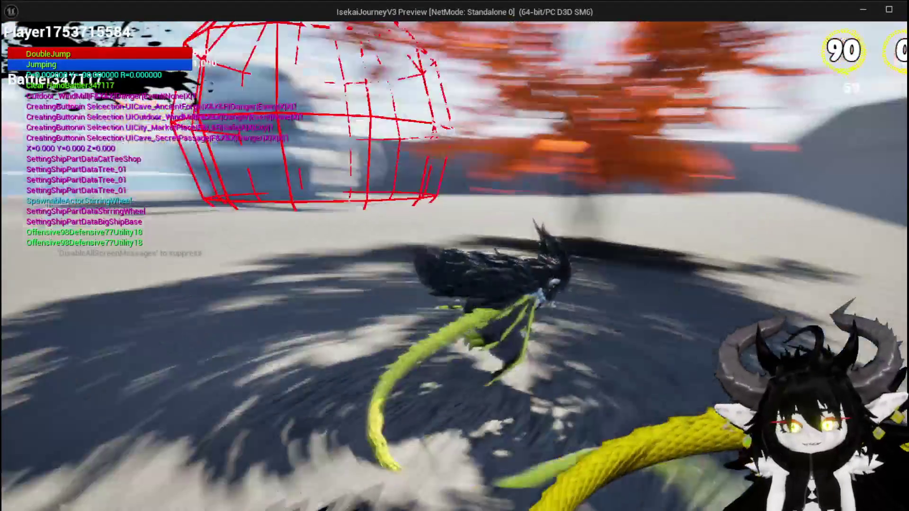
pyautogui.press('w')
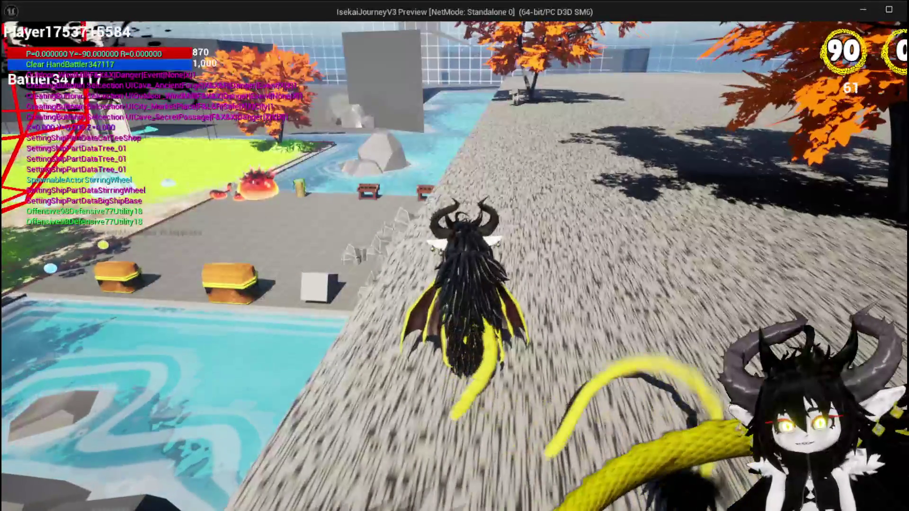
pyautogui.press('s')
pyautogui.press('w')
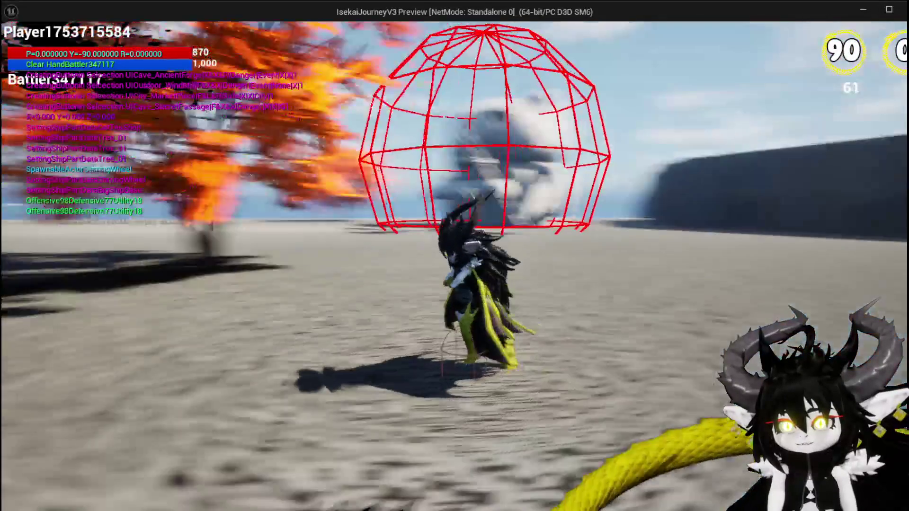
pyautogui.press('a')
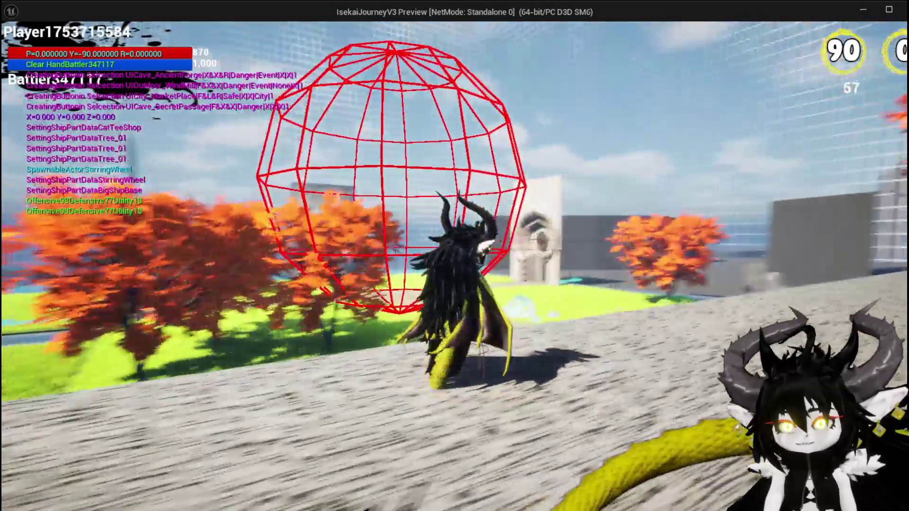
pyautogui.press('w')
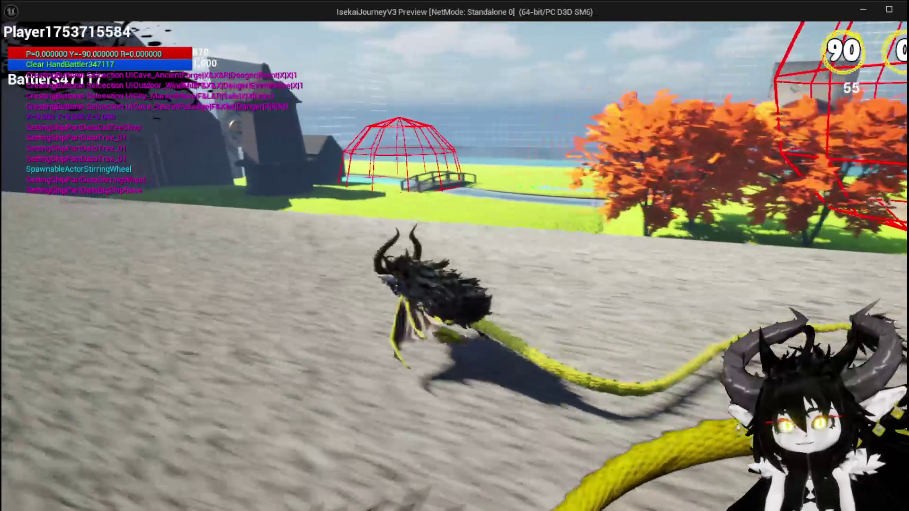
pyautogui.press('a')
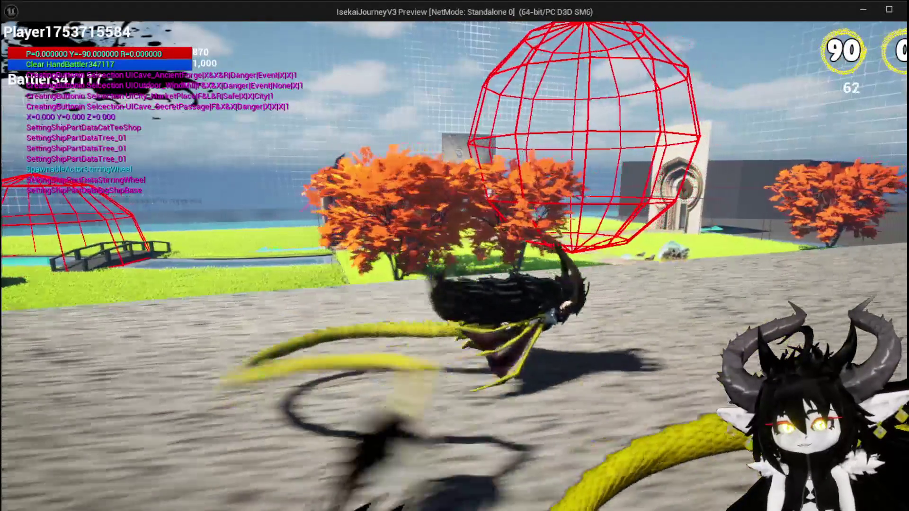
pyautogui.press('d')
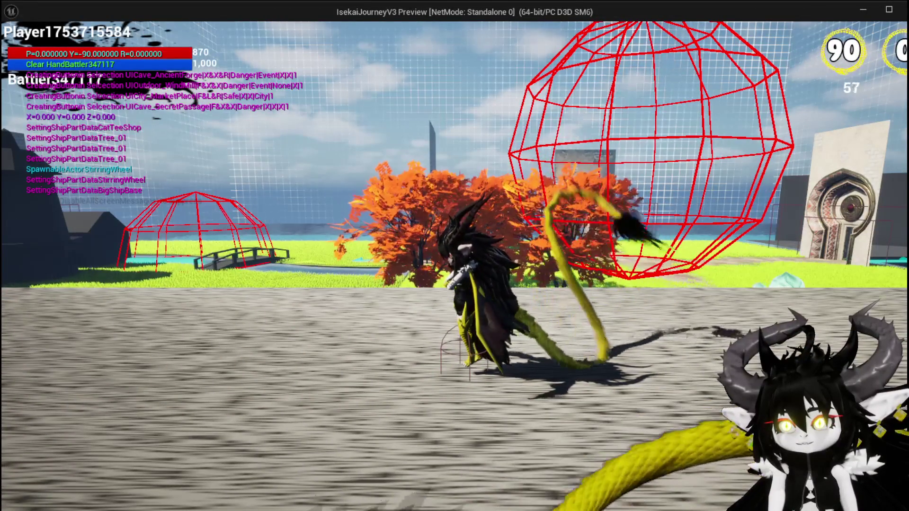
pyautogui.press('w')
pyautogui.press('Escape')
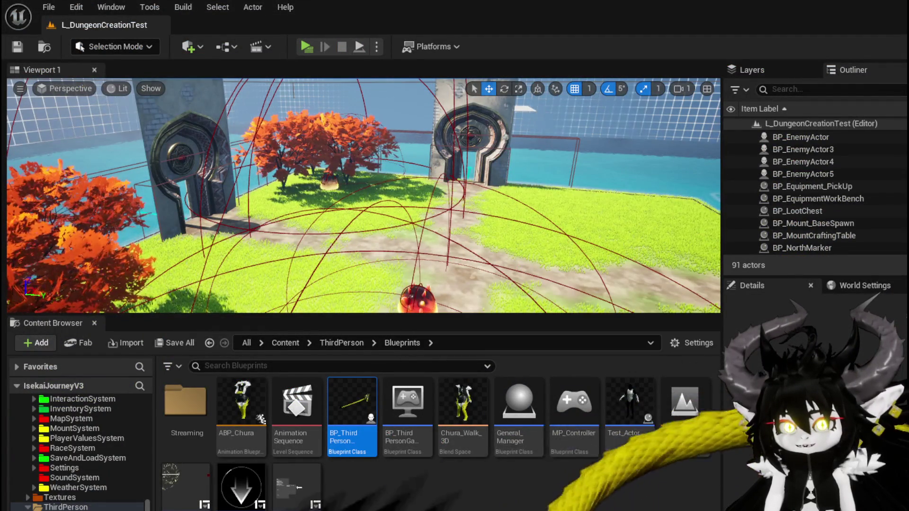
# Save the level and switch back to BP_Room_Base's SpawnAditionals graph
pyautogui.click(17, 47)
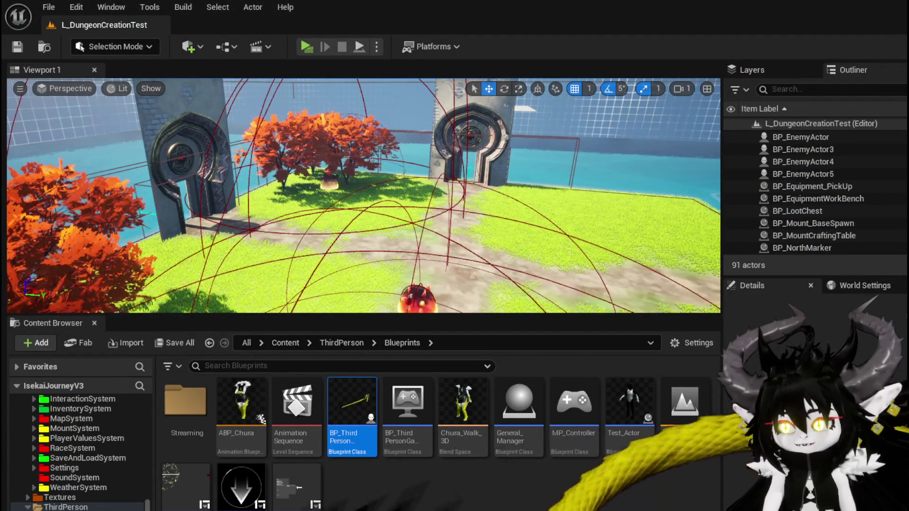
pyautogui.hotkey('alt', 'Tab')
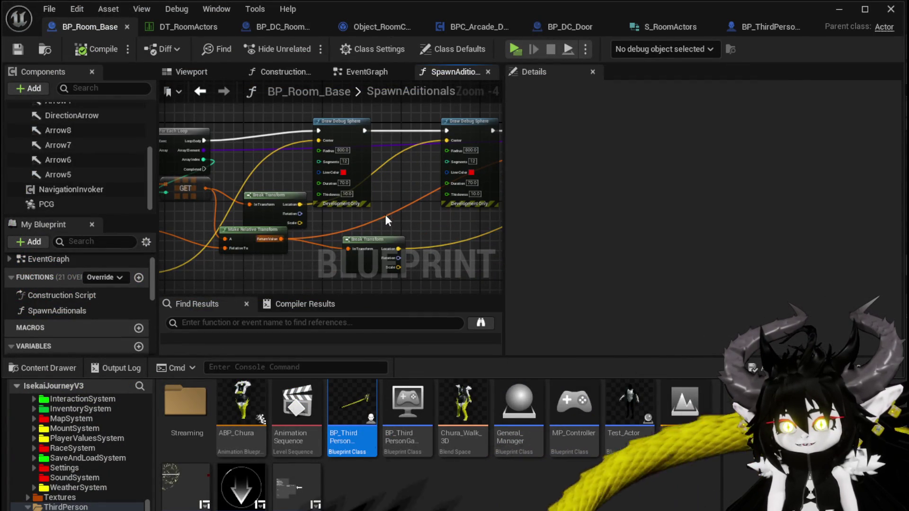
pyautogui.moveTo(391, 192); pyautogui.dragTo(303, 225)
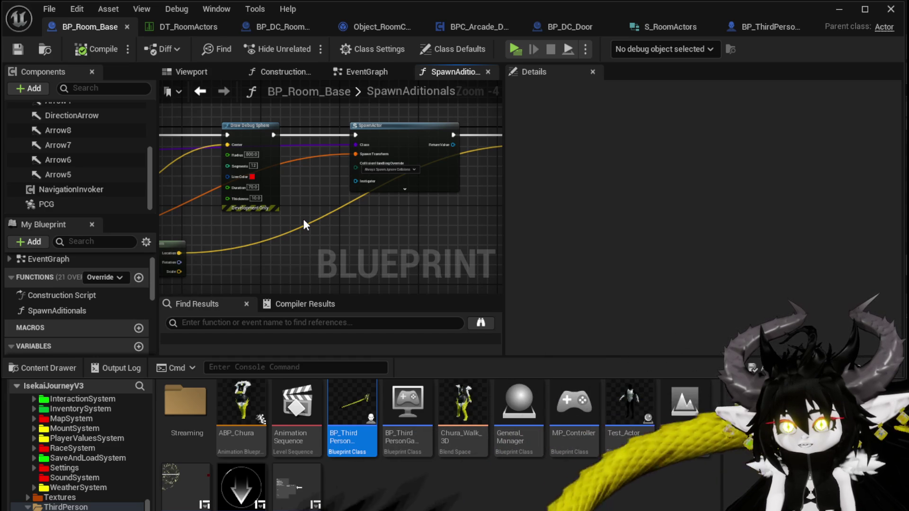
# Move the Break Transform node higher, above the debug sphere nodes
pyautogui.moveTo(303, 218); pyautogui.dragTo(533, 209)
pyautogui.moveTo(394, 206); pyautogui.dragTo(468, 198)
pyautogui.moveTo(261, 179)
pyautogui.mouseDown()
pyautogui.moveTo(251, 203)
pyautogui.moveTo(231, 205)
pyautogui.mouseUp()
pyautogui.moveTo(296, 122); pyautogui.dragTo(269, 112)
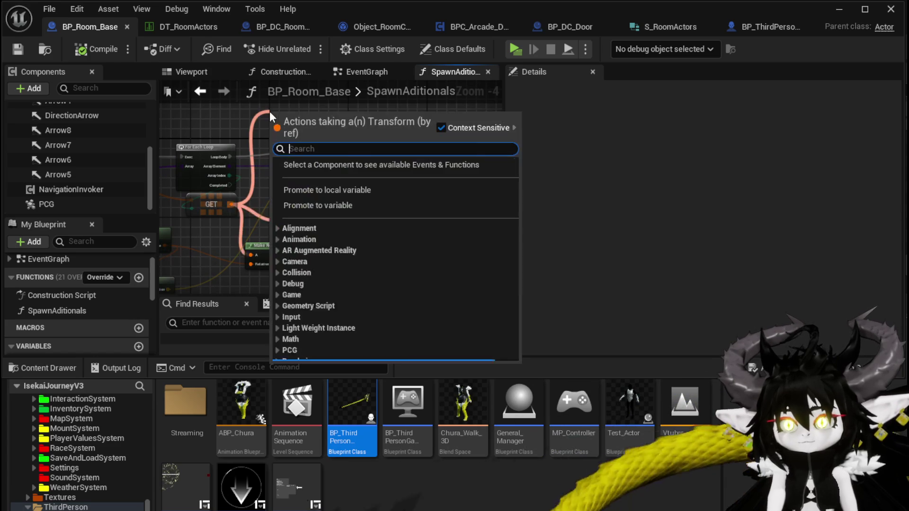
pyautogui.moveTo(228, 182); pyautogui.dragTo(280, 166)
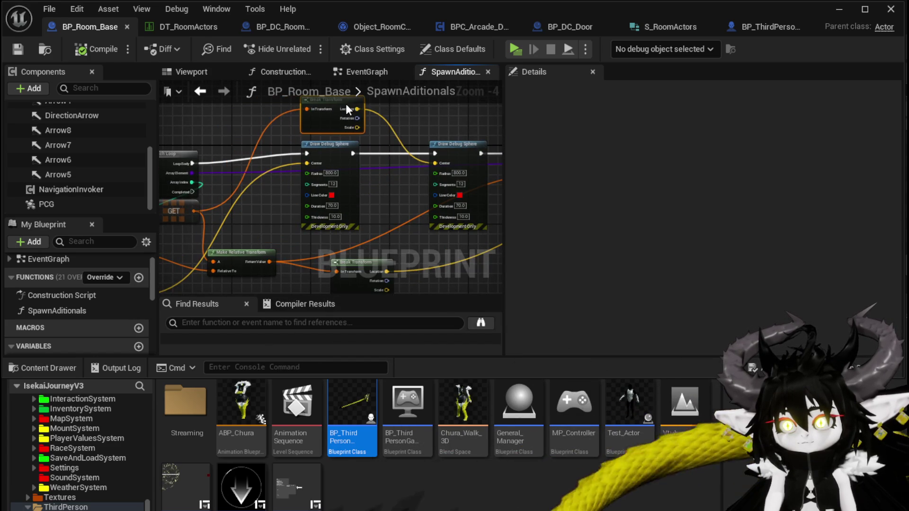
pyautogui.moveTo(346, 106); pyautogui.dragTo(282, 185)
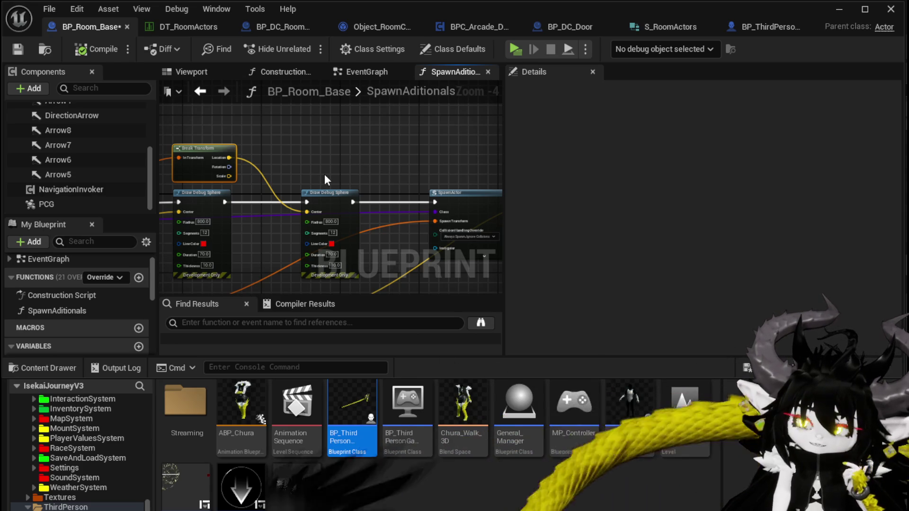
# Place Break Transform and Get Actor Transform beside Make Relative Transform
pyautogui.click(377, 162)
pyautogui.moveTo(378, 162)
pyautogui.mouseDown()
pyautogui.moveTo(257, 180)
pyautogui.moveTo(395, 147)
pyautogui.mouseUp()
pyautogui.moveTo(249, 161)
pyautogui.mouseDown()
pyautogui.moveTo(230, 161)
pyautogui.moveTo(245, 166)
pyautogui.mouseUp()
pyautogui.moveTo(251, 204); pyautogui.dragTo(314, 173)
pyautogui.moveTo(260, 205); pyautogui.dragTo(250, 200)
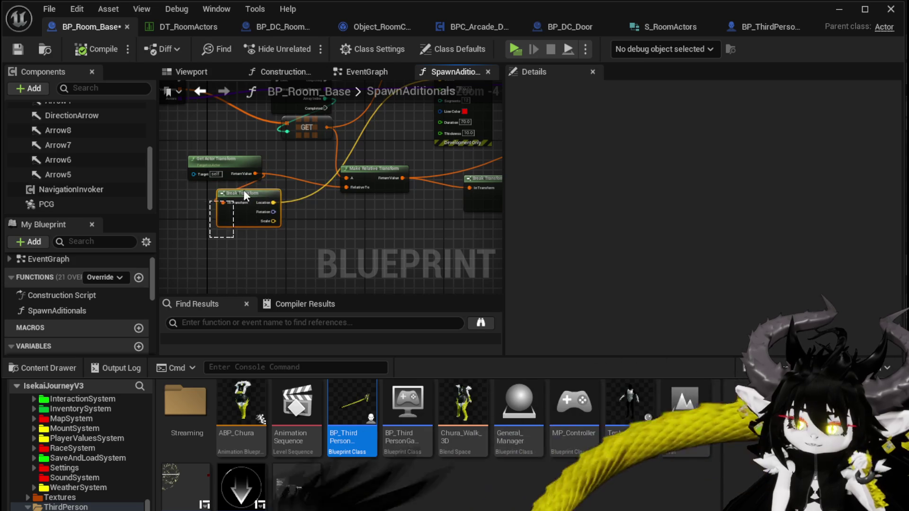
pyautogui.keyDown('ctrl'); pyautogui.click(251, 173); pyautogui.keyUp('ctrl')
pyautogui.moveTo(276, 160); pyautogui.dragTo(261, 184)
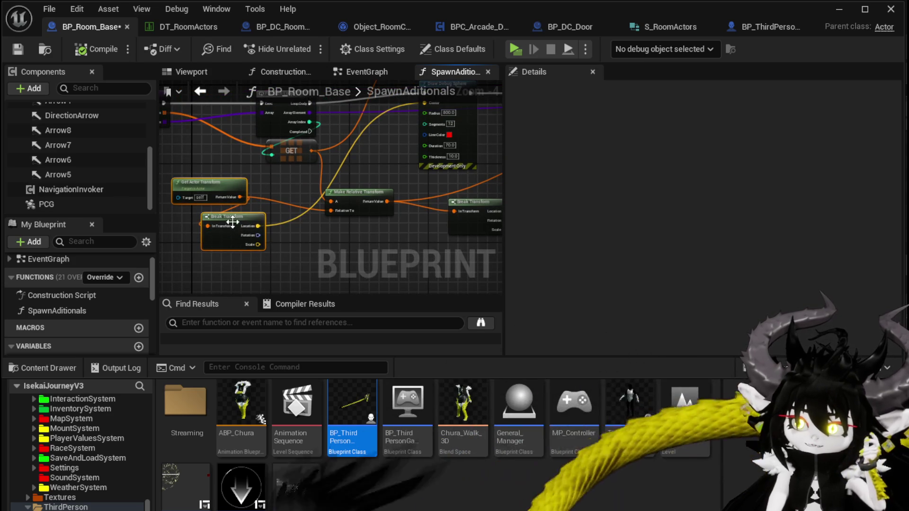
pyautogui.moveTo(239, 223)
pyautogui.mouseDown()
pyautogui.moveTo(245, 218)
pyautogui.moveTo(240, 225)
pyautogui.mouseUp()
pyautogui.click(280, 194)
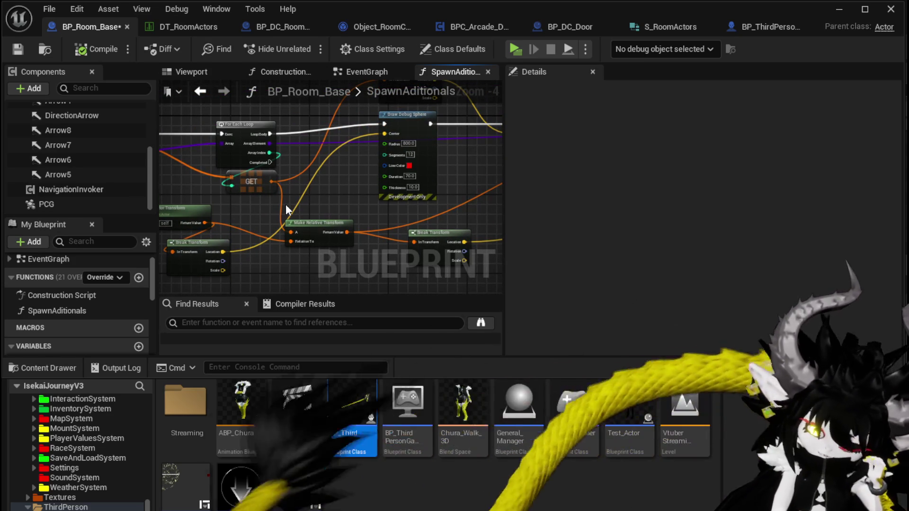
# Add a Make Transform node feeding SpawnActor's Spawn Transform input
pyautogui.moveTo(403, 212)
pyautogui.mouseDown()
pyautogui.moveTo(183, 219)
pyautogui.moveTo(191, 200)
pyautogui.moveTo(121, 205)
pyautogui.mouseUp()
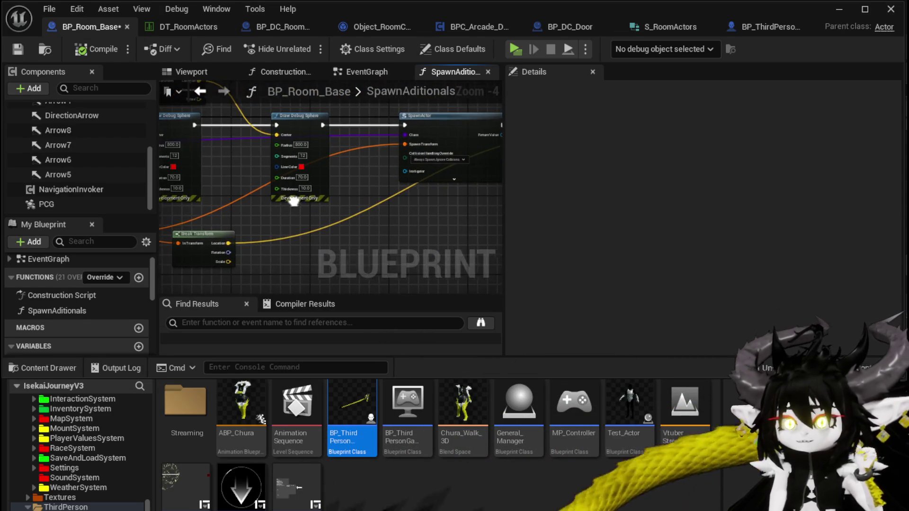
pyautogui.moveTo(402, 144); pyautogui.dragTo(376, 222)
pyautogui.write('brea')
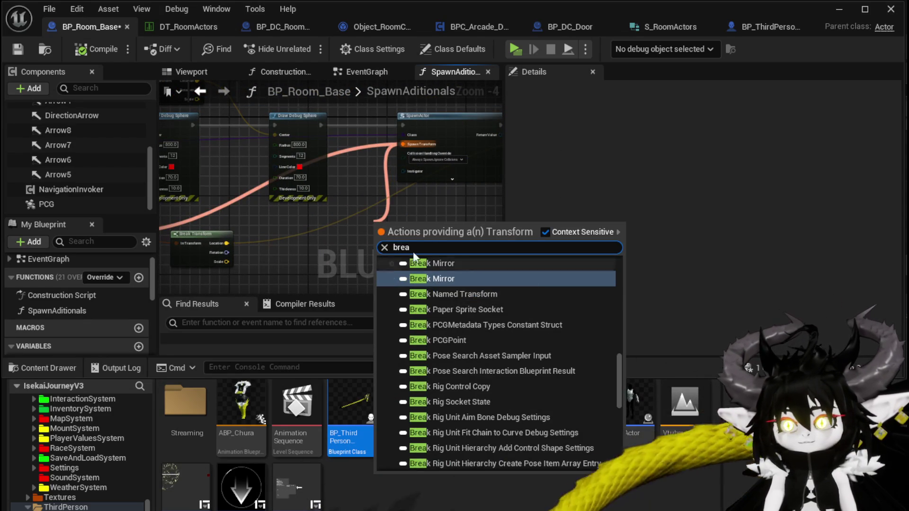
pyautogui.moveTo(373, 187); pyautogui.dragTo(367, 163)
pyautogui.moveTo(397, 121); pyautogui.dragTo(343, 206)
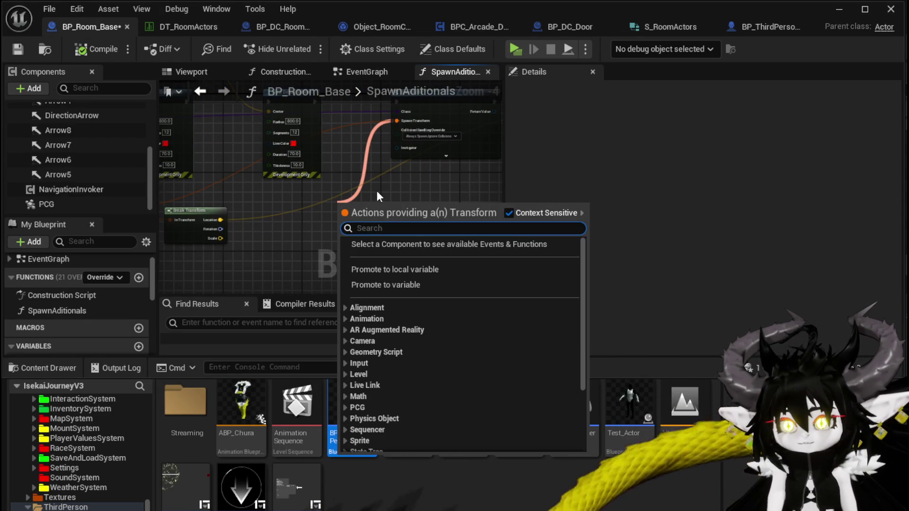
pyautogui.write('make')
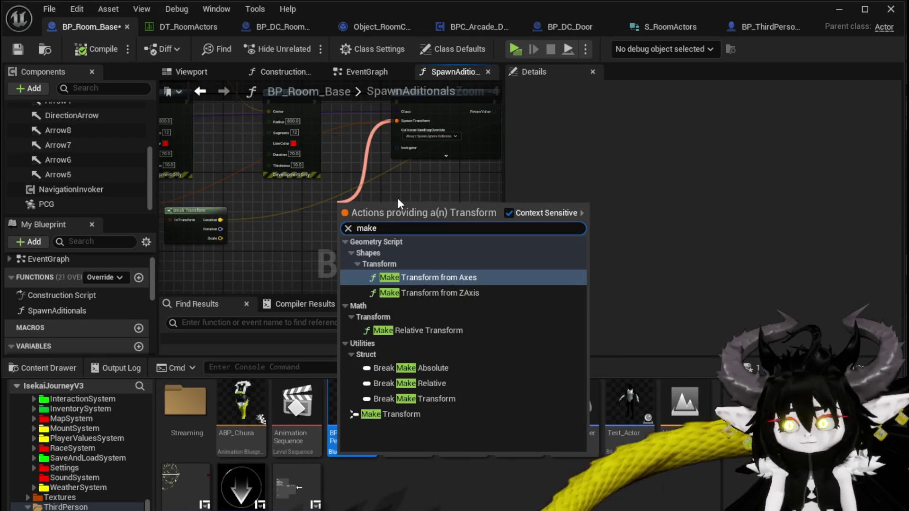
pyautogui.click(387, 412)
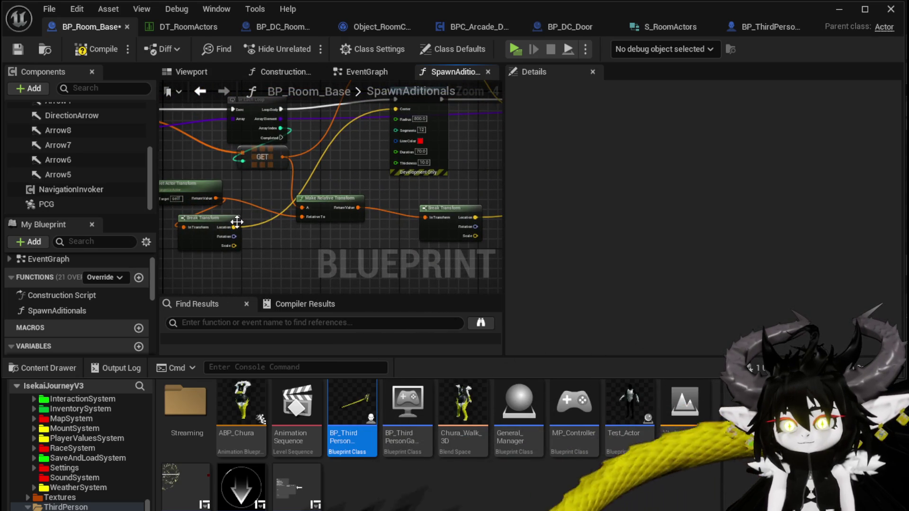
# Connect Break Transform's Location into Make Transform's Location and compile the blueprint
pyautogui.moveTo(237, 222)
pyautogui.mouseDown()
pyautogui.moveTo(384, 229)
pyautogui.moveTo(351, 225)
pyautogui.mouseUp()
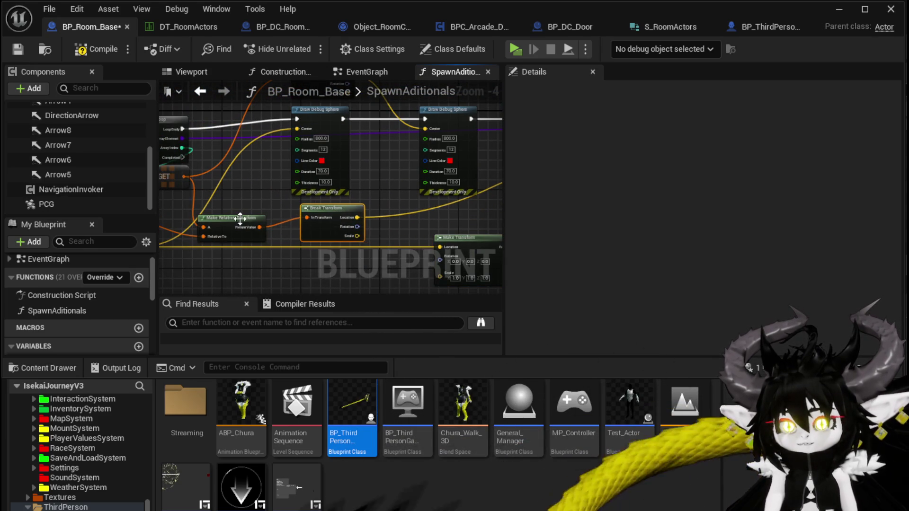
pyautogui.moveTo(436, 228); pyautogui.dragTo(248, 235)
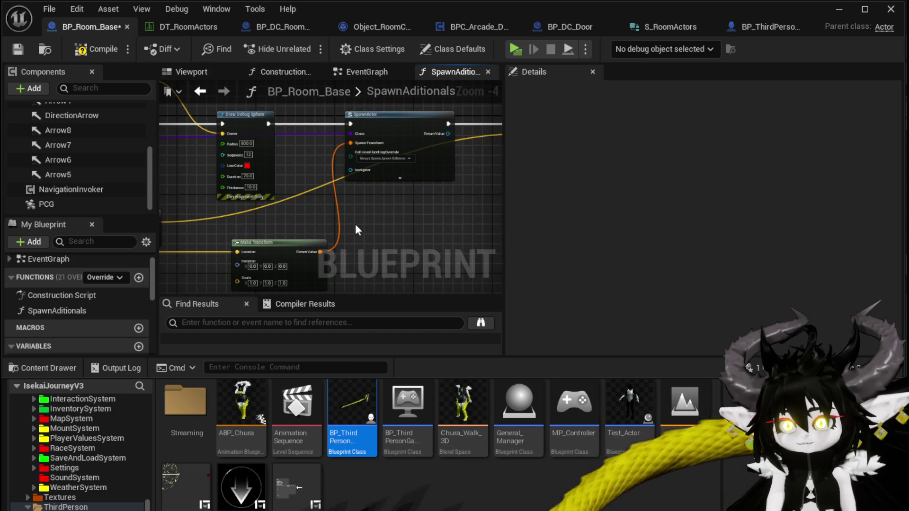
pyautogui.click(97, 48)
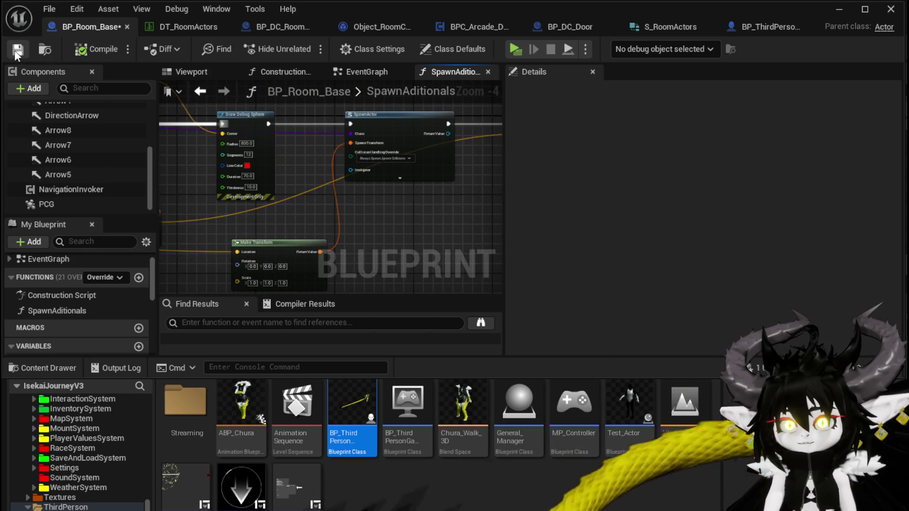
pyautogui.moveTo(282, 213)
pyautogui.mouseDown()
pyautogui.moveTo(183, 209)
pyautogui.moveTo(442, 197)
pyautogui.moveTo(248, 209)
pyautogui.moveTo(393, 199)
pyautogui.moveTo(290, 216)
pyautogui.mouseUp()
# Add a Set Actor Relative Location node on the spawned actor, executed after SpawnActor
pyautogui.moveTo(373, 152); pyautogui.dragTo(450, 154)
pyautogui.moveTo(305, 175); pyautogui.dragTo(340, 178)
pyautogui.write('set Ac')
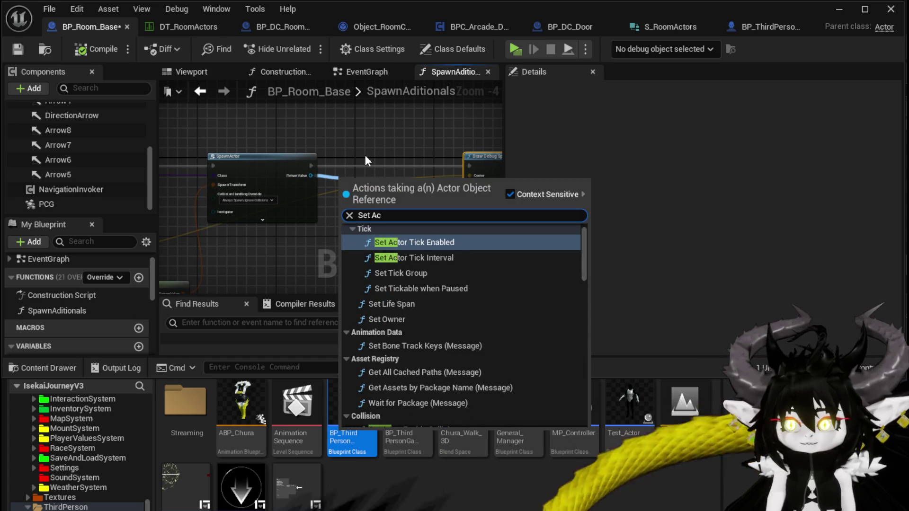
pyautogui.write('tor rela')
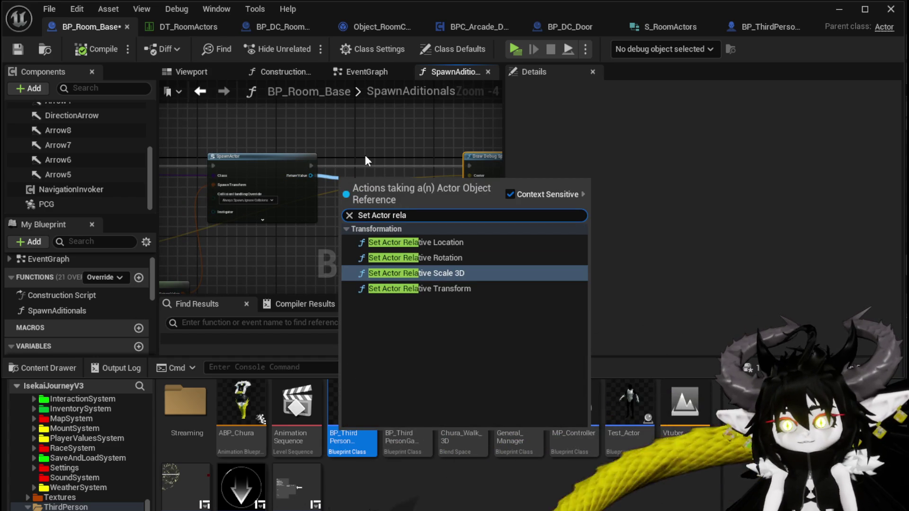
pyautogui.click(446, 248)
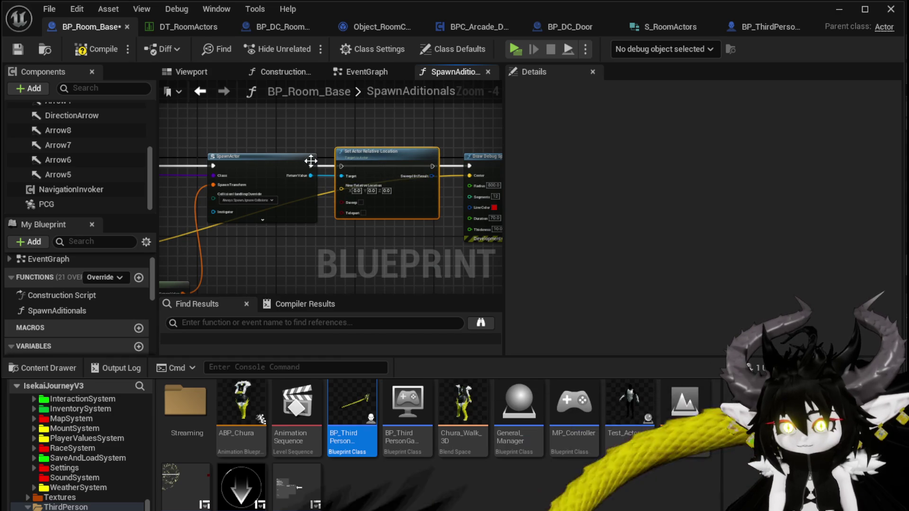
pyautogui.moveTo(337, 165); pyautogui.dragTo(341, 166)
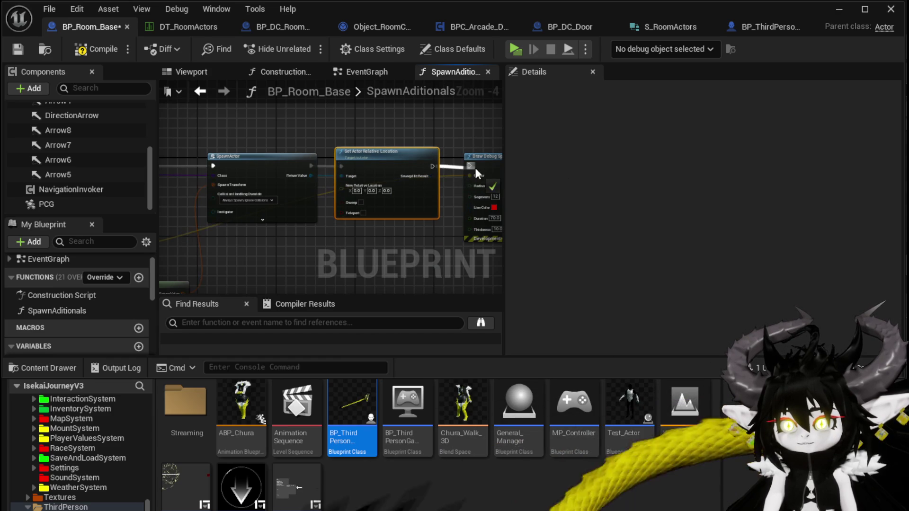
# Review the transform and debug sphere nodes, then save BP_Room_Base
pyautogui.moveTo(354, 136)
pyautogui.mouseDown()
pyautogui.moveTo(282, 158)
pyautogui.moveTo(357, 228)
pyautogui.moveTo(436, 160)
pyautogui.moveTo(195, 189)
pyautogui.moveTo(612, 129)
pyautogui.moveTo(280, 132)
pyautogui.mouseUp()
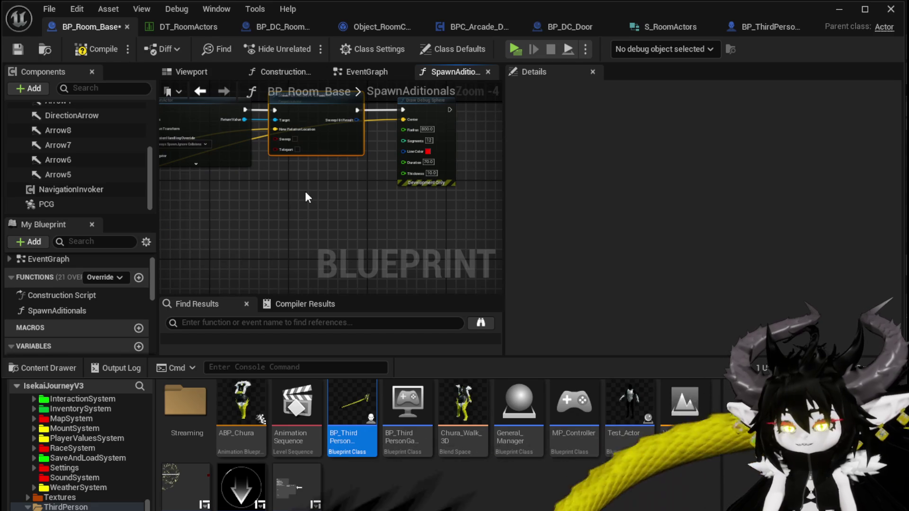
pyautogui.moveTo(304, 198)
pyautogui.mouseDown()
pyautogui.moveTo(318, 209)
pyautogui.moveTo(502, 188)
pyautogui.mouseUp()
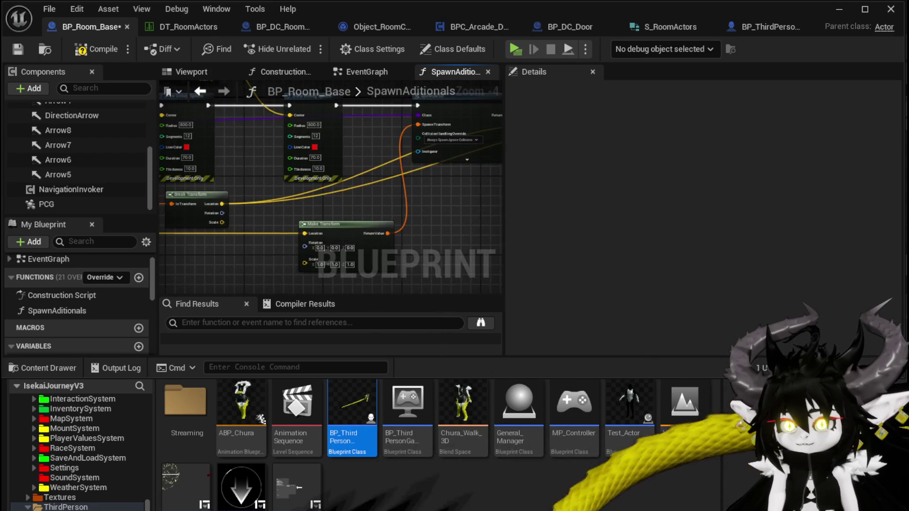
pyautogui.moveTo(161, 201); pyautogui.dragTo(285, 197)
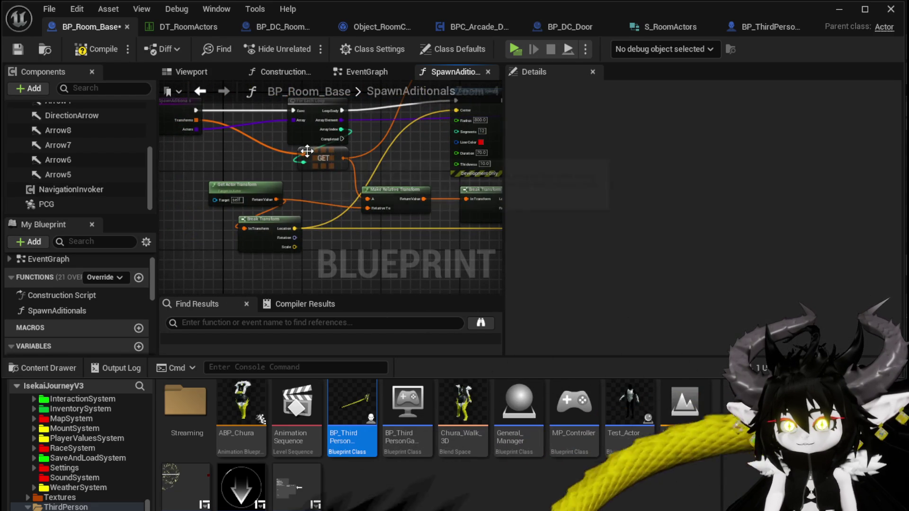
pyautogui.moveTo(307, 151)
pyautogui.mouseDown()
pyautogui.moveTo(266, 203)
pyautogui.moveTo(306, 190)
pyautogui.moveTo(324, 149)
pyautogui.moveTo(358, 202)
pyautogui.mouseUp()
pyautogui.scroll(-2, 365, 180)
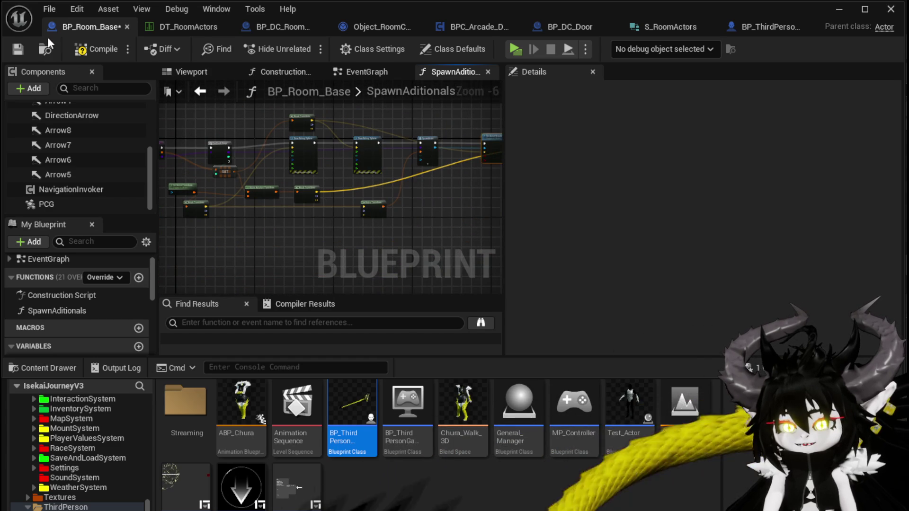
pyautogui.click(18, 48)
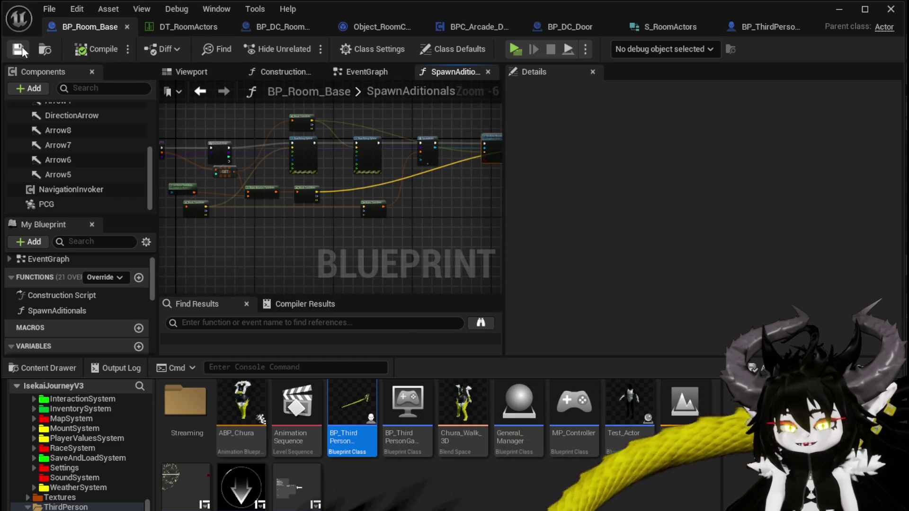
# Launch a standalone play-test, run through the gate, and pick the WindMill room layout
pyautogui.click(840, 16)
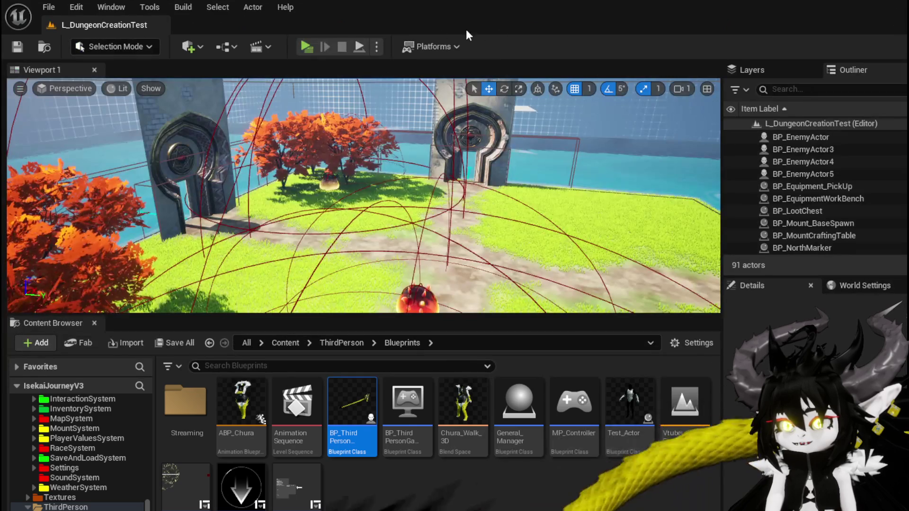
pyautogui.click(303, 46)
pyautogui.press('w')
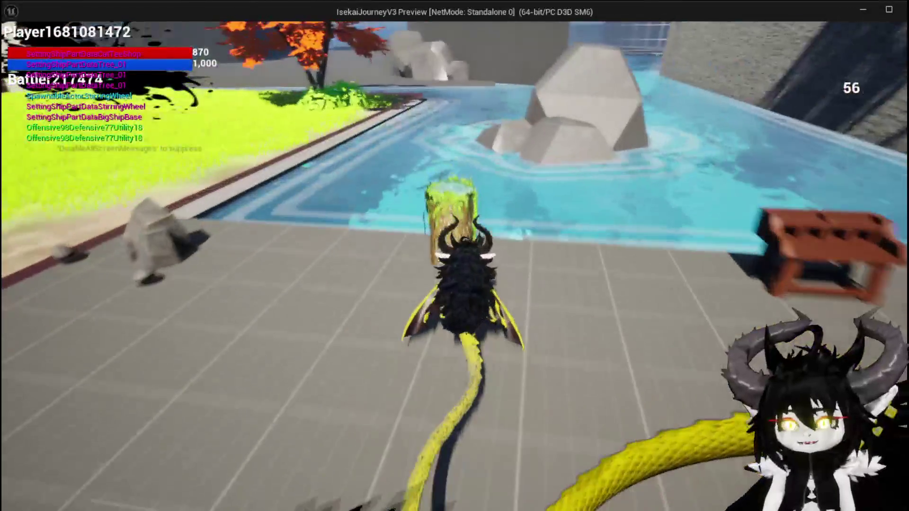
pyautogui.press('w')
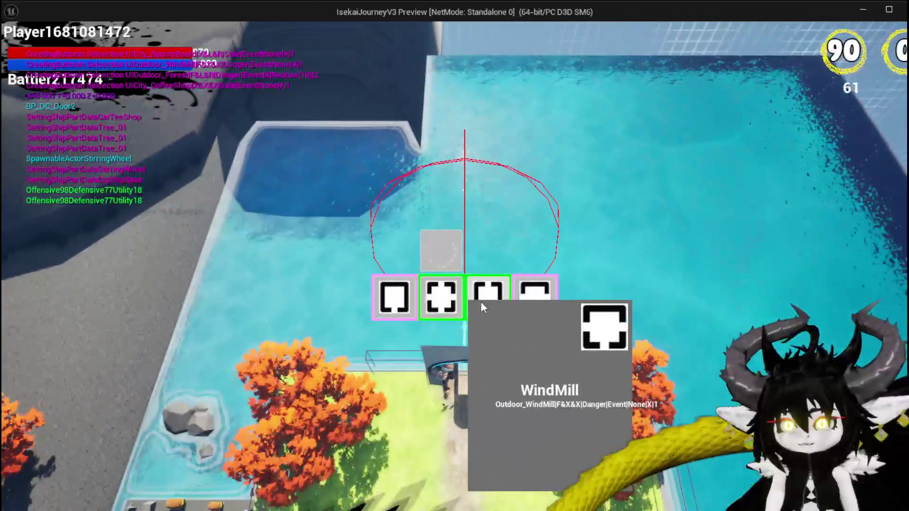
pyautogui.click(482, 300)
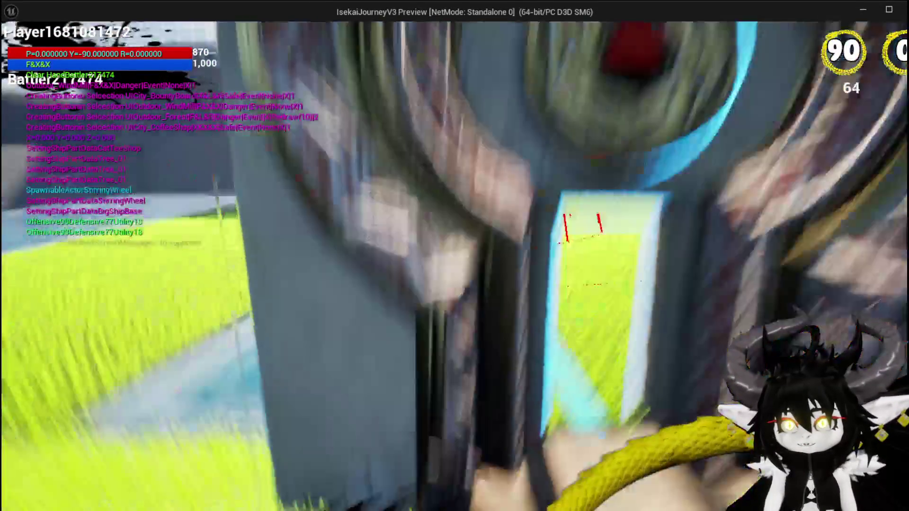
# Run around the room checking the red debug spheres, then return to the editor
pyautogui.press('w')
pyautogui.press('space')
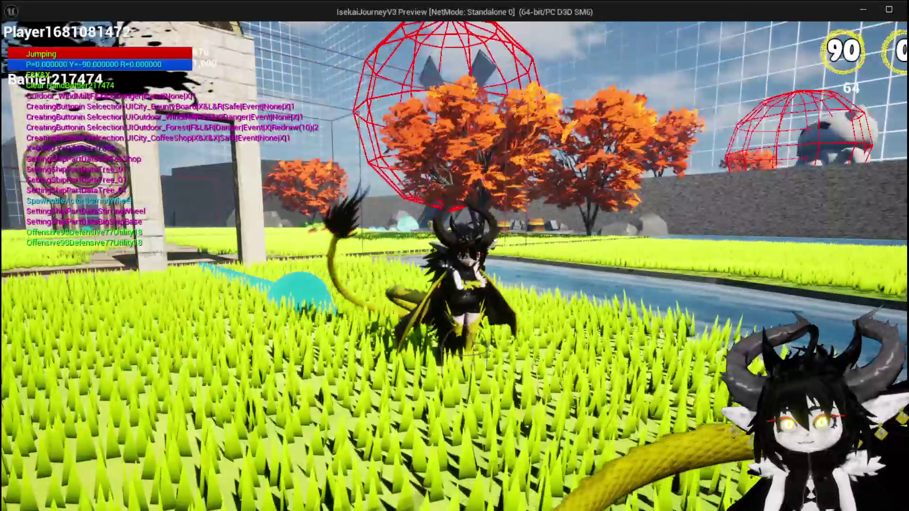
pyautogui.press('a')
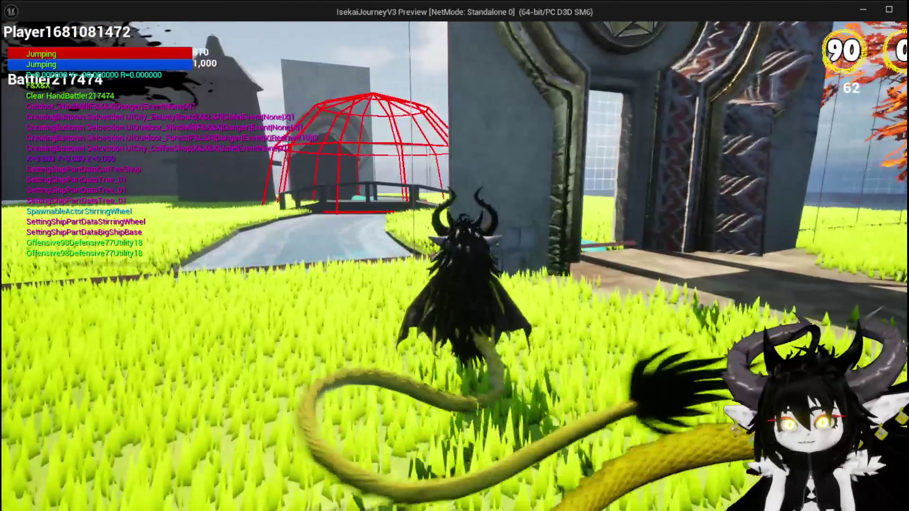
pyautogui.hotkey('alt', 'Tab')
# Stop the play session, save L_DungeonCreationTest, and return to BP_Room_Base's SpawnAditionals graph
pyautogui.press('Escape')
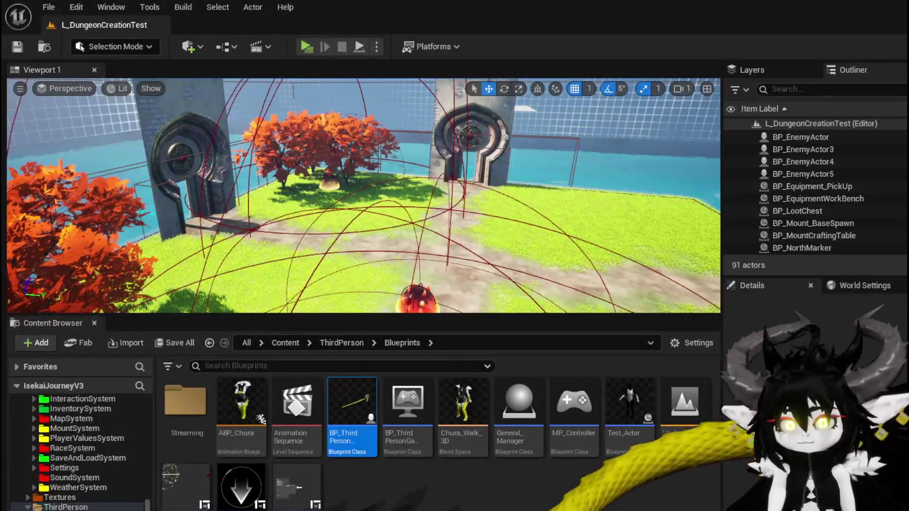
pyautogui.click(24, 50)
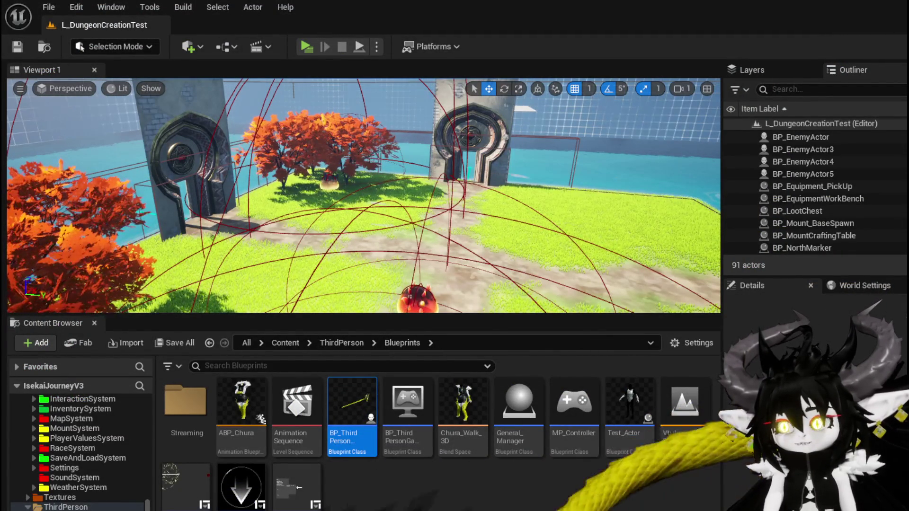
pyautogui.hotkey('alt', 'Tab')
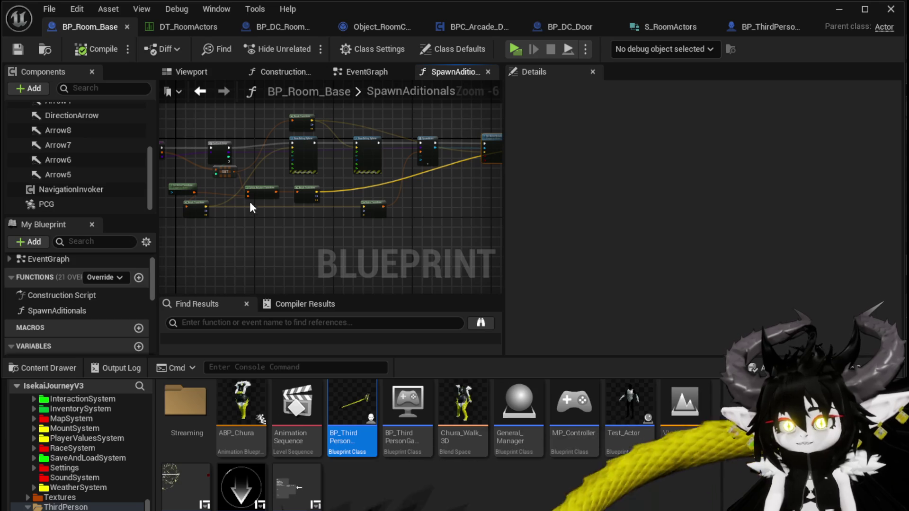
pyautogui.scroll(3, 313, 209)
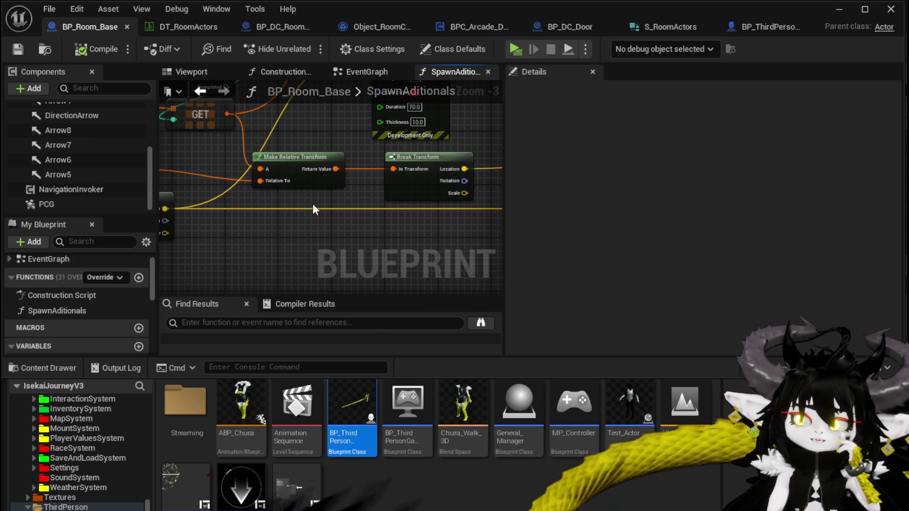
# Add a Make Path Relative To node through the 'make relate' action search
pyautogui.rightClick(354, 221)
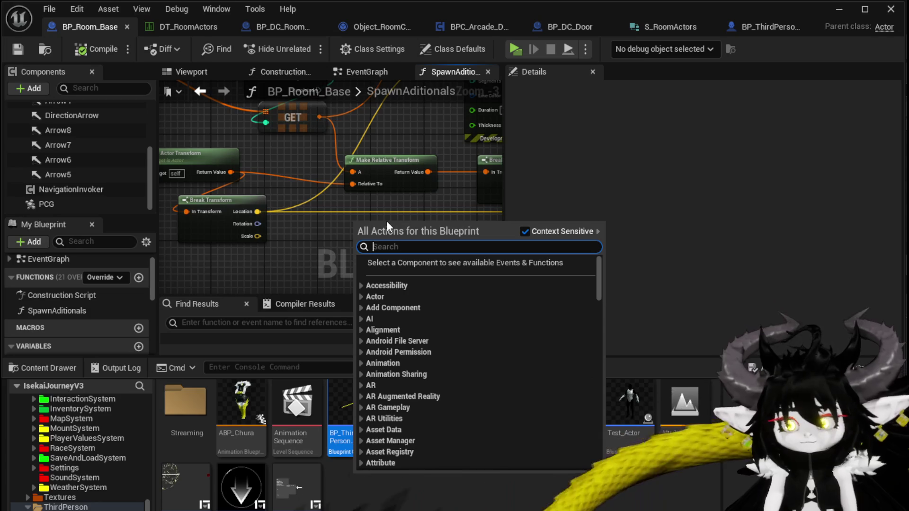
pyautogui.write('make ')
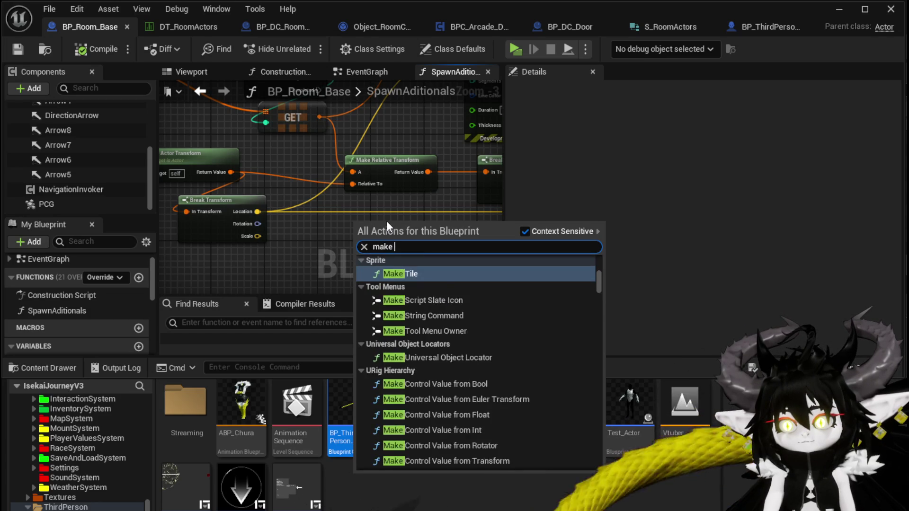
pyautogui.write('relate')
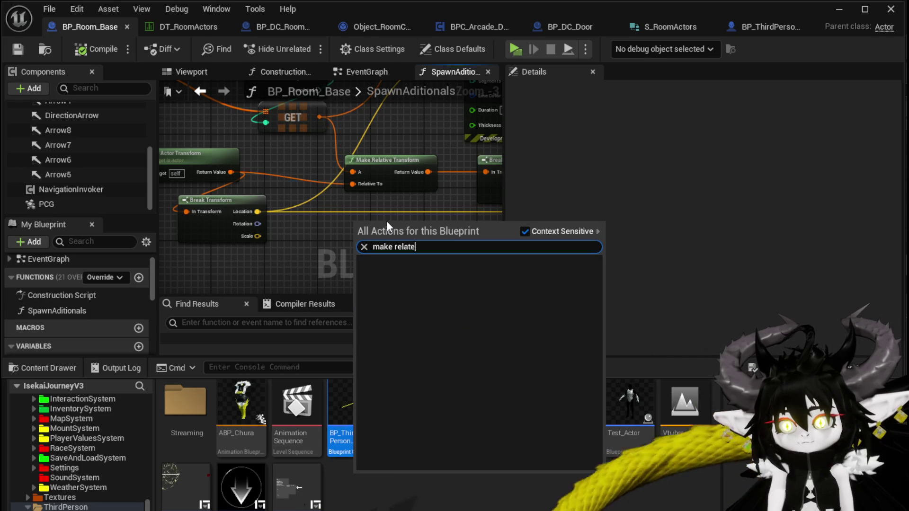
pyautogui.press('BackSpace')
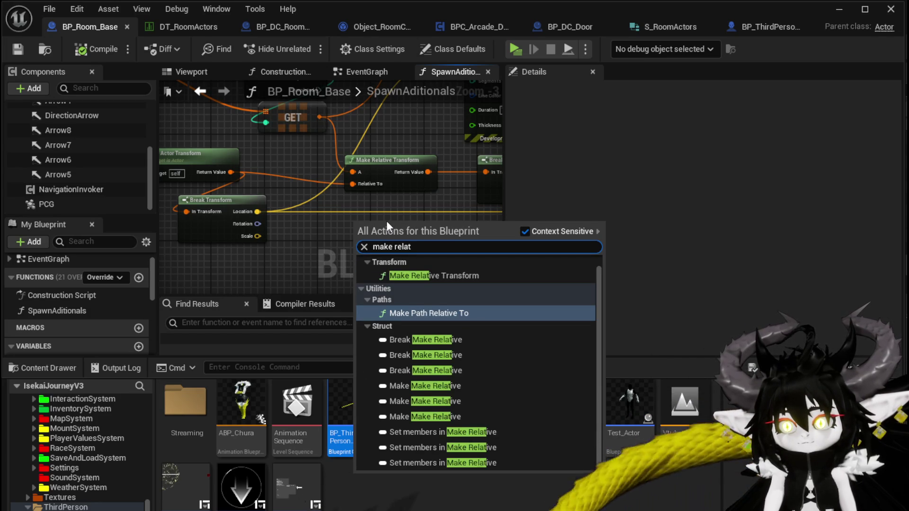
pyautogui.scroll(1, 509, 372)
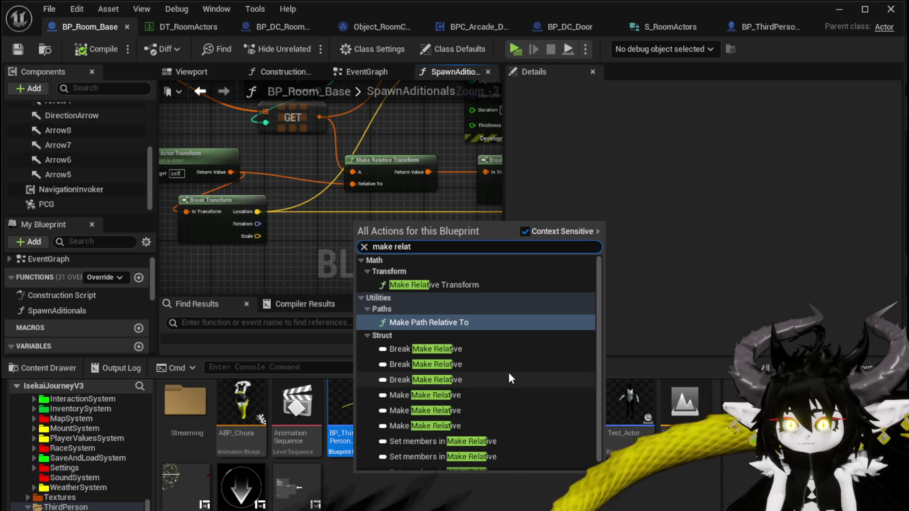
pyautogui.scroll(-1, 508, 373)
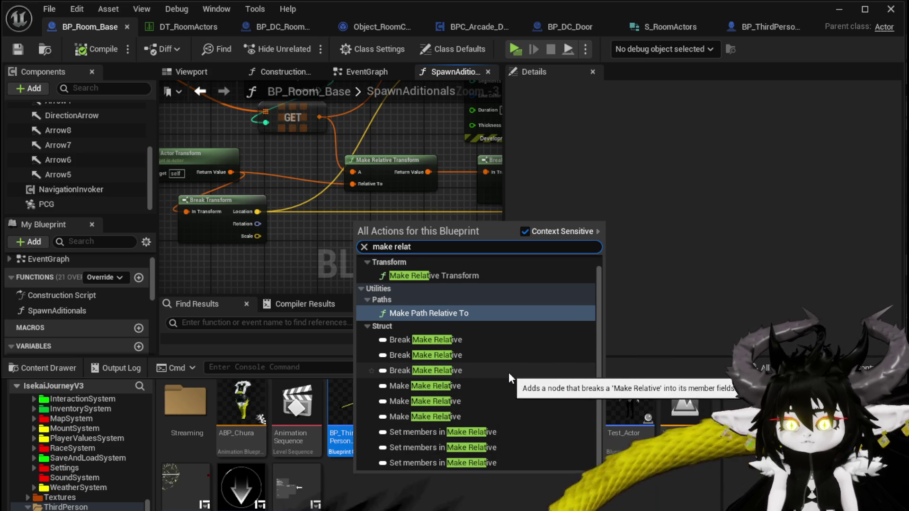
pyautogui.click(438, 315)
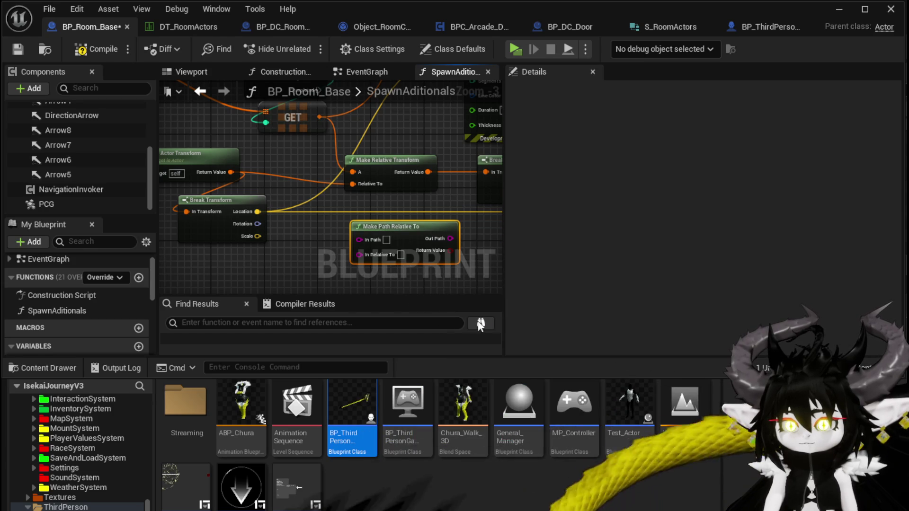
# Feed a new Make Transform into Make Relative Transform's Relative To and tidy the transform nodes
pyautogui.moveTo(351, 244)
pyautogui.mouseDown()
pyautogui.moveTo(263, 222)
pyautogui.moveTo(390, 239)
pyautogui.moveTo(374, 234)
pyautogui.mouseUp()
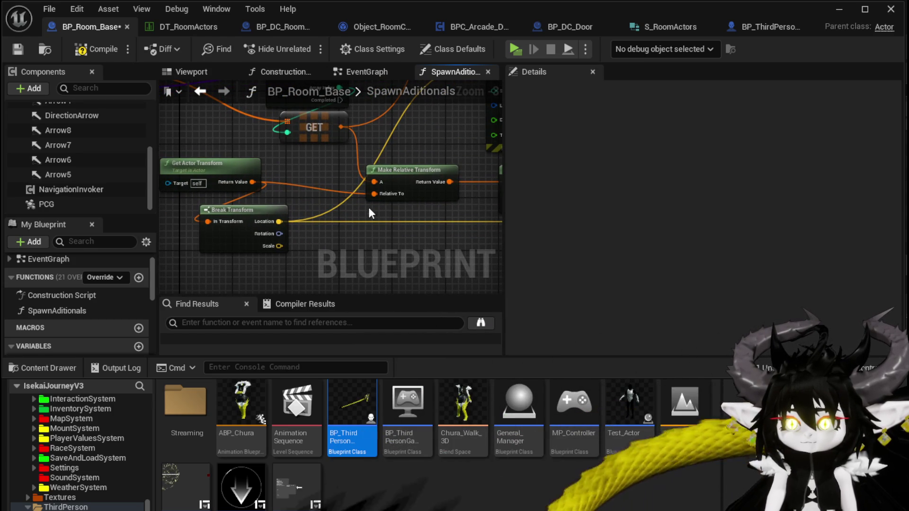
pyautogui.moveTo(374, 194)
pyautogui.mouseDown()
pyautogui.moveTo(376, 222)
pyautogui.moveTo(329, 203)
pyautogui.moveTo(346, 233)
pyautogui.mouseUp()
pyautogui.write('brea')
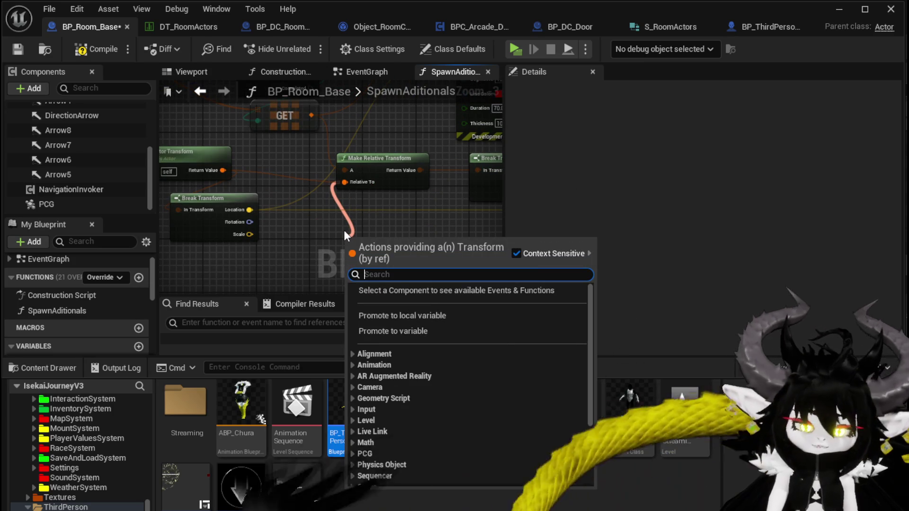
pyautogui.write('make')
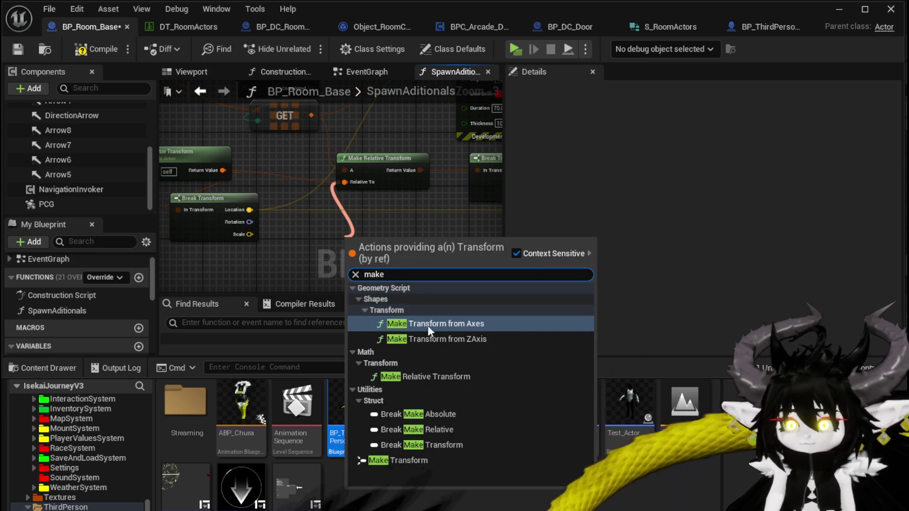
pyautogui.click(408, 460)
pyautogui.moveTo(358, 203); pyautogui.dragTo(357, 198)
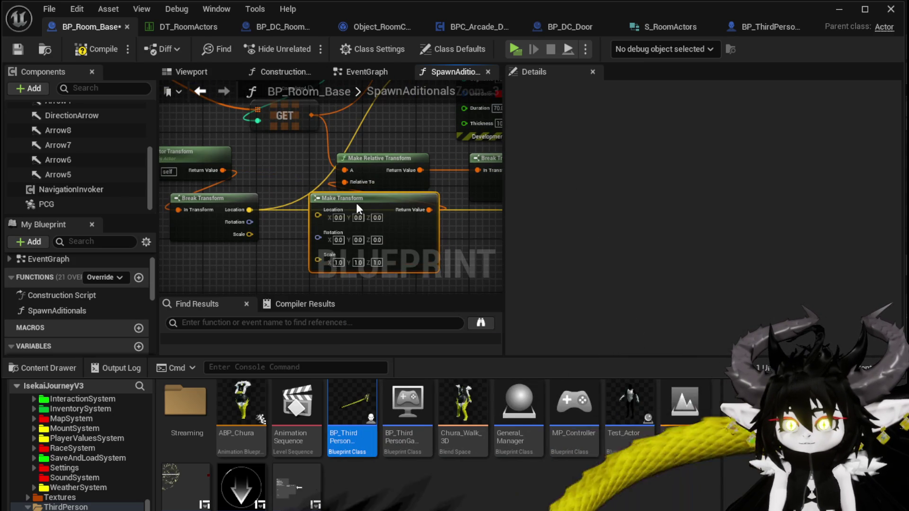
pyautogui.moveTo(379, 161)
pyautogui.mouseDown()
pyautogui.moveTo(393, 155)
pyautogui.moveTo(360, 182)
pyautogui.moveTo(332, 189)
pyautogui.moveTo(412, 201)
pyautogui.mouseUp()
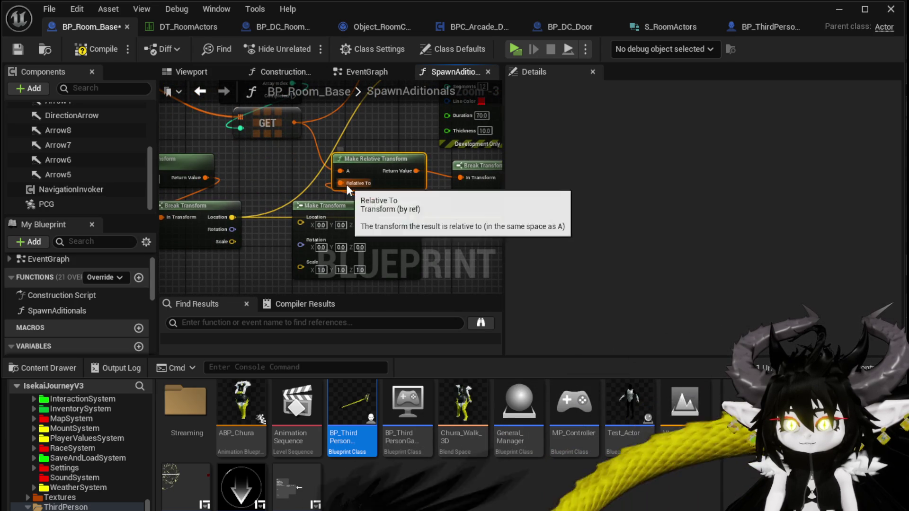
pyautogui.moveTo(209, 206)
pyautogui.mouseDown()
pyautogui.moveTo(202, 213)
pyautogui.moveTo(301, 218)
pyautogui.mouseUp()
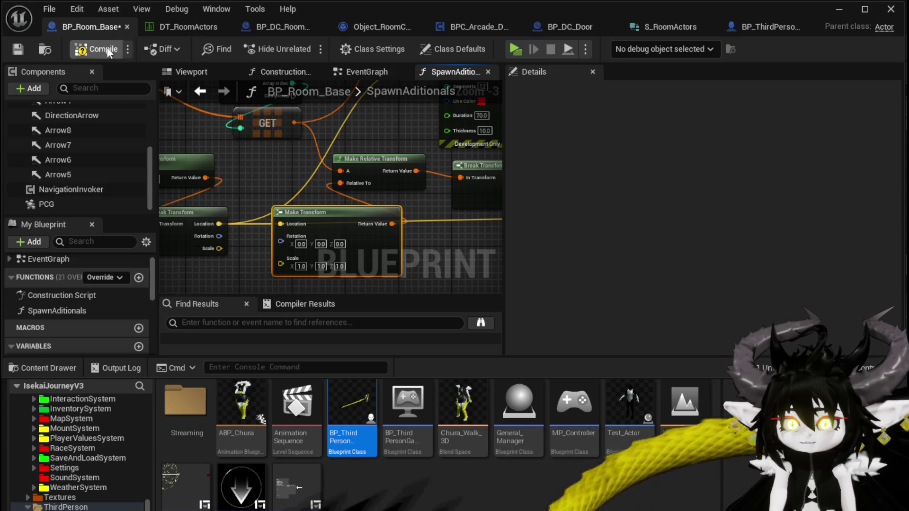
# Save BP_Room_Base, start a standalone play-test, and pick BountyBoard at the first gate
pyautogui.click(11, 50)
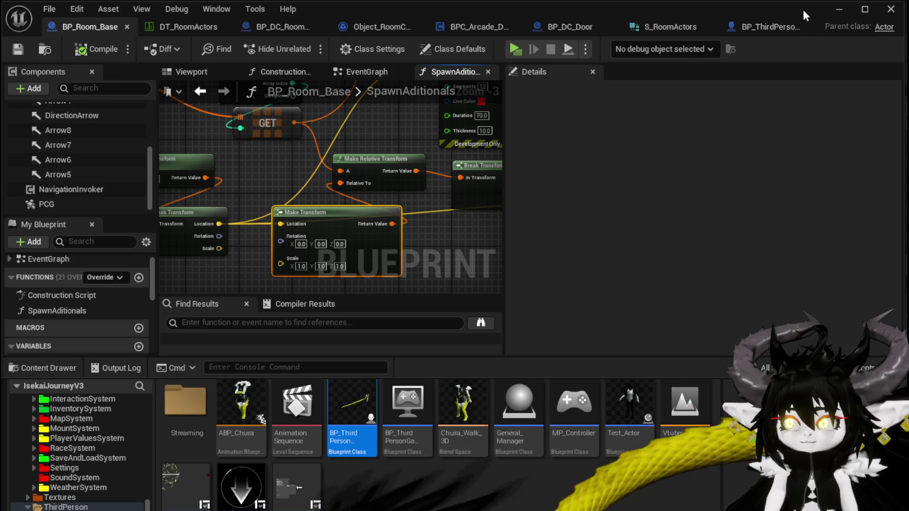
pyautogui.click(838, 9)
pyautogui.click(311, 44)
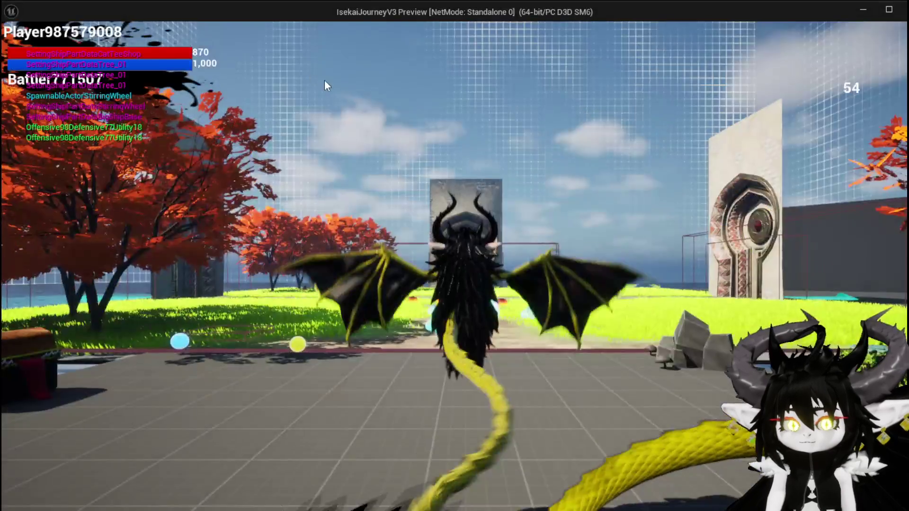
pyautogui.click(324, 85)
pyautogui.press('w')
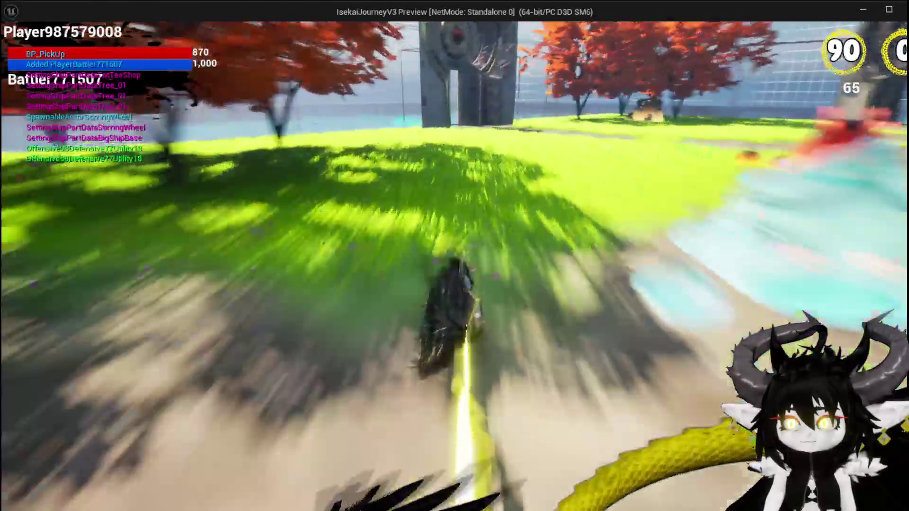
pyautogui.press('space')
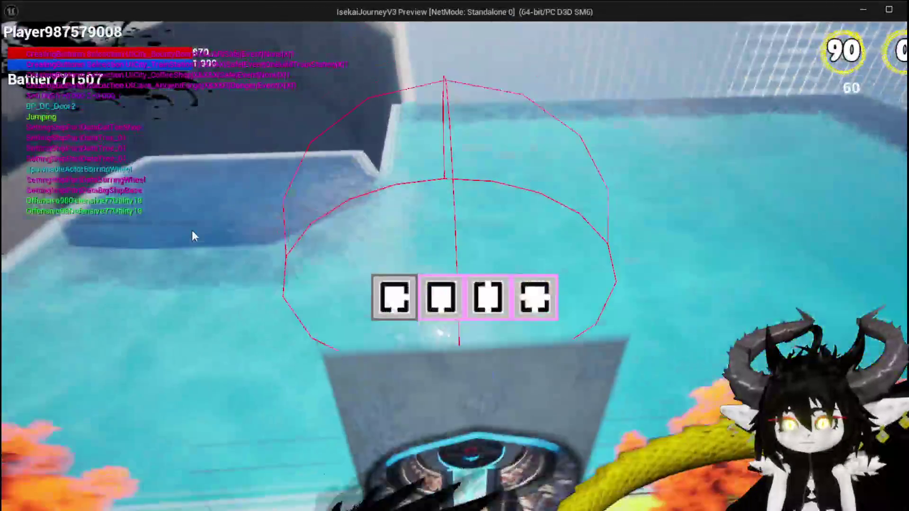
pyautogui.click(542, 297)
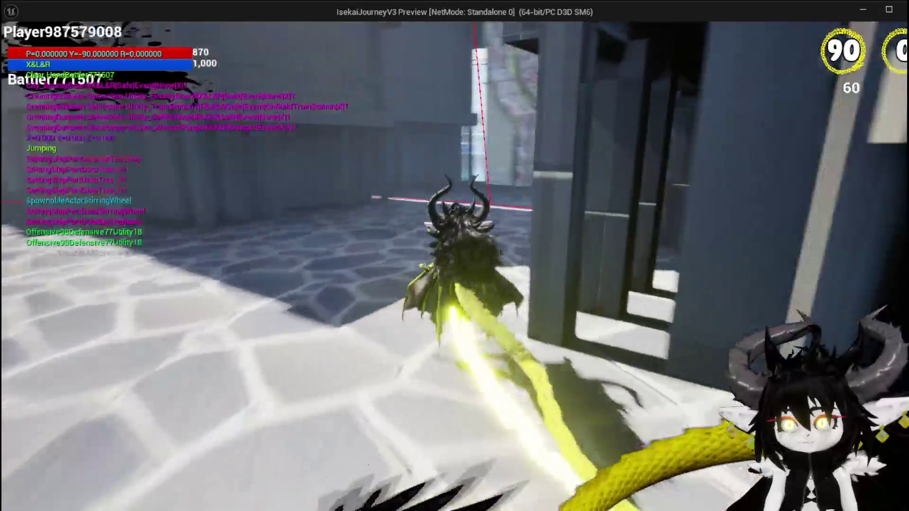
# Choose the WindMill room at the next gate and run toward the red debug dome
pyautogui.press('w')
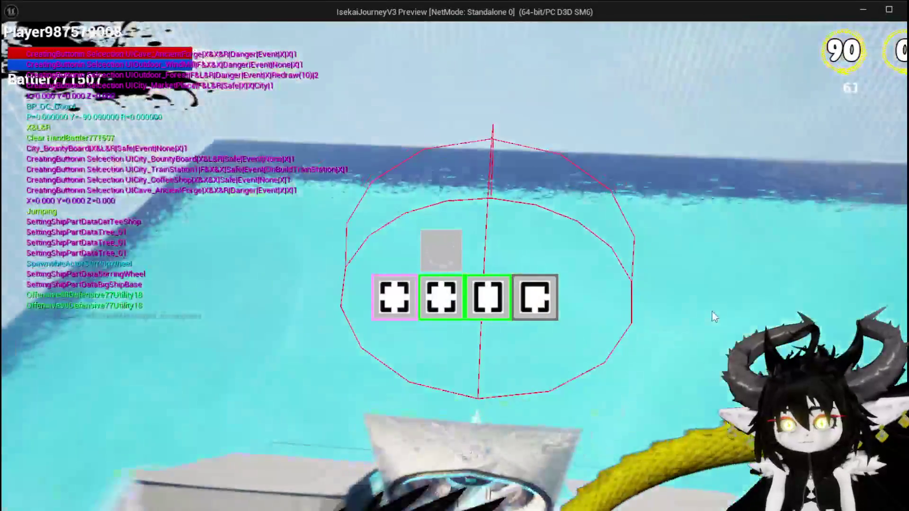
pyautogui.click(535, 297)
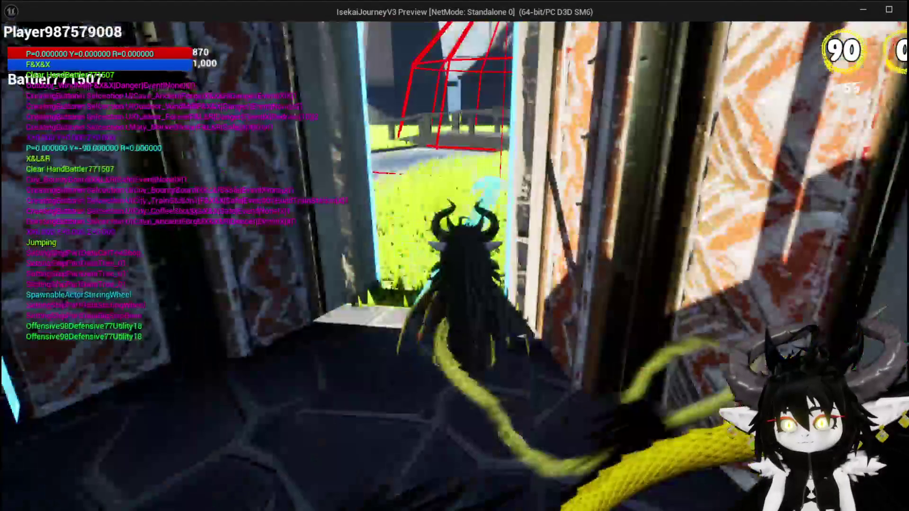
pyautogui.press('w')
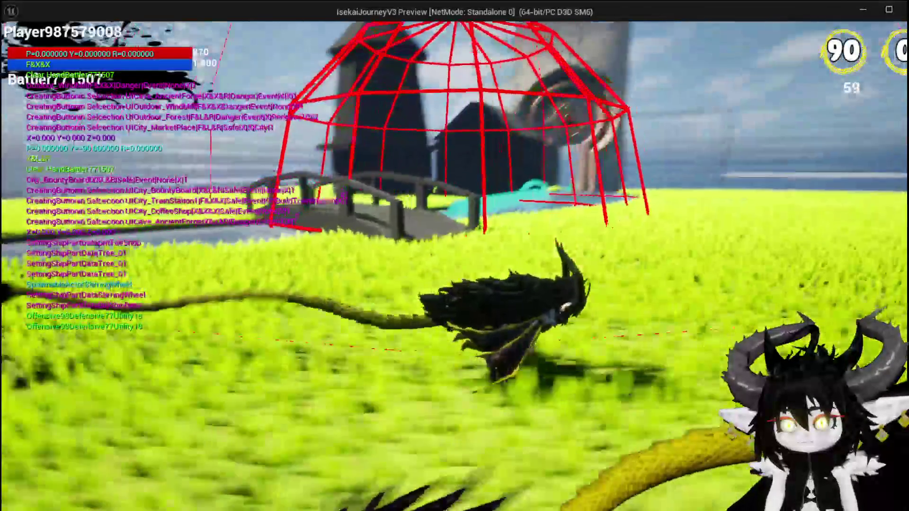
pyautogui.press('w')
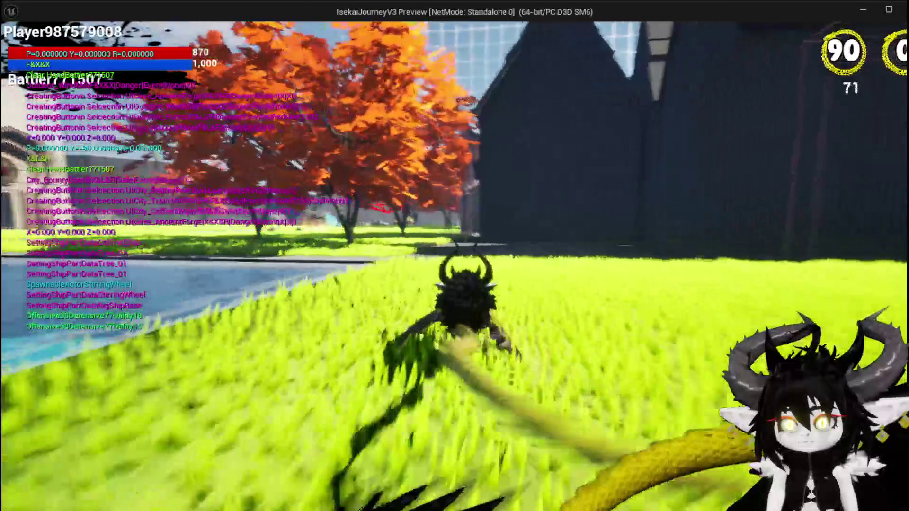
pyautogui.press('w')
pyautogui.press('space')
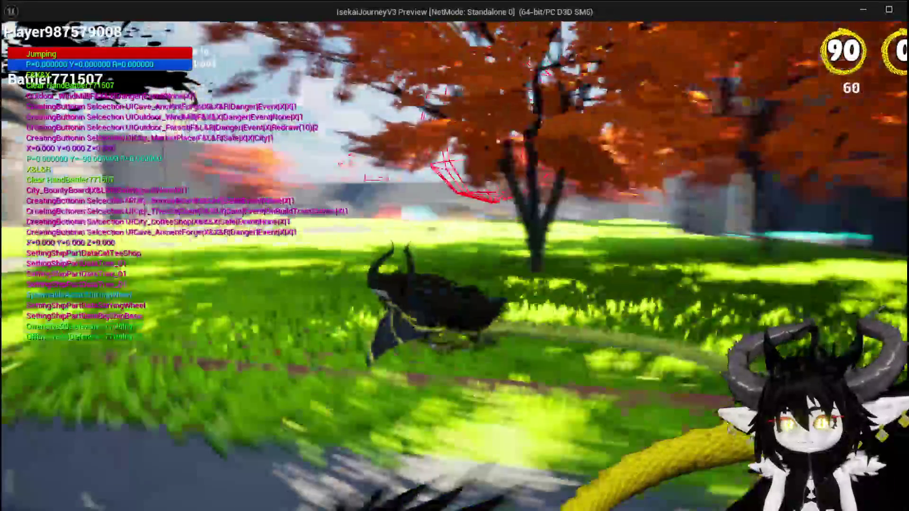
pyautogui.press('w')
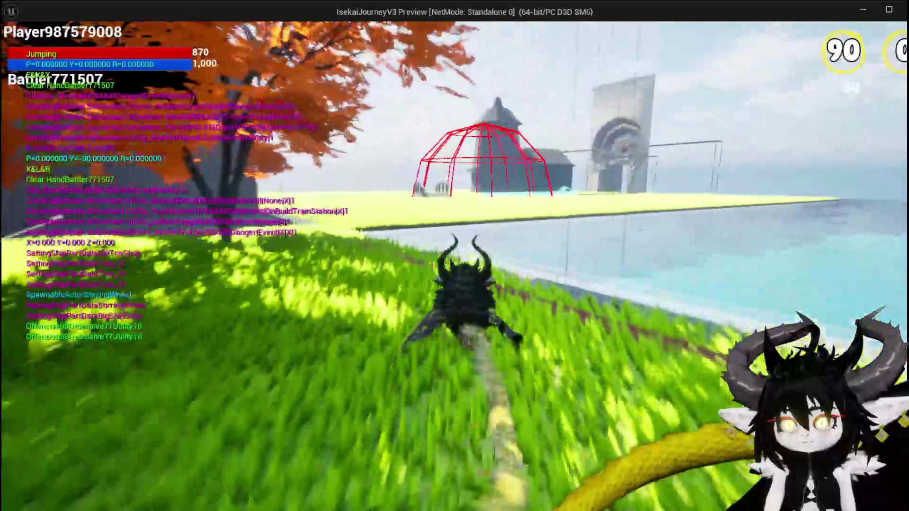
pyautogui.press('w')
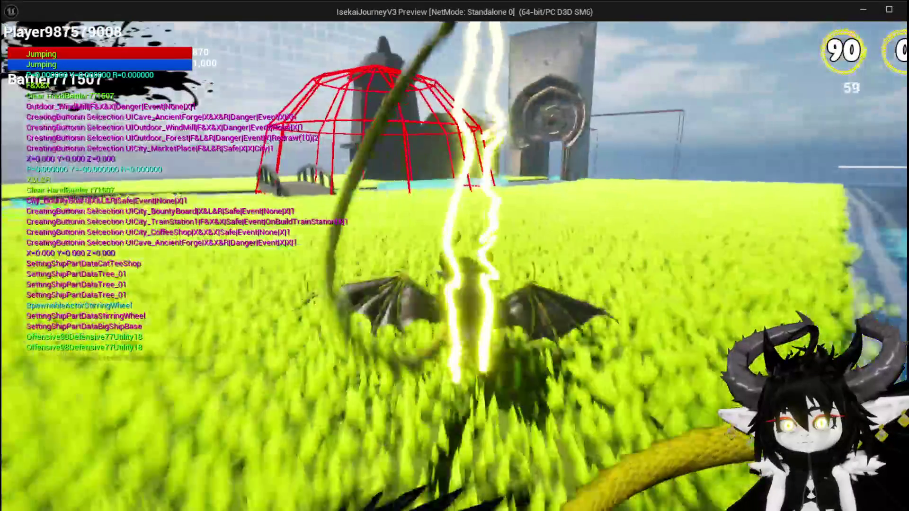
# End the play-test, save the level, and shift SpawnAditionals' transform nodes to the right
pyautogui.press('Escape')
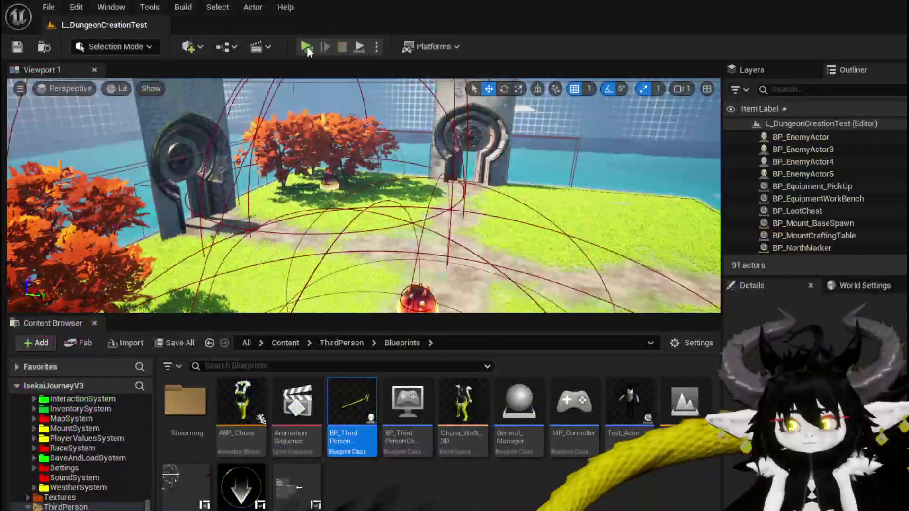
pyautogui.click(17, 47)
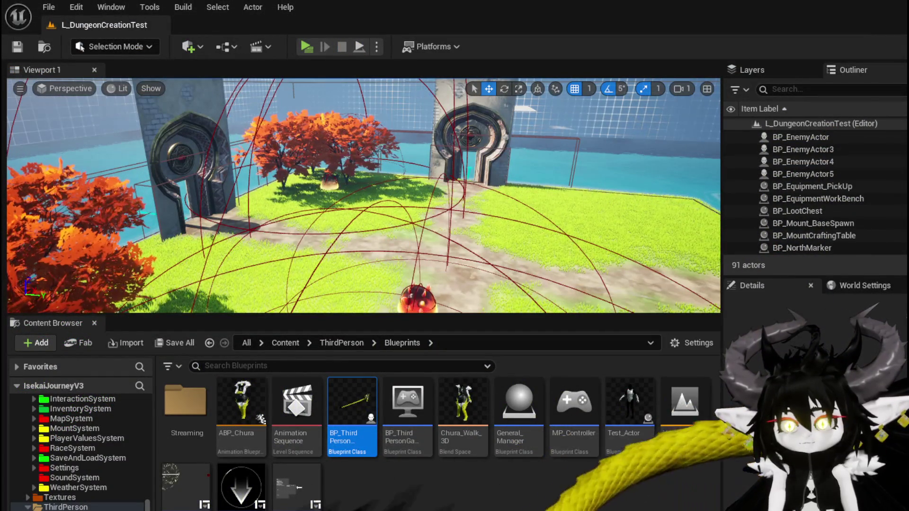
pyautogui.hotkey('alt', 'Tab')
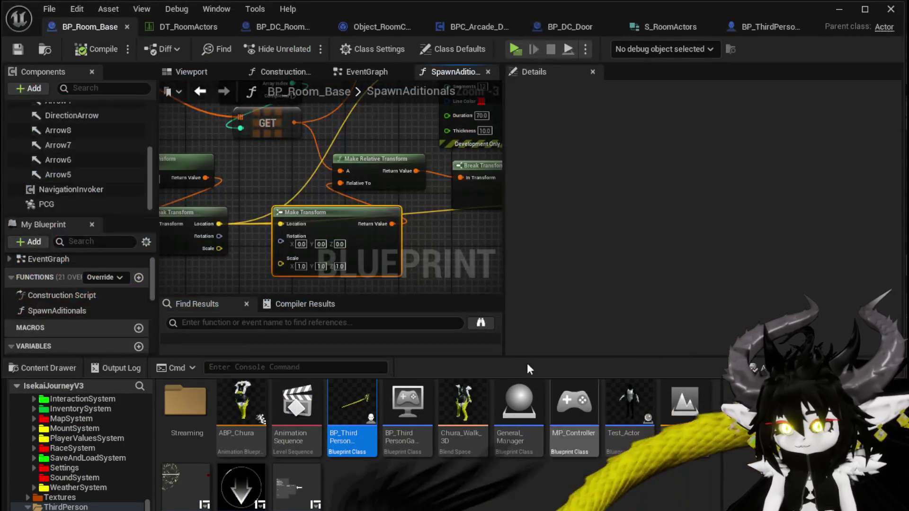
pyautogui.moveTo(442, 275)
pyautogui.mouseDown()
pyautogui.moveTo(342, 257)
pyautogui.moveTo(327, 246)
pyautogui.moveTo(426, 284)
pyautogui.moveTo(345, 199)
pyautogui.moveTo(462, 152)
pyautogui.moveTo(264, 157)
pyautogui.moveTo(289, 163)
pyautogui.mouseUp()
pyautogui.scroll(-1, 344, 195)
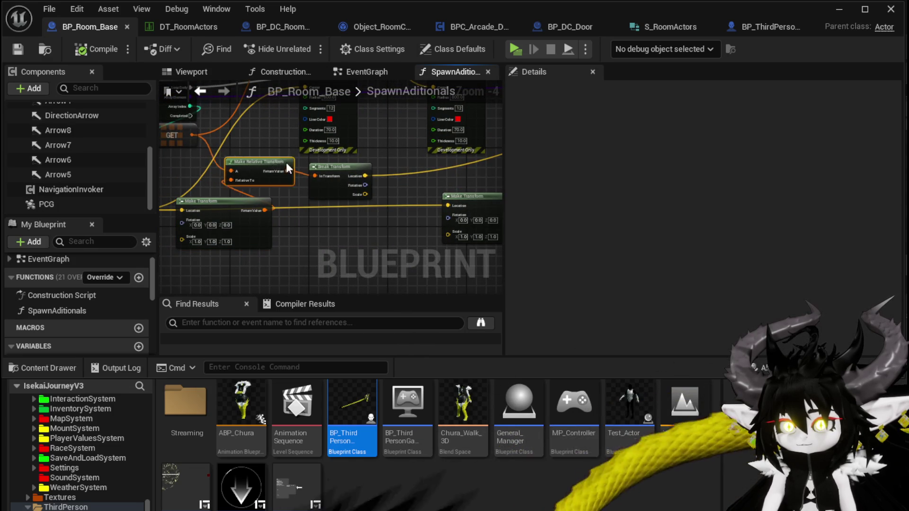
pyautogui.moveTo(343, 173)
pyautogui.mouseDown()
pyautogui.moveTo(421, 174)
pyautogui.moveTo(242, 215)
pyautogui.moveTo(237, 247)
pyautogui.moveTo(309, 244)
pyautogui.moveTo(380, 208)
pyautogui.moveTo(318, 204)
pyautogui.moveTo(432, 237)
pyautogui.mouseUp()
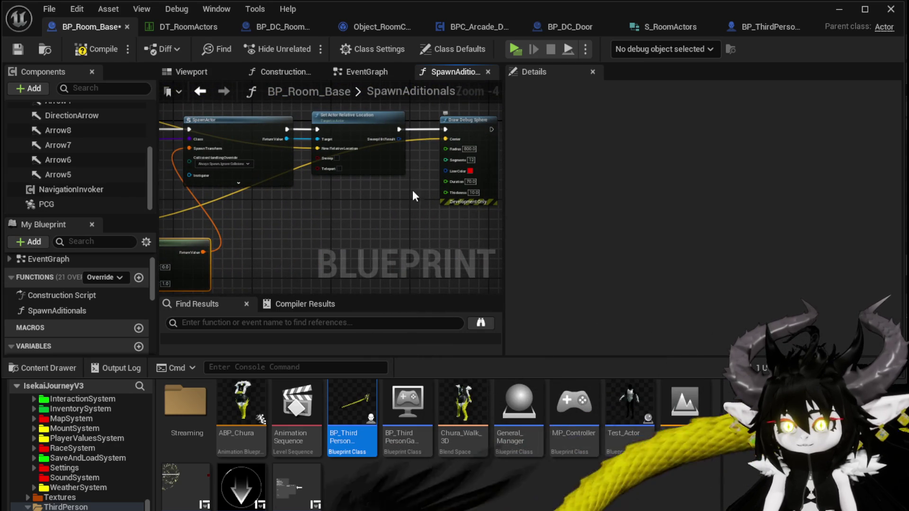
# Set the first Draw Debug Sphere's line colour to magenta
pyautogui.scroll(3, 413, 190)
pyautogui.click(387, 187)
pyautogui.click(482, 244)
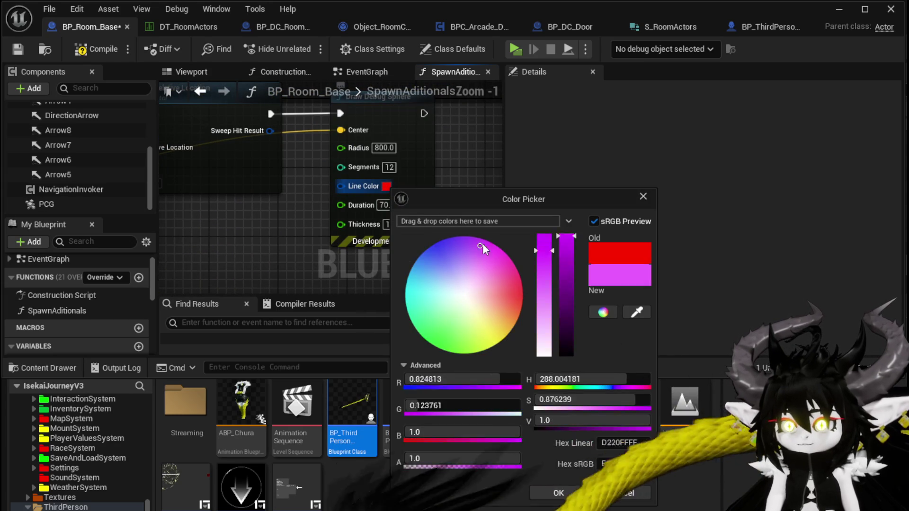
pyautogui.click(554, 487)
# Change the right debug sphere's line colour to green
pyautogui.scroll(-2, 272, 265)
pyautogui.scroll(-2, 272, 265)
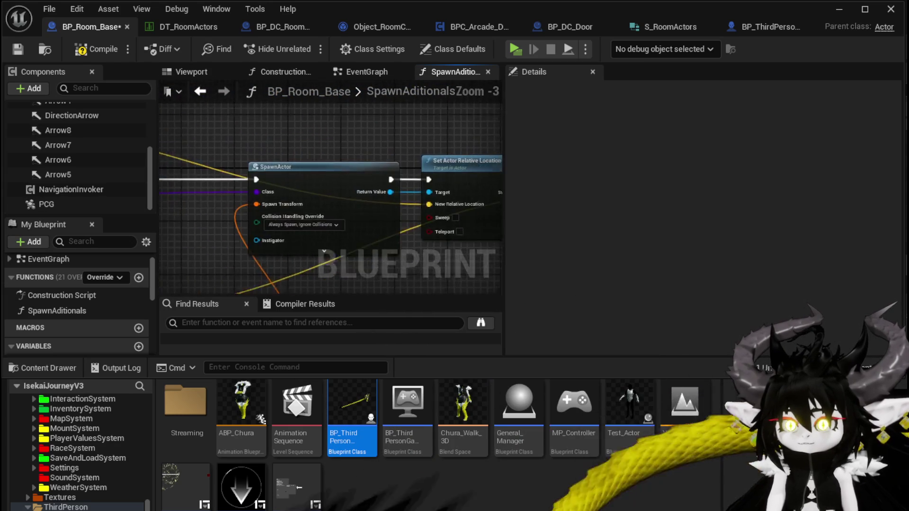
pyautogui.moveTo(193, 226)
pyautogui.mouseDown()
pyautogui.moveTo(274, 229)
pyautogui.moveTo(340, 178)
pyautogui.mouseUp()
pyautogui.scroll(3, 362, 188)
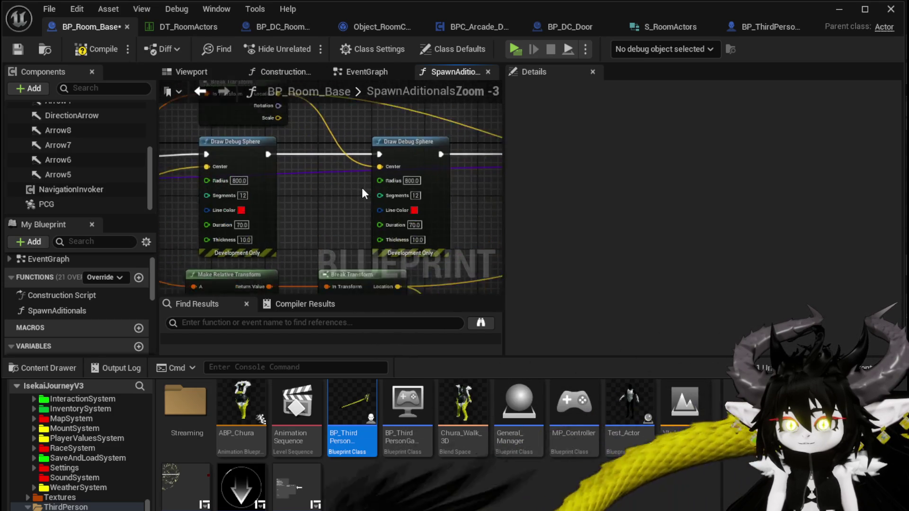
pyautogui.click(419, 213)
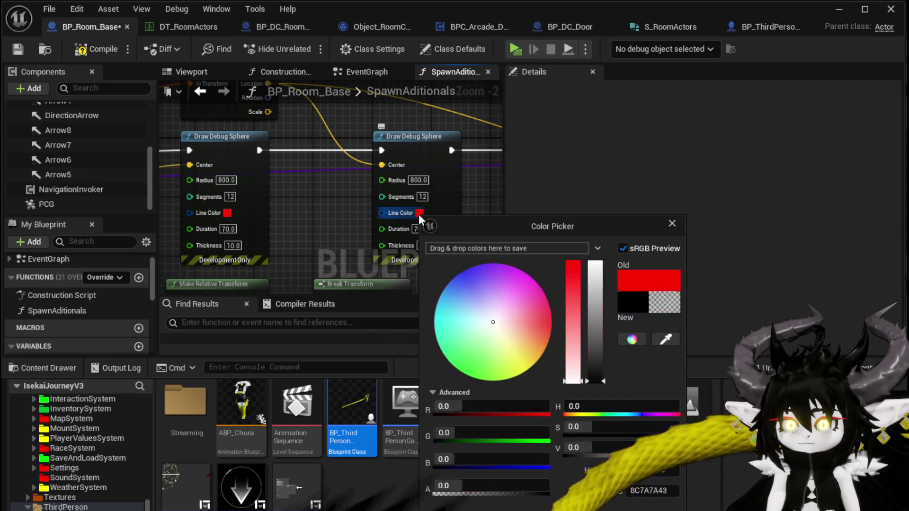
pyautogui.moveTo(485, 292)
pyautogui.mouseDown()
pyautogui.moveTo(471, 280)
pyautogui.moveTo(453, 383)
pyautogui.mouseUp()
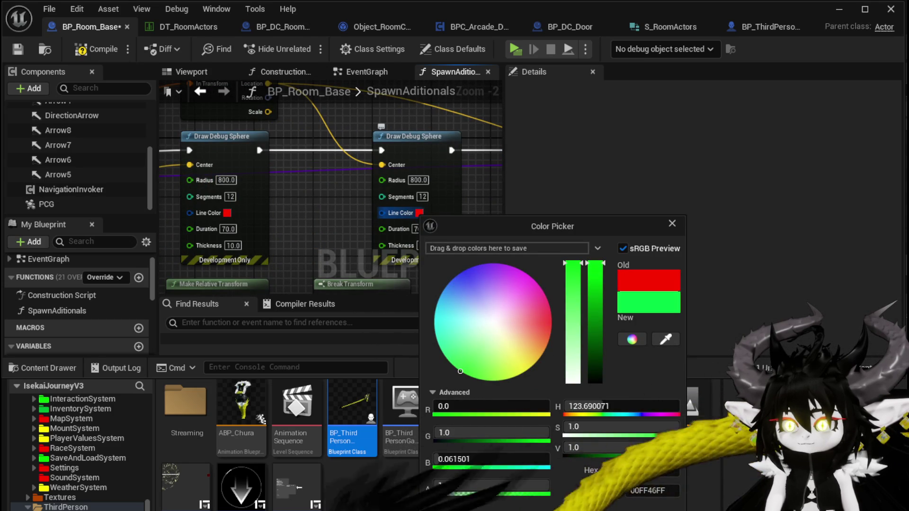
pyautogui.click(222, 202)
# Change the left debug sphere's line colour to orange
pyautogui.click(227, 213)
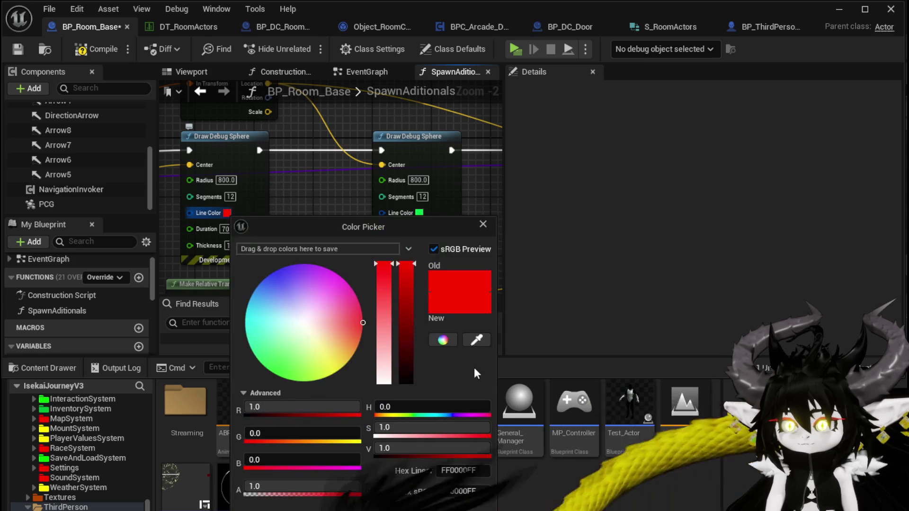
pyautogui.moveTo(351, 345); pyautogui.dragTo(561, 508)
pyautogui.press('Return')
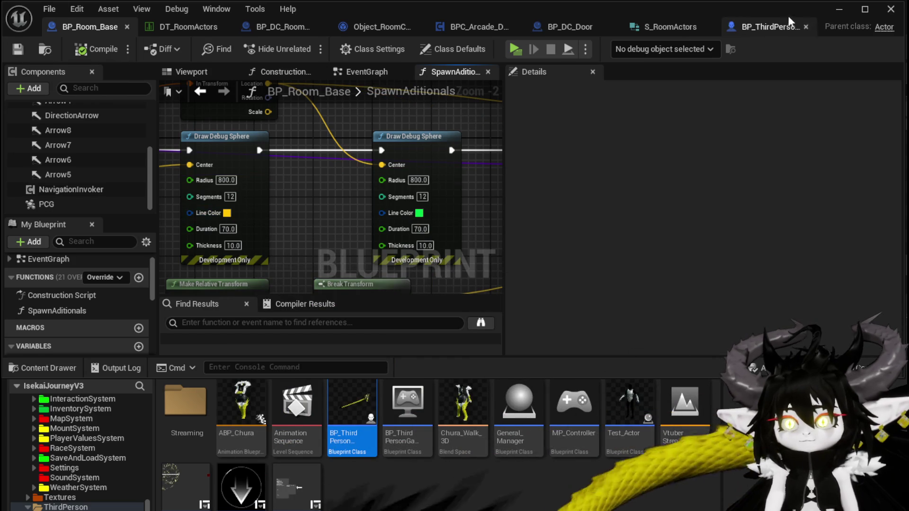
pyautogui.click(839, 9)
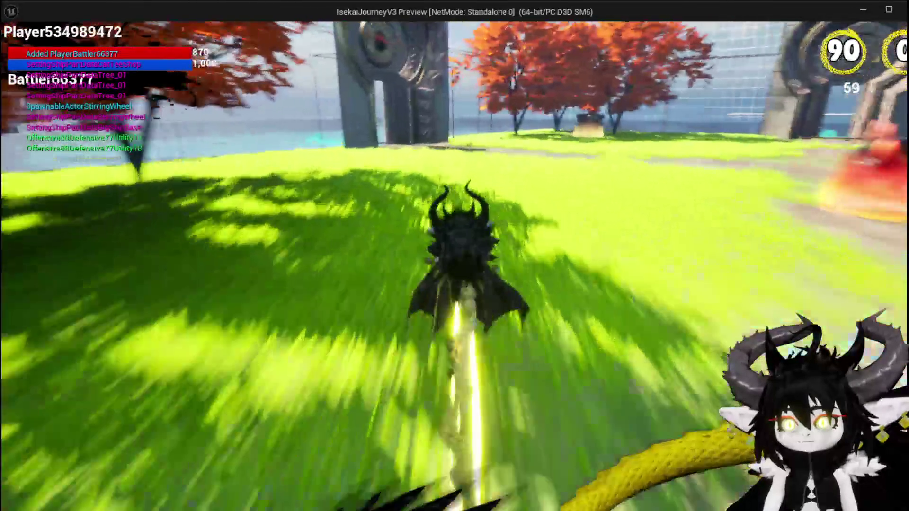
# Enter a gate in the running game and spawn the WindMill room
pyautogui.press('b')
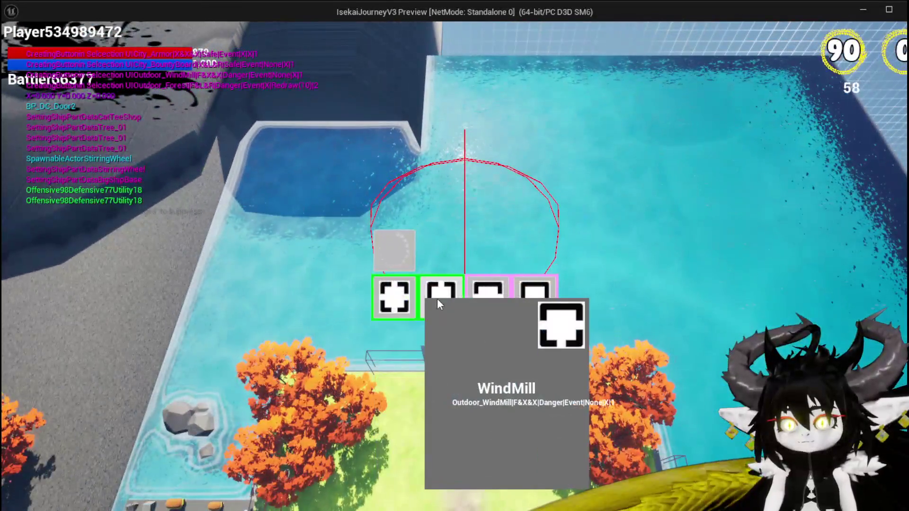
pyautogui.click(437, 301)
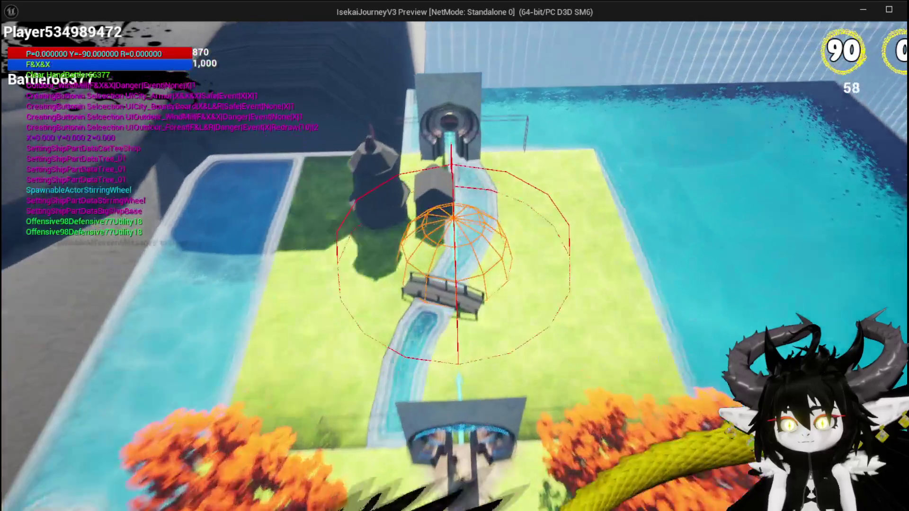
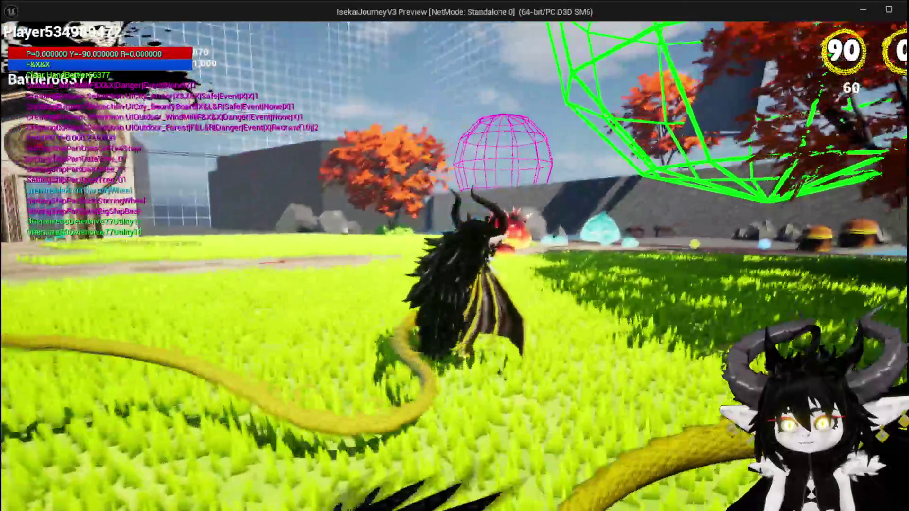
# Jump once, stop Play-in-Editor, and switch back to BP_Room_Base's SpawnAditionals graph
pyautogui.press('space')
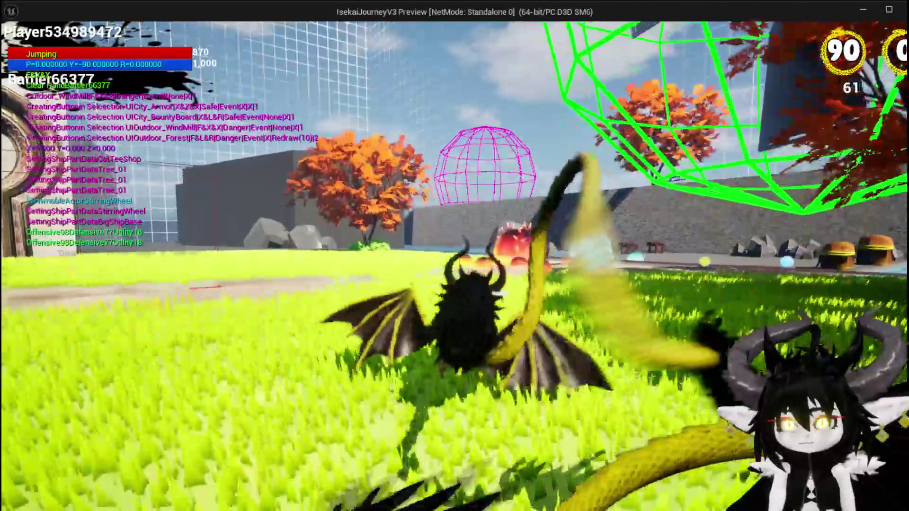
pyautogui.press('Escape')
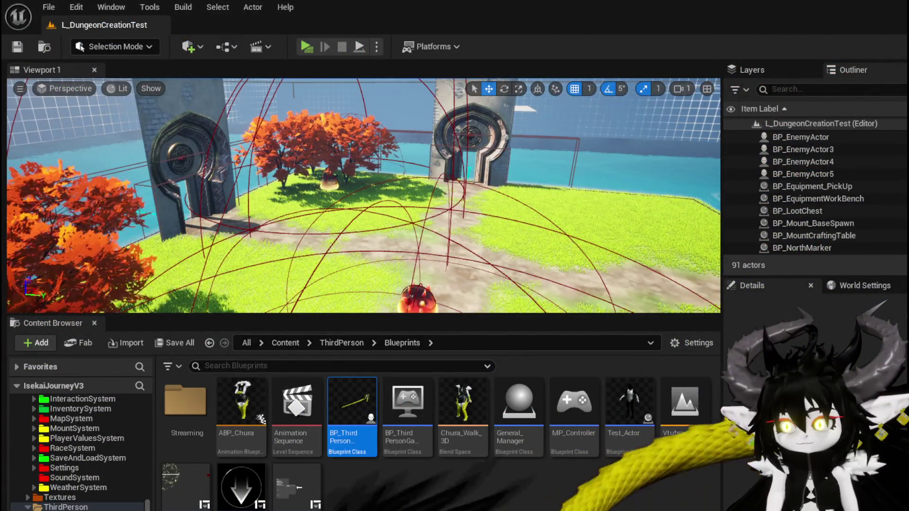
pyautogui.hotkey('alt', 'Tab')
pyautogui.scroll(-4, 299, 194)
pyautogui.scroll(4, 312, 229)
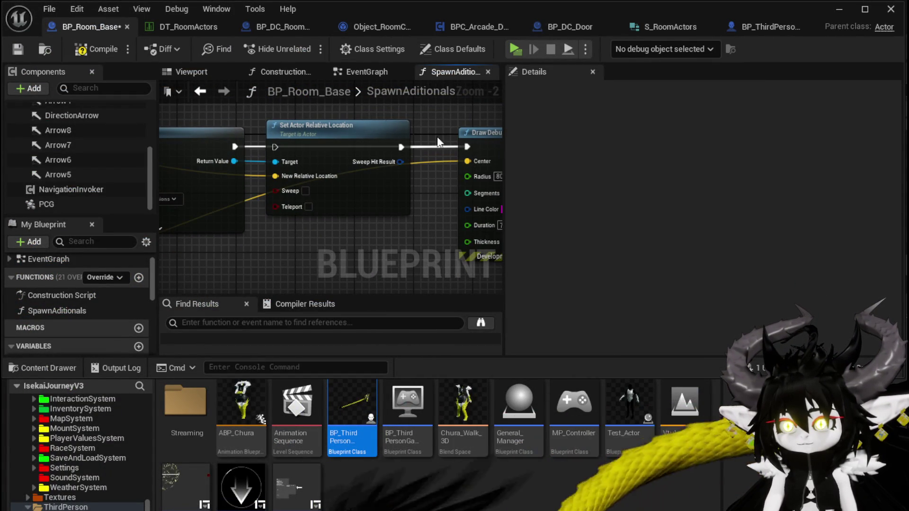
# Delete the Set Actor Relative Location node and bring SpawnActor, Make Transform and the debug spheres into view
pyautogui.press('Delete')
pyautogui.moveTo(325, 230); pyautogui.dragTo(267, 160)
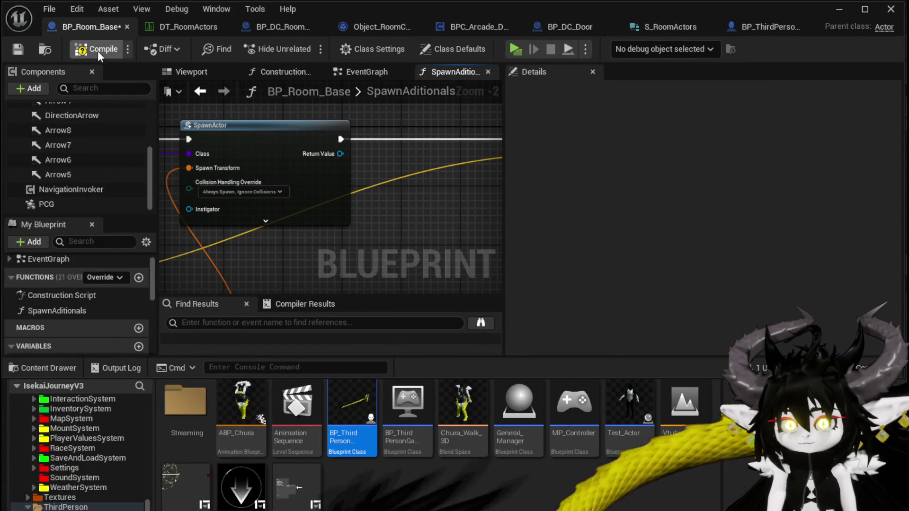
pyautogui.scroll(-2, 247, 249)
pyautogui.moveTo(436, 177)
pyautogui.mouseDown()
pyautogui.moveTo(370, 158)
pyautogui.moveTo(315, 219)
pyautogui.moveTo(151, 208)
pyautogui.moveTo(218, 217)
pyautogui.moveTo(372, 183)
pyautogui.moveTo(368, 227)
pyautogui.moveTo(442, 234)
pyautogui.mouseUp()
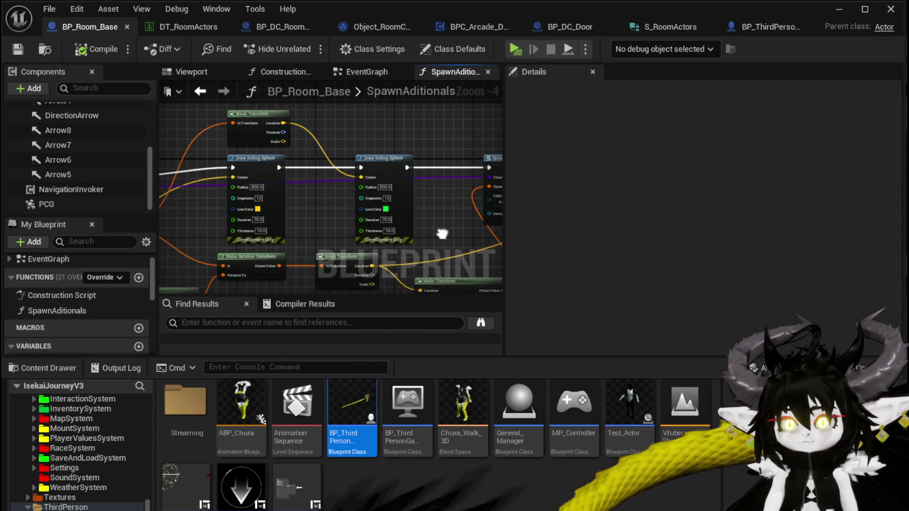
pyautogui.moveTo(327, 231); pyautogui.dragTo(385, 232)
pyautogui.scroll(3, 385, 232)
pyautogui.scroll(-2, 385, 233)
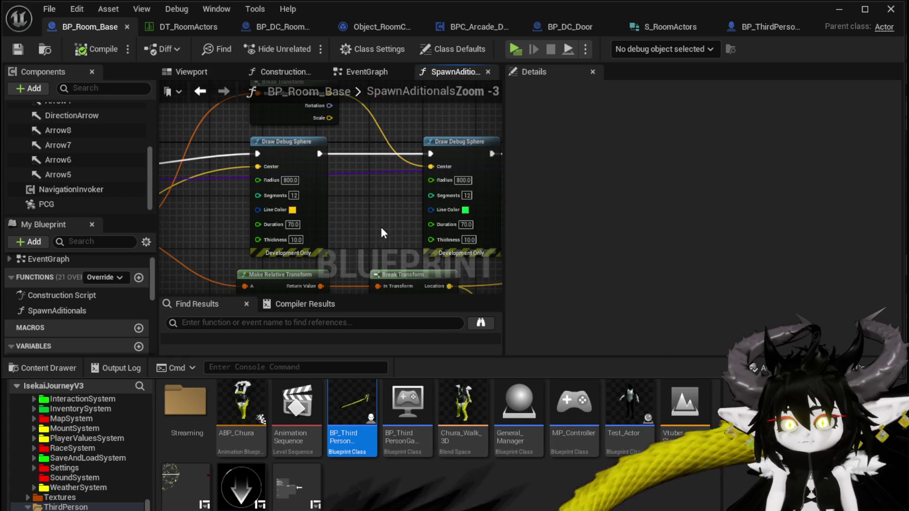
# Set the two Draw Debug Sphere line colours to green and red
pyautogui.click(293, 210)
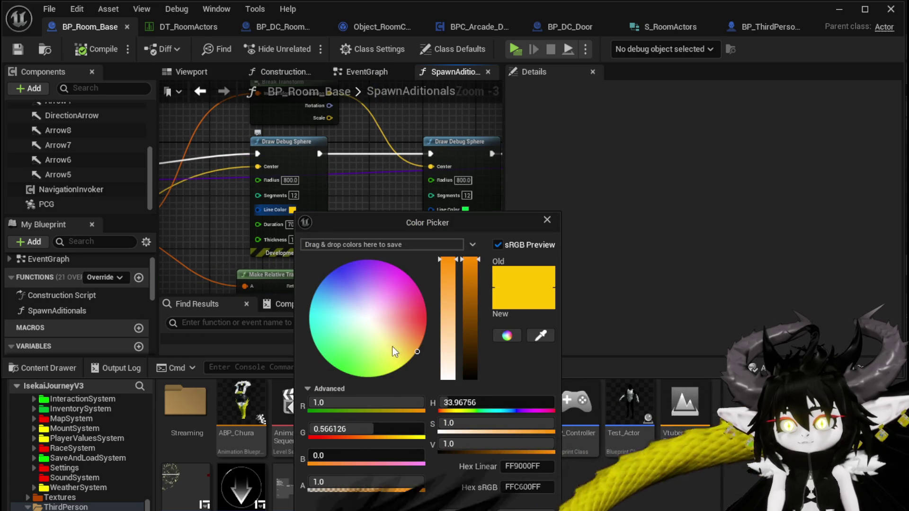
pyautogui.moveTo(352, 382); pyautogui.dragTo(336, 381)
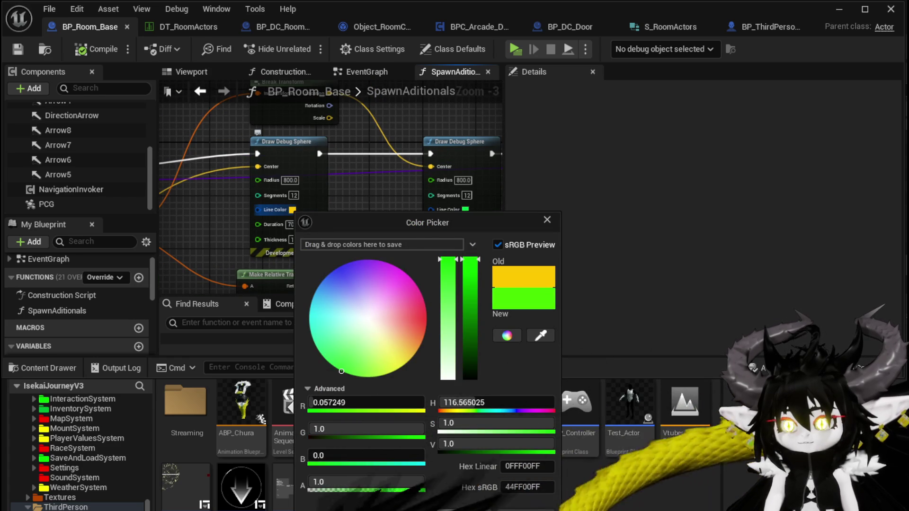
pyautogui.click(388, 283)
pyautogui.moveTo(352, 234); pyautogui.dragTo(257, 255)
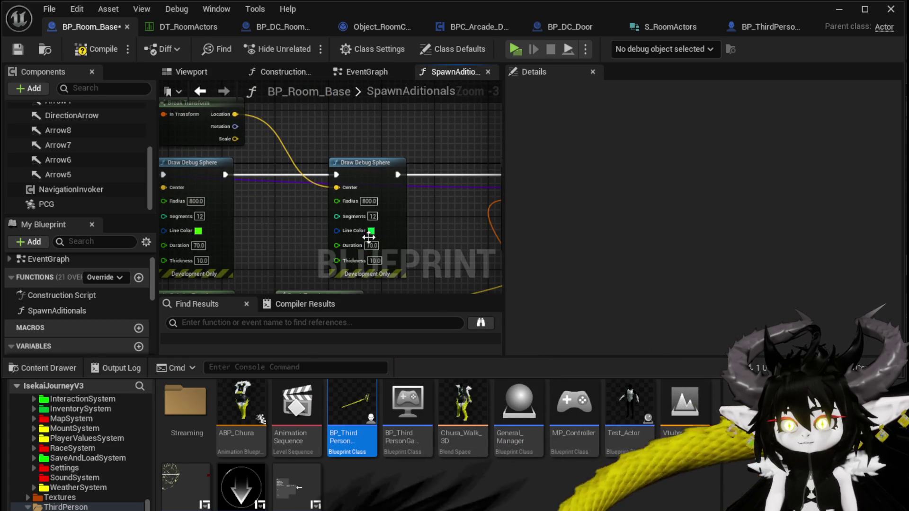
pyautogui.click(371, 232)
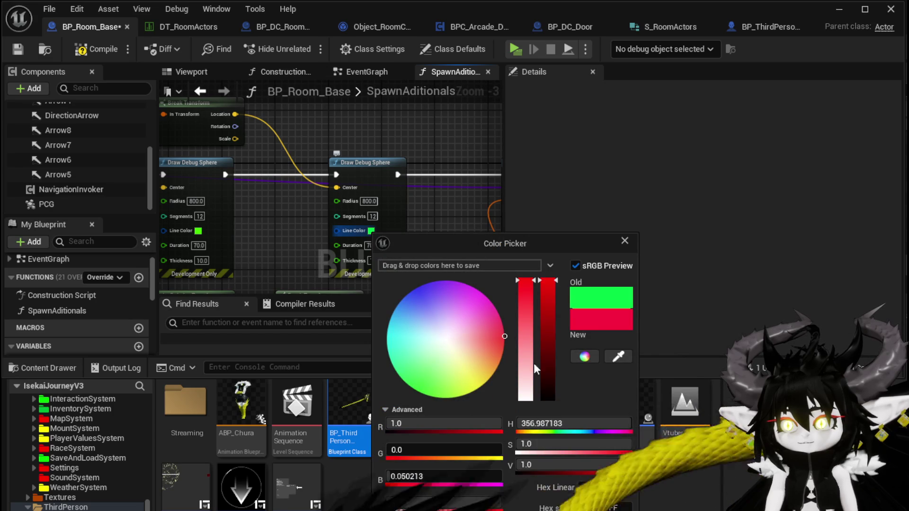
pyautogui.click(489, 281)
pyautogui.moveTo(488, 282); pyautogui.dragTo(417, 257)
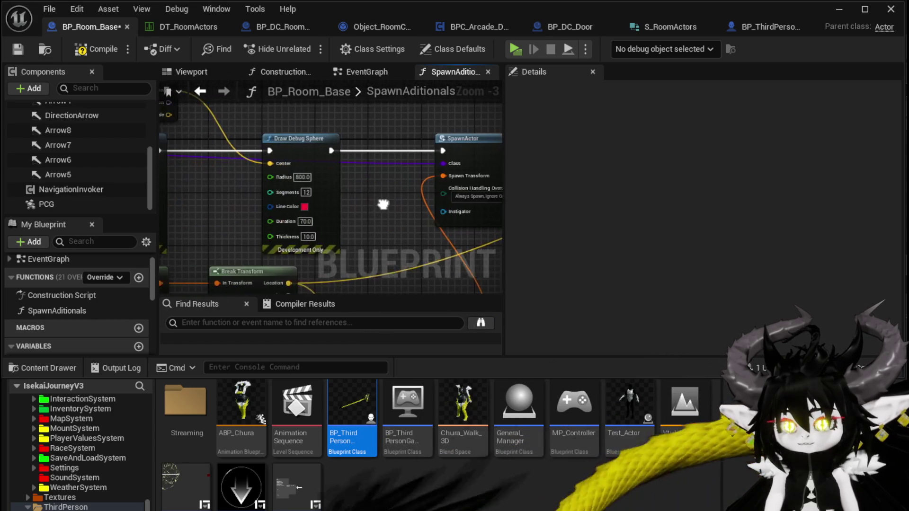
pyautogui.moveTo(302, 209); pyautogui.dragTo(273, 216)
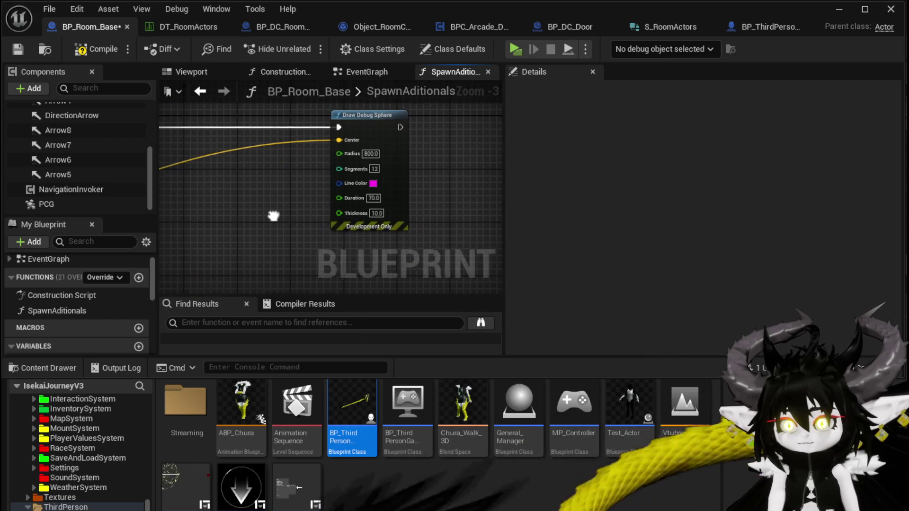
pyautogui.moveTo(382, 186)
pyautogui.mouseDown()
pyautogui.moveTo(325, 172)
pyautogui.moveTo(390, 160)
pyautogui.moveTo(275, 142)
pyautogui.moveTo(357, 143)
pyautogui.moveTo(295, 153)
pyautogui.mouseUp()
pyautogui.scroll(-1, 469, 157)
# Add a Get Actor Location node off SpawnActor's Return Value
pyautogui.moveTo(367, 194); pyautogui.dragTo(368, 194)
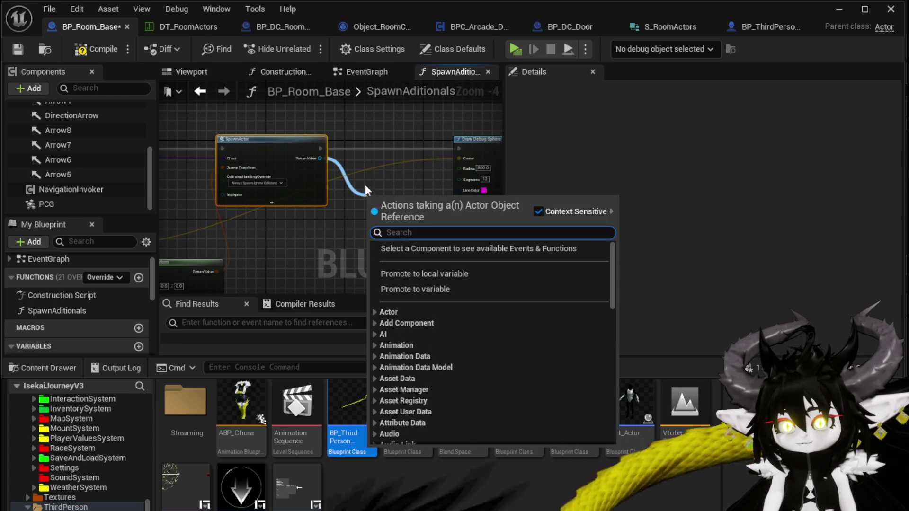
pyautogui.press('Escape')
pyautogui.moveTo(289, 153); pyautogui.dragTo(319, 189)
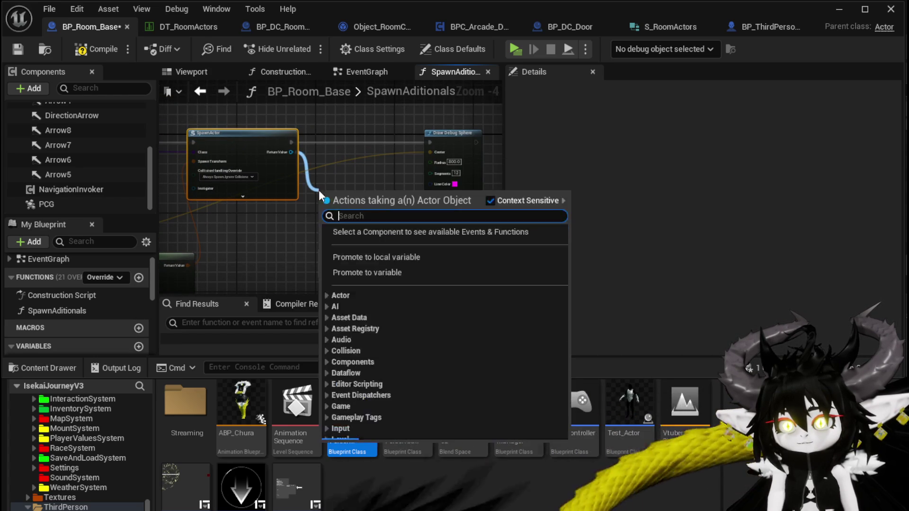
pyautogui.write('get actor trans')
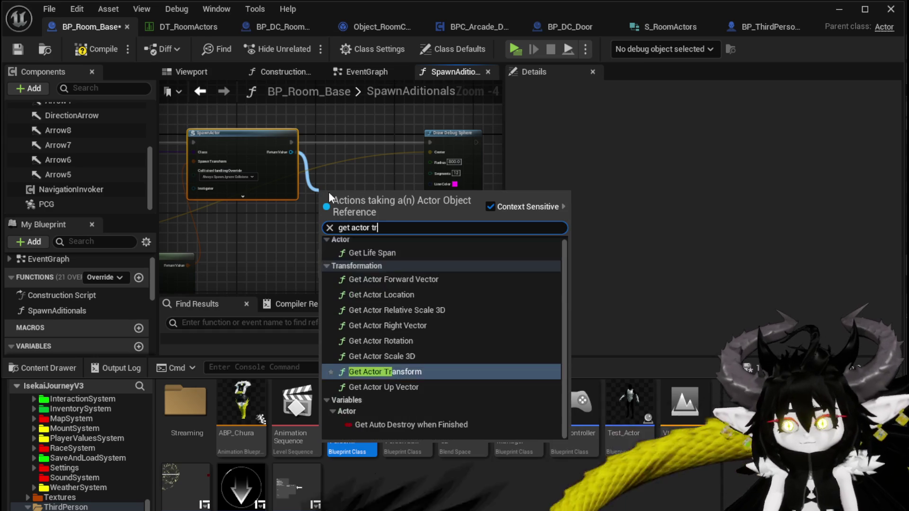
pyautogui.press('BackSpace')
pyautogui.press('BackSpace')
pyautogui.press('BackSpace')
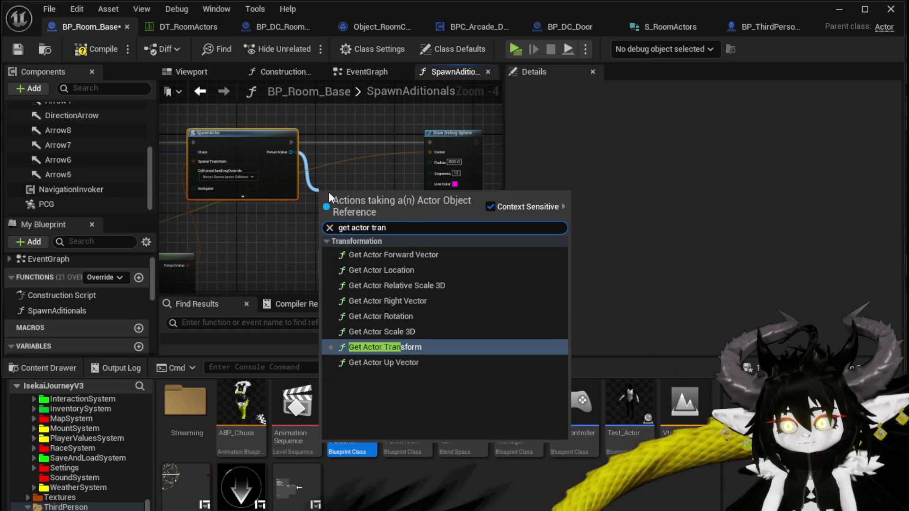
pyautogui.write('r world')
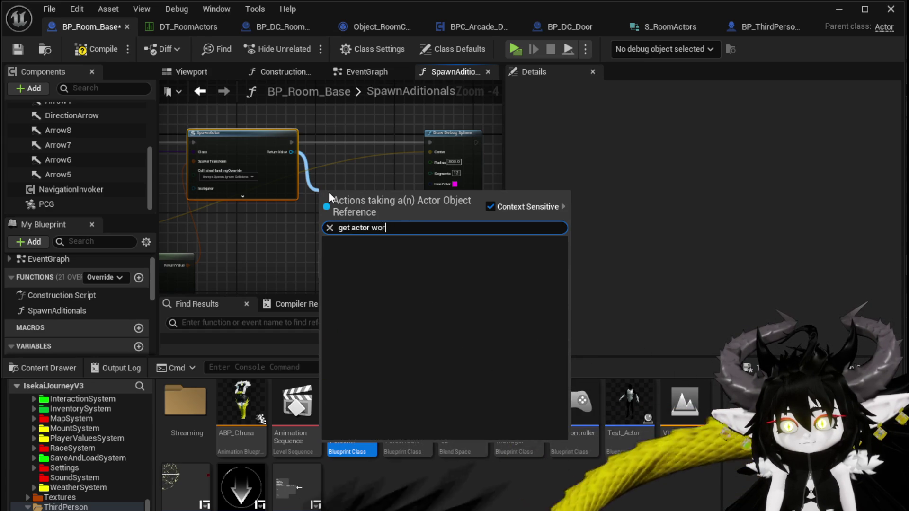
pyautogui.press('BackSpace')
pyautogui.press('BackSpace')
pyautogui.press('BackSpace')
pyautogui.press('BackSpace')
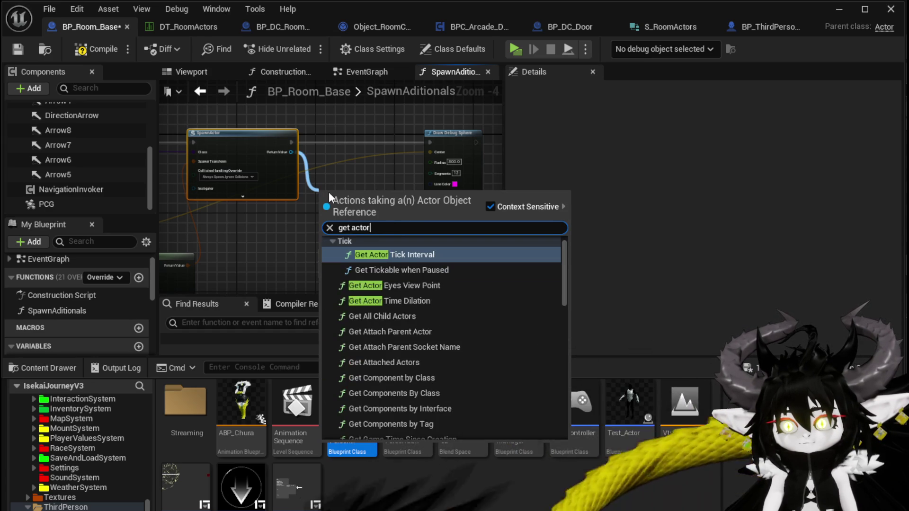
pyautogui.write(' loca')
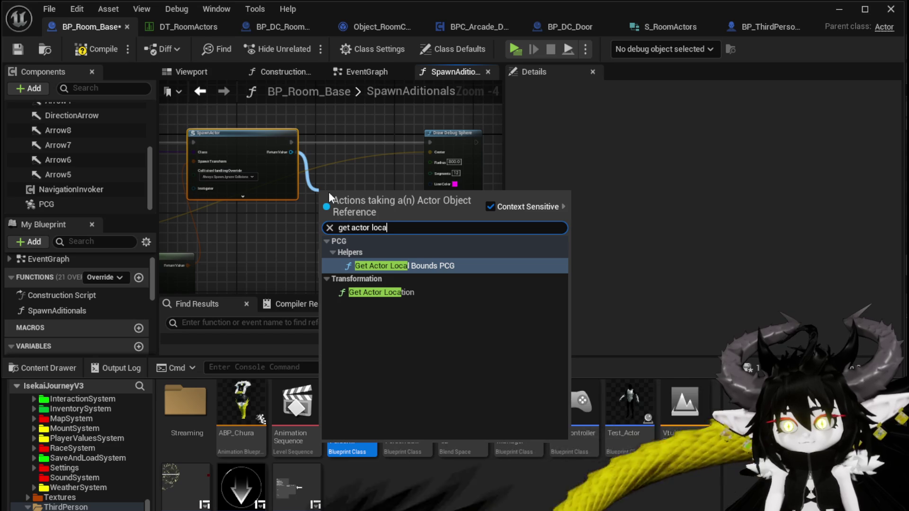
pyautogui.press('BackSpace')
pyautogui.press('BackSpace')
pyautogui.write('cati')
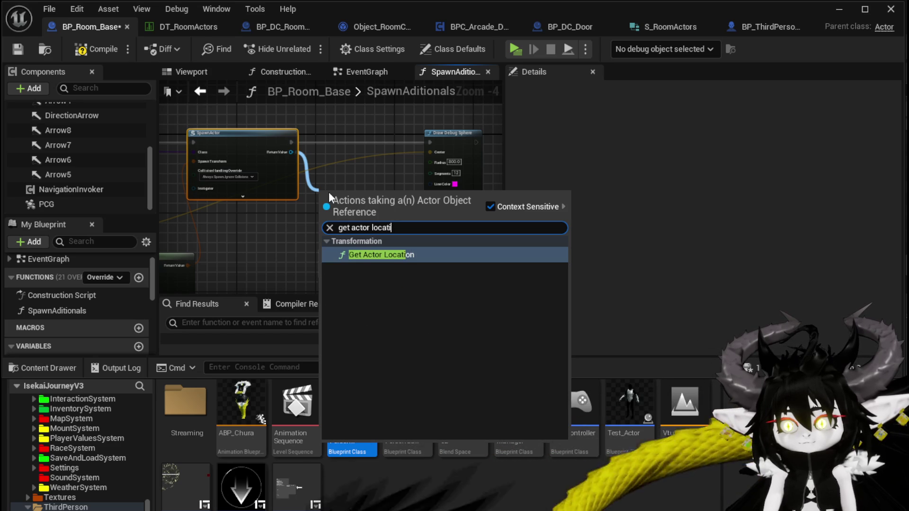
pyautogui.click(369, 252)
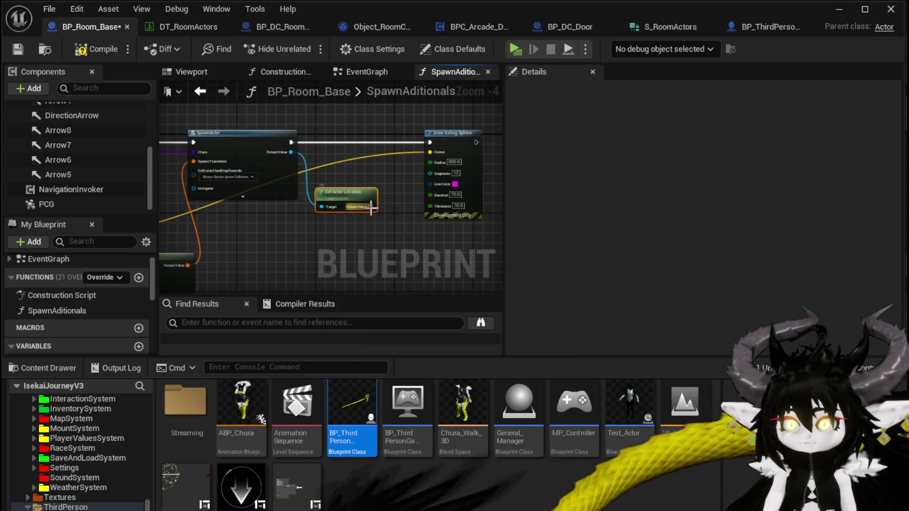
# Minimize the Blueprint editor and start a play session of the level
pyautogui.moveTo(376, 160); pyautogui.dragTo(456, 198)
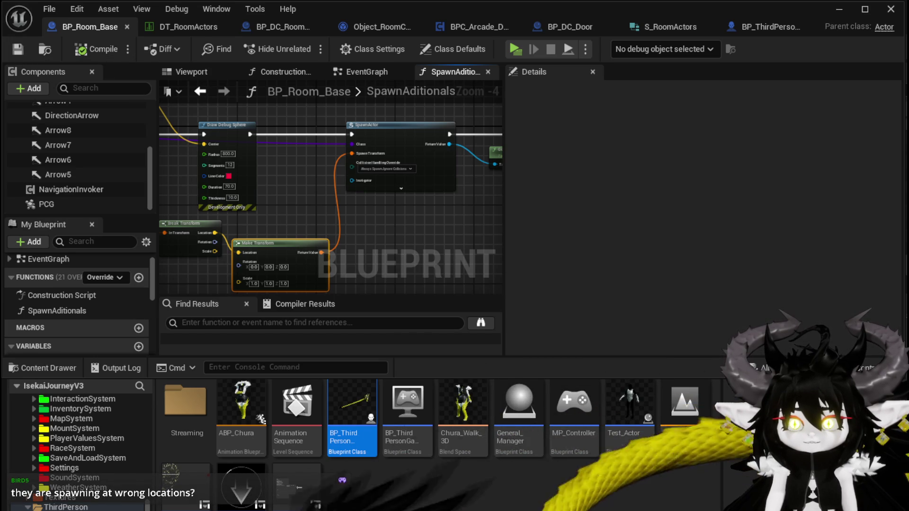
pyautogui.click(836, 18)
pyautogui.click(307, 46)
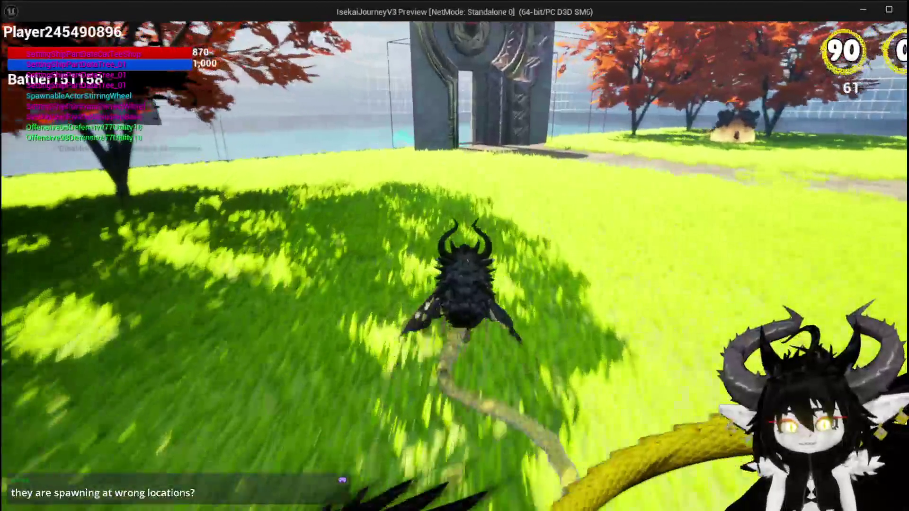
# Run through the stone gate and pick MarketPlace, then TrainStation, as the next rooms
pyautogui.press('space')
pyautogui.press('w')
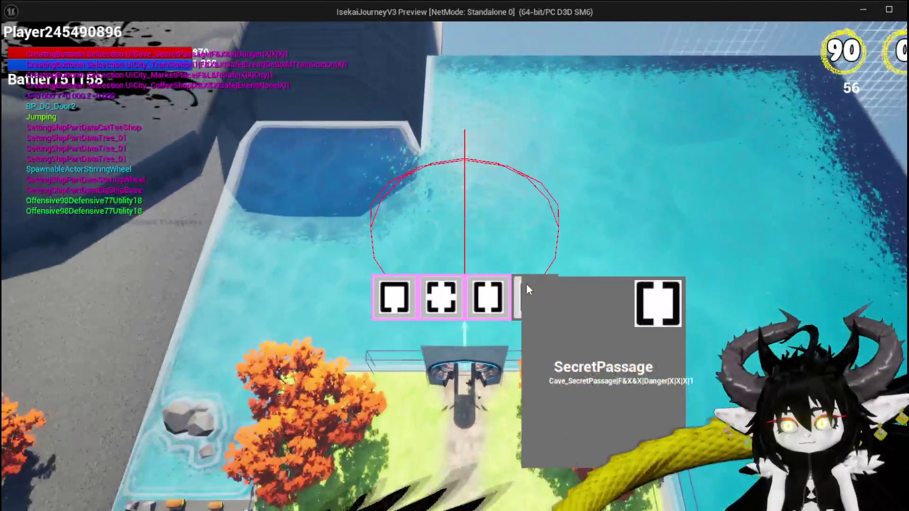
pyautogui.moveTo(387, 301)
pyautogui.click(442, 302)
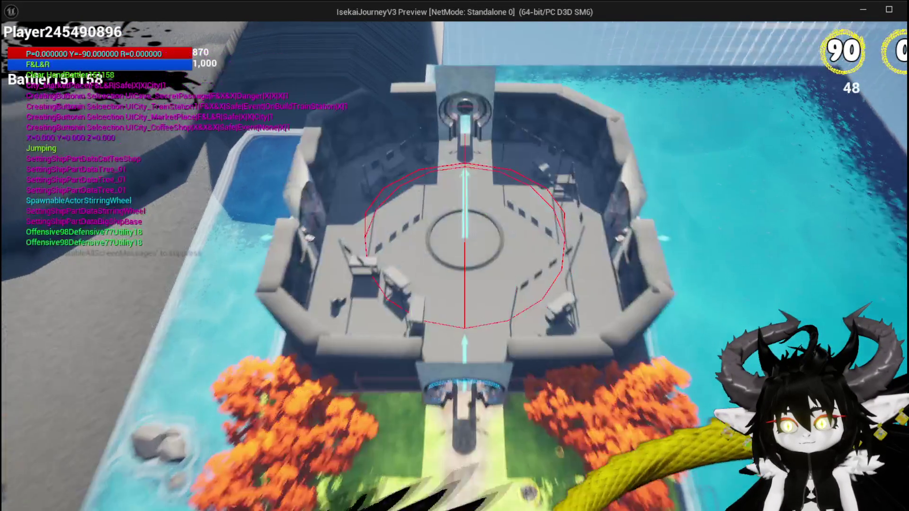
pyautogui.press('w')
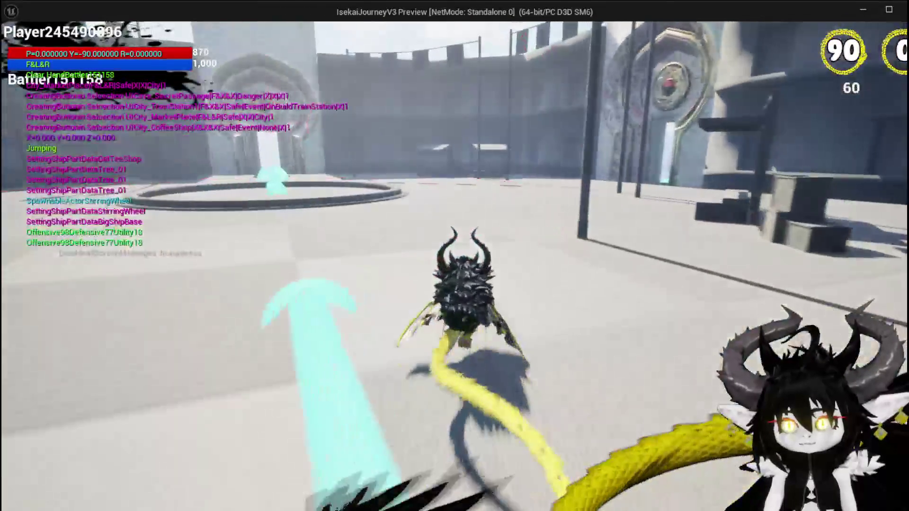
pyautogui.press('w')
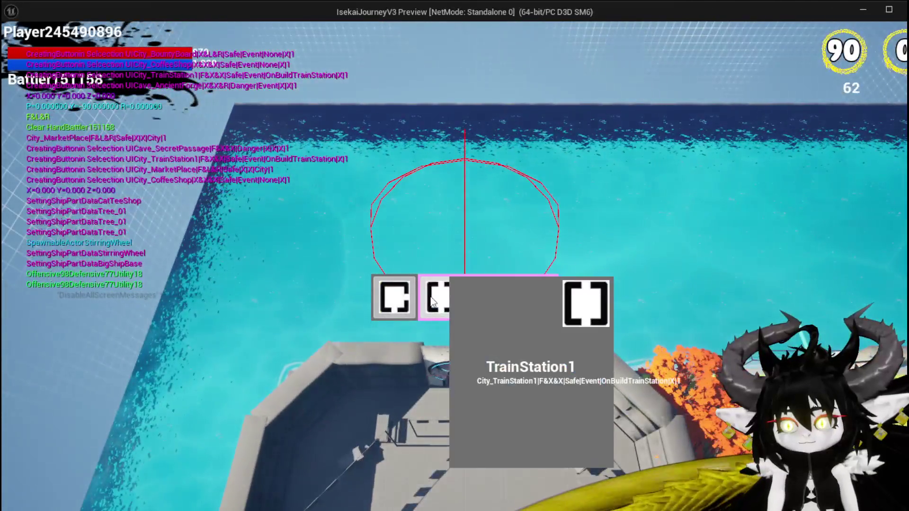
pyautogui.click(432, 301)
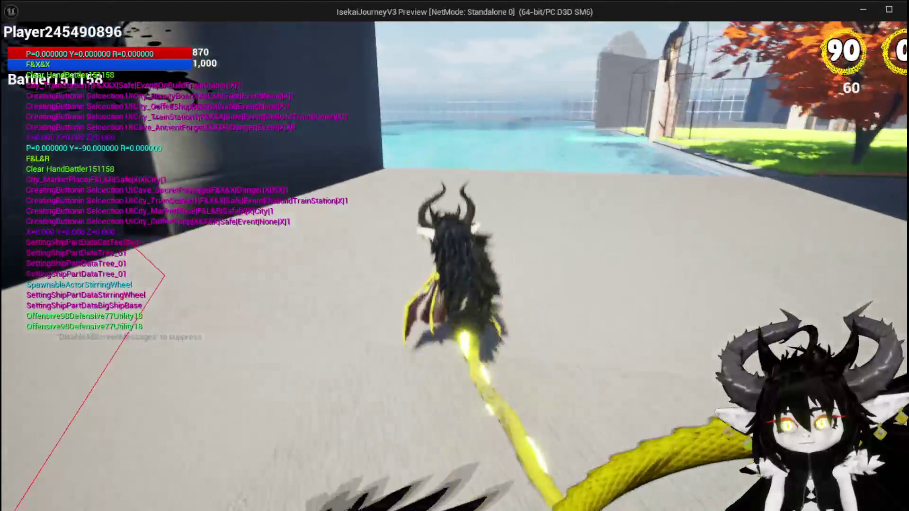
# Fly through the pillars into the doorway, reroll with the Forest redraw, and enter WindMill
pyautogui.press('space')
pyautogui.press('space')
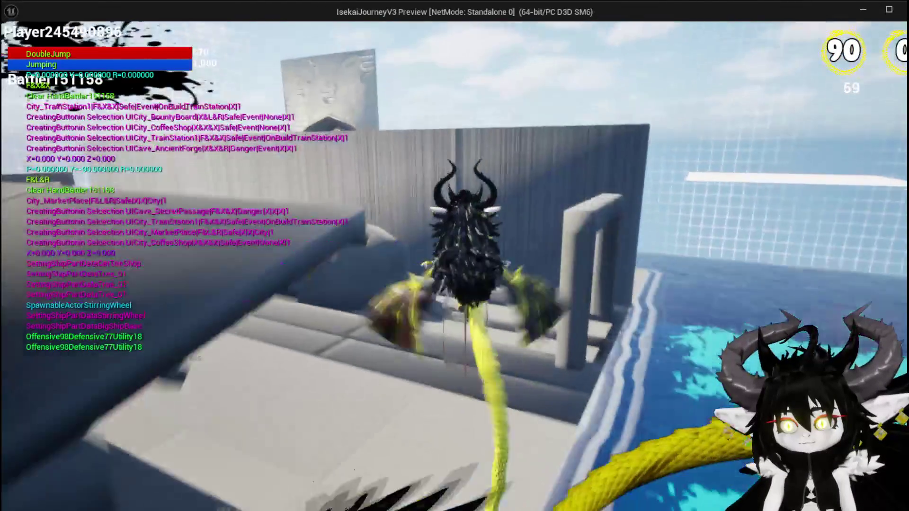
pyautogui.press('space')
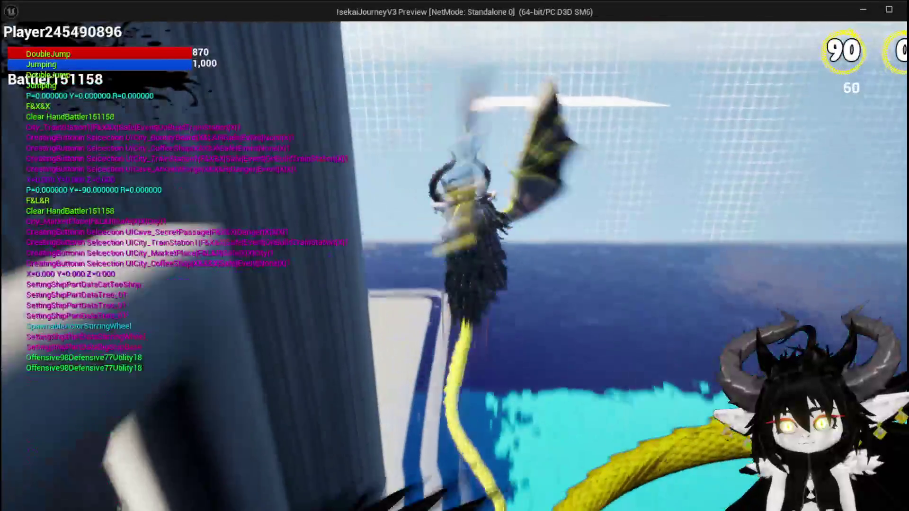
pyautogui.press('a')
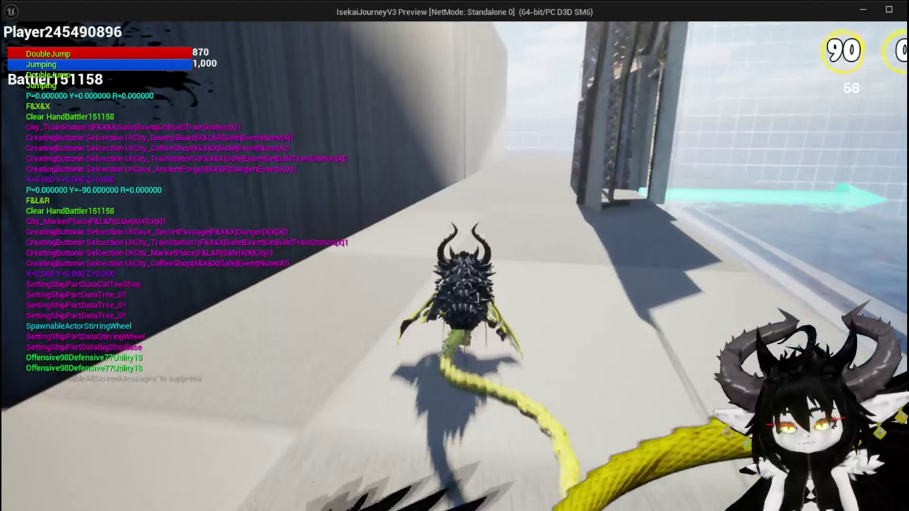
pyautogui.press('w')
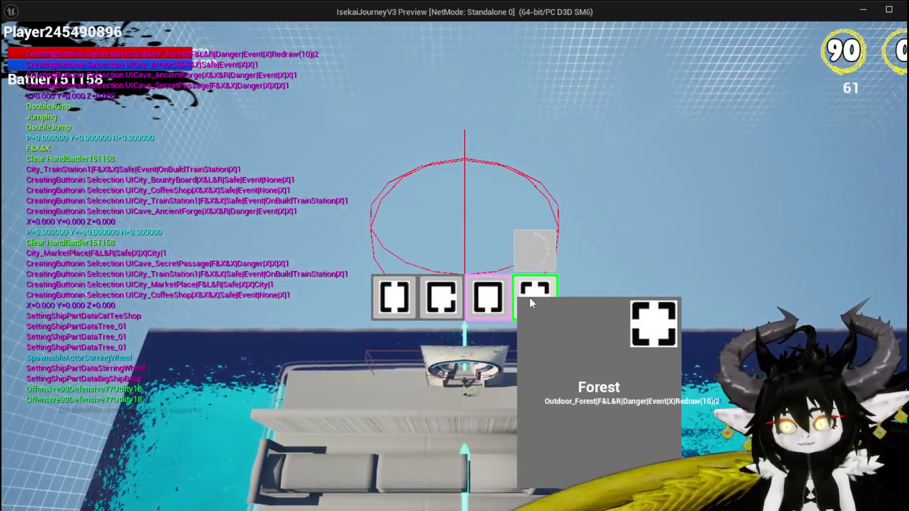
pyautogui.click(529, 299)
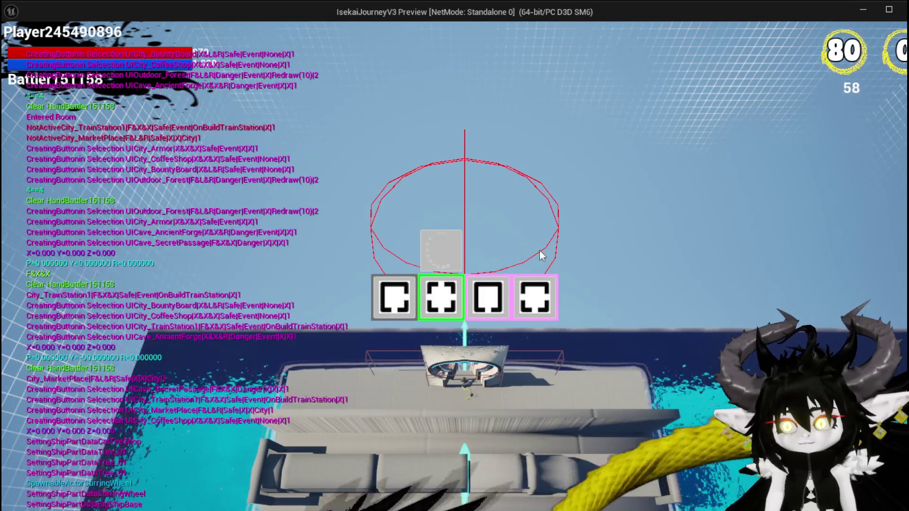
pyautogui.click(498, 297)
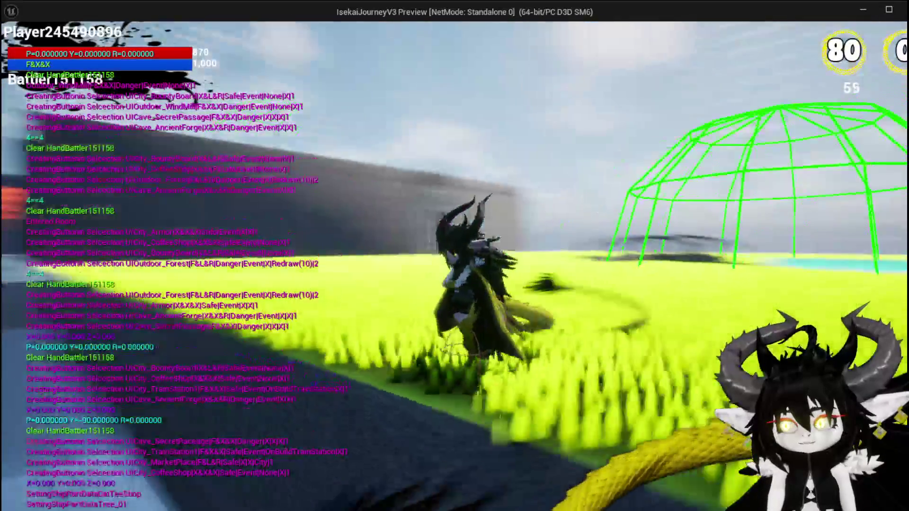
# Jump and glide across the WindMill grass, then stop the play session
pyautogui.press('space')
pyautogui.press('space')
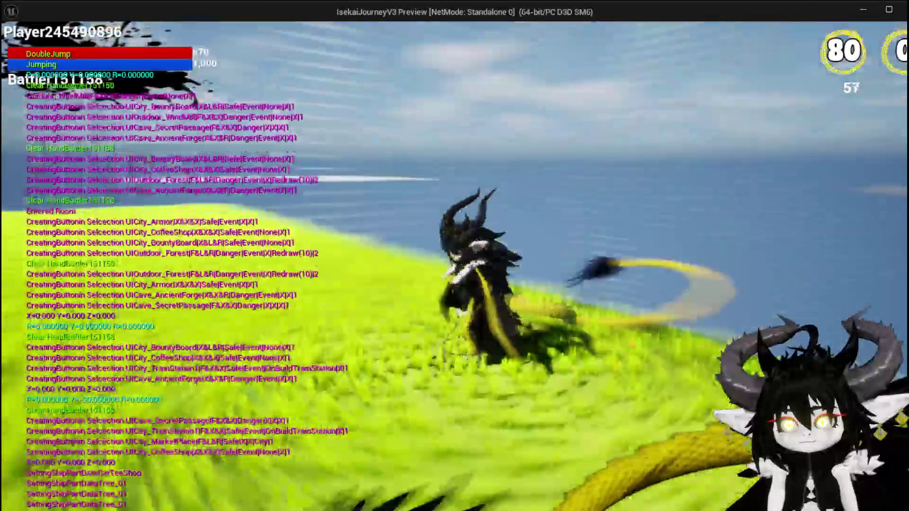
pyautogui.press('space')
pyautogui.press('space')
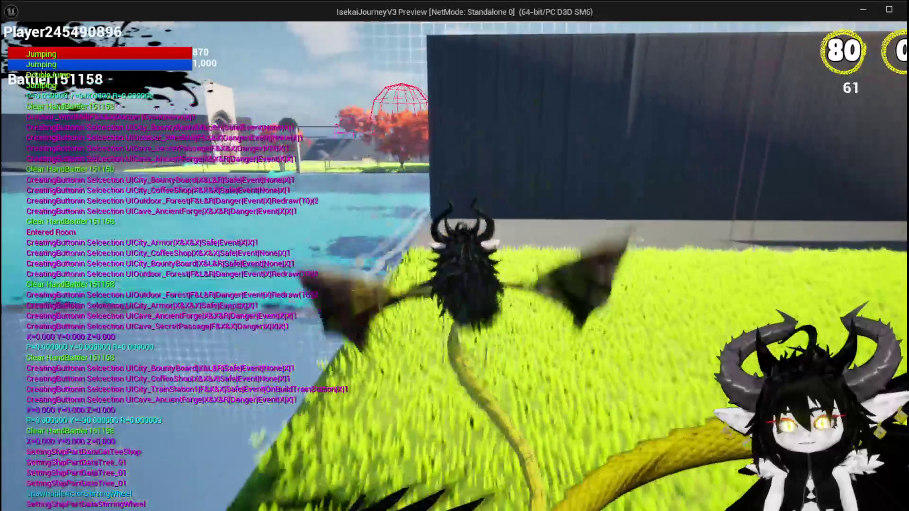
pyautogui.press('space')
pyautogui.press('space')
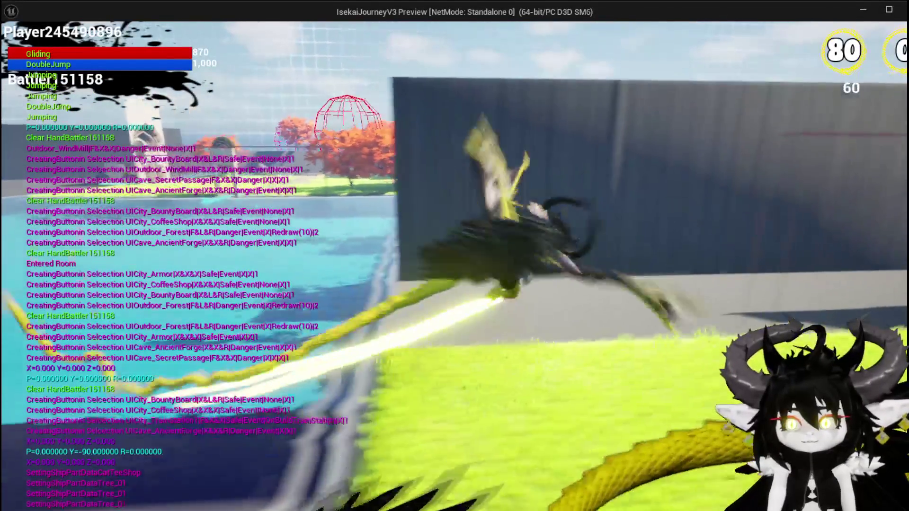
pyautogui.press('Escape')
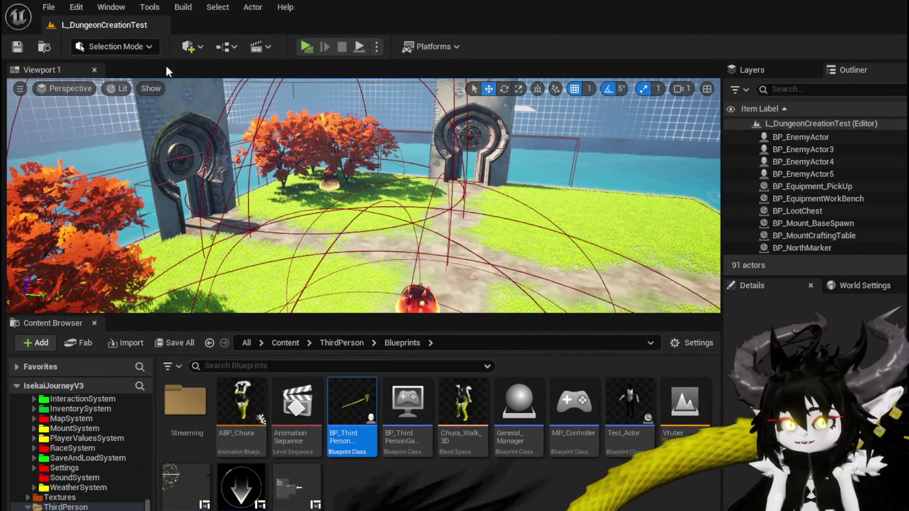
# Save the level and bring SpawnAditionals' SpawnActor and transform nodes into view
pyautogui.click(19, 47)
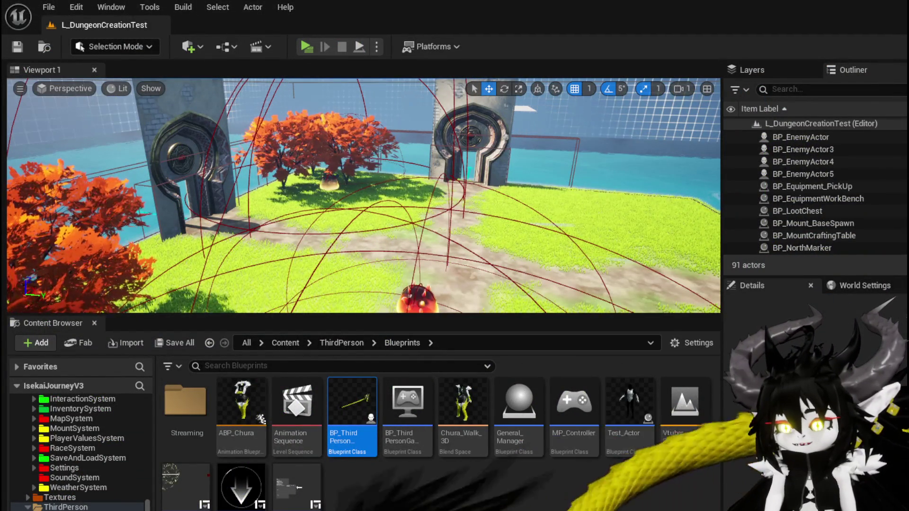
pyautogui.hotkey('alt', 'Tab')
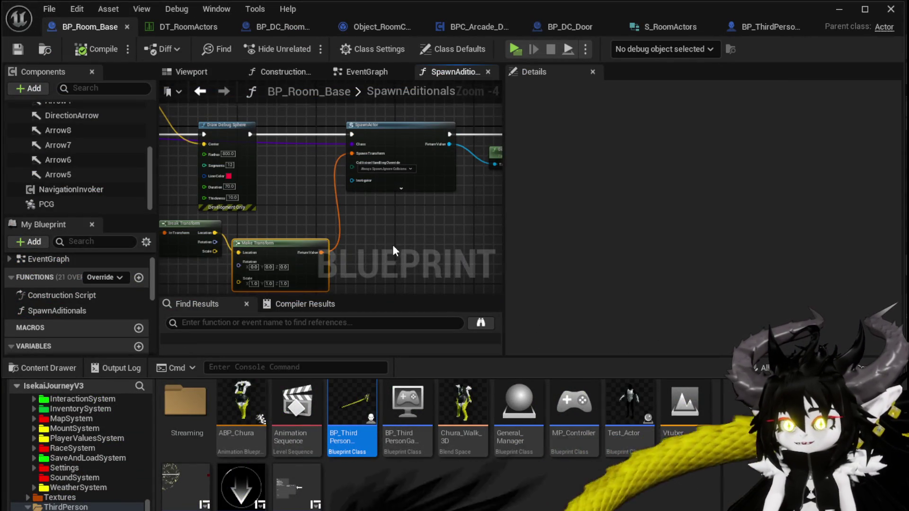
pyautogui.moveTo(393, 245)
pyautogui.mouseDown()
pyautogui.moveTo(359, 209)
pyautogui.moveTo(360, 218)
pyautogui.moveTo(183, 247)
pyautogui.moveTo(345, 224)
pyautogui.moveTo(456, 230)
pyautogui.mouseUp()
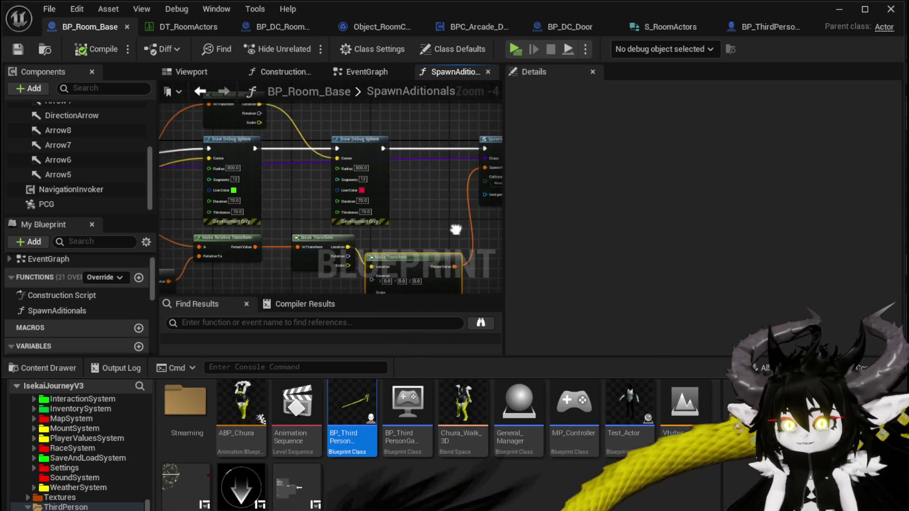
pyautogui.moveTo(309, 217)
pyautogui.mouseDown()
pyautogui.moveTo(381, 202)
pyautogui.moveTo(211, 165)
pyautogui.moveTo(363, 183)
pyautogui.moveTo(344, 277)
pyautogui.moveTo(343, 238)
pyautogui.moveTo(407, 213)
pyautogui.moveTo(493, 204)
pyautogui.mouseUp()
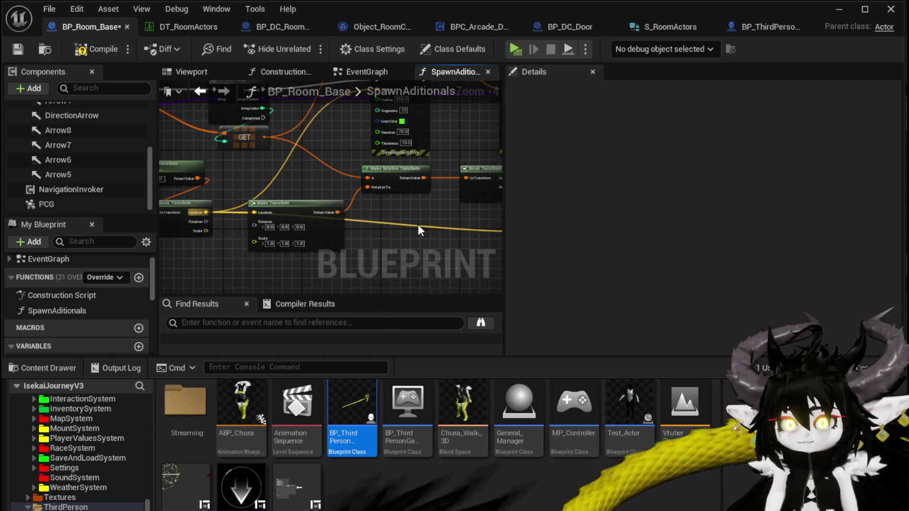
pyautogui.moveTo(409, 231)
pyautogui.mouseDown()
pyautogui.moveTo(482, 224)
pyautogui.moveTo(446, 201)
pyautogui.moveTo(414, 209)
pyautogui.mouseUp()
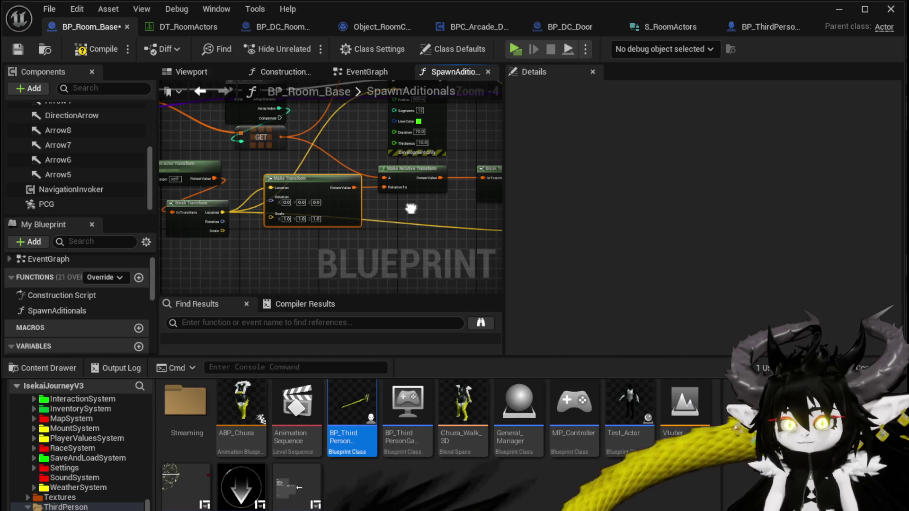
pyautogui.moveTo(413, 214)
pyautogui.mouseDown()
pyautogui.moveTo(383, 219)
pyautogui.moveTo(420, 215)
pyautogui.moveTo(384, 209)
pyautogui.mouseUp()
# Wire Make Transform into Make Relative Transform and Break Transform's Location into Make Transform, then save
pyautogui.scroll(2, 405, 177)
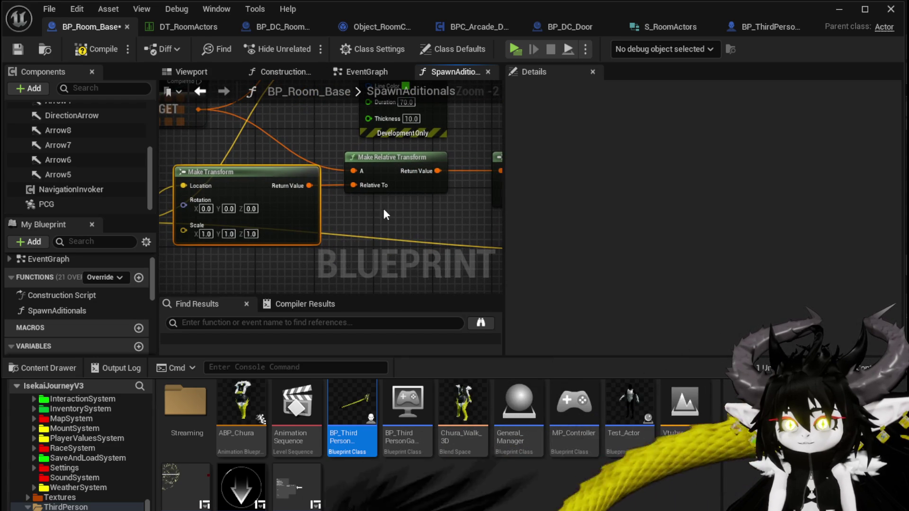
pyautogui.moveTo(311, 186); pyautogui.dragTo(353, 181)
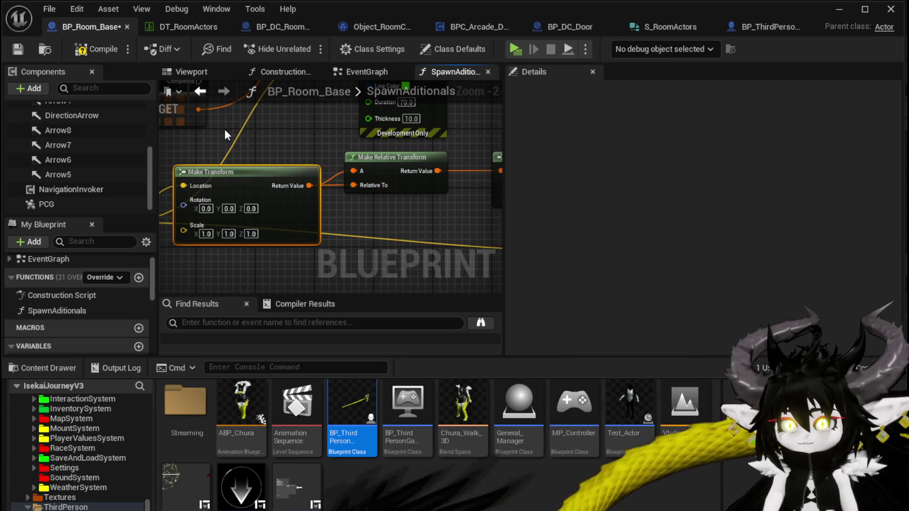
pyautogui.moveTo(196, 117); pyautogui.dragTo(206, 135)
pyautogui.scroll(-1, 374, 217)
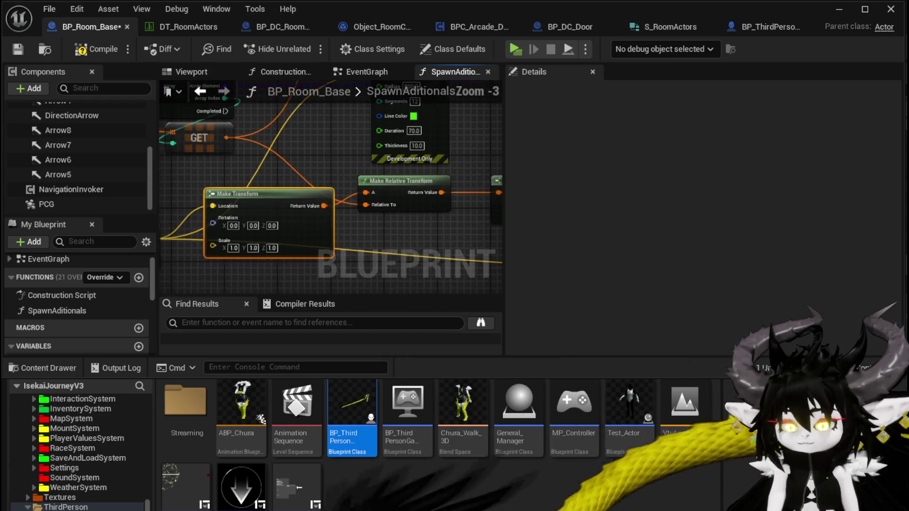
pyautogui.moveTo(374, 217); pyautogui.dragTo(370, 194)
pyautogui.moveTo(333, 263)
pyautogui.mouseDown()
pyautogui.moveTo(352, 260)
pyautogui.moveTo(285, 229)
pyautogui.mouseUp()
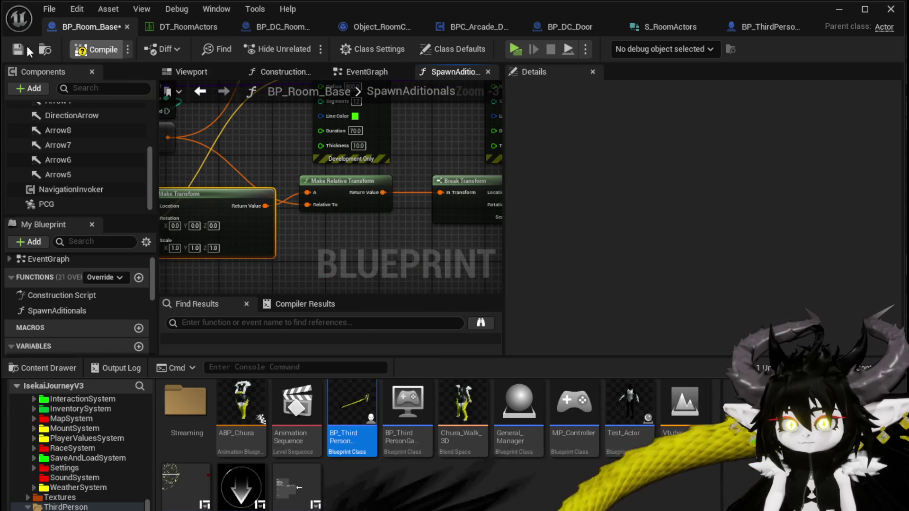
pyautogui.click(27, 46)
pyautogui.click(839, 9)
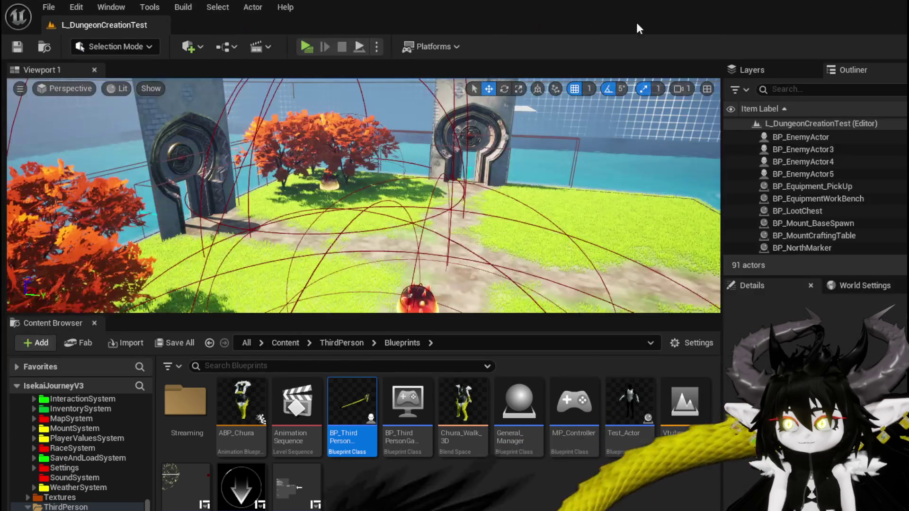
pyautogui.click(307, 46)
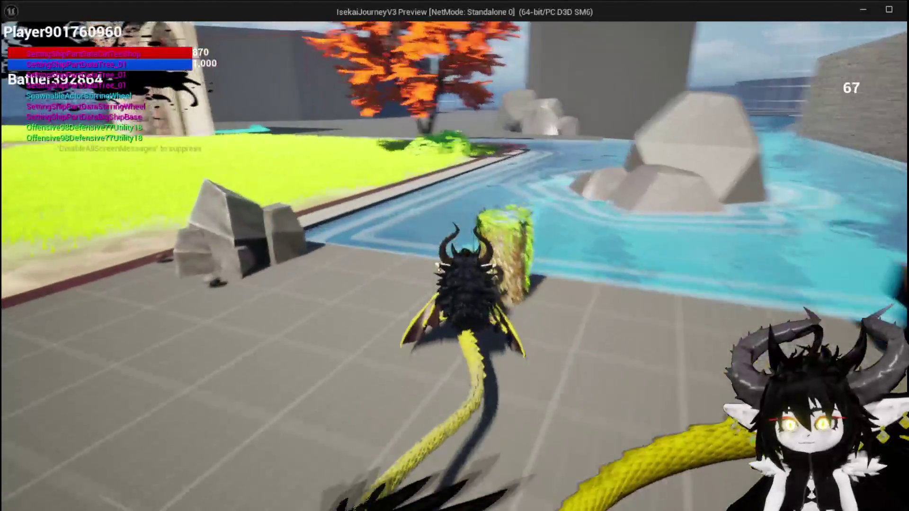
pyautogui.press('w')
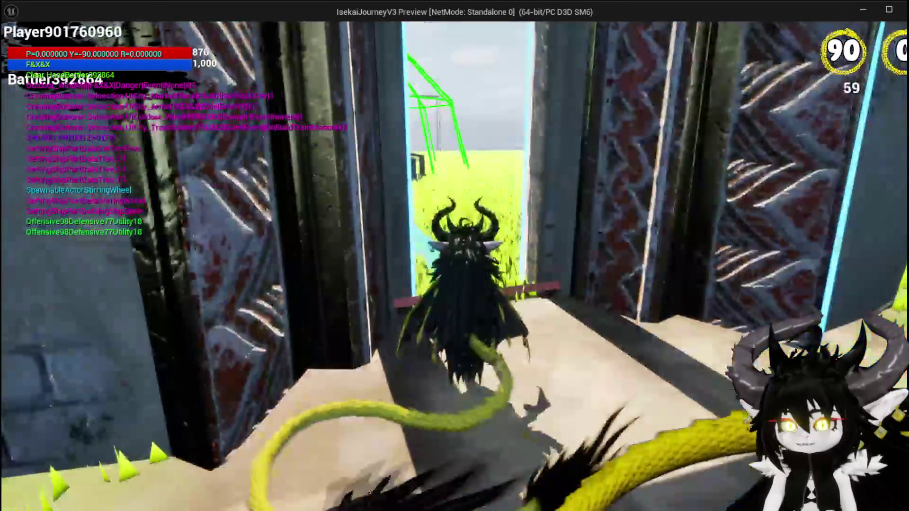
pyautogui.press('a')
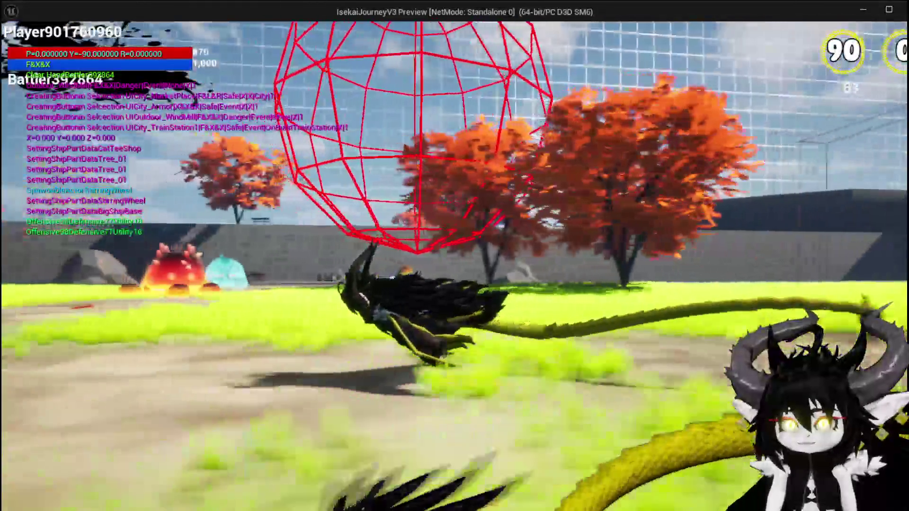
pyautogui.press('w')
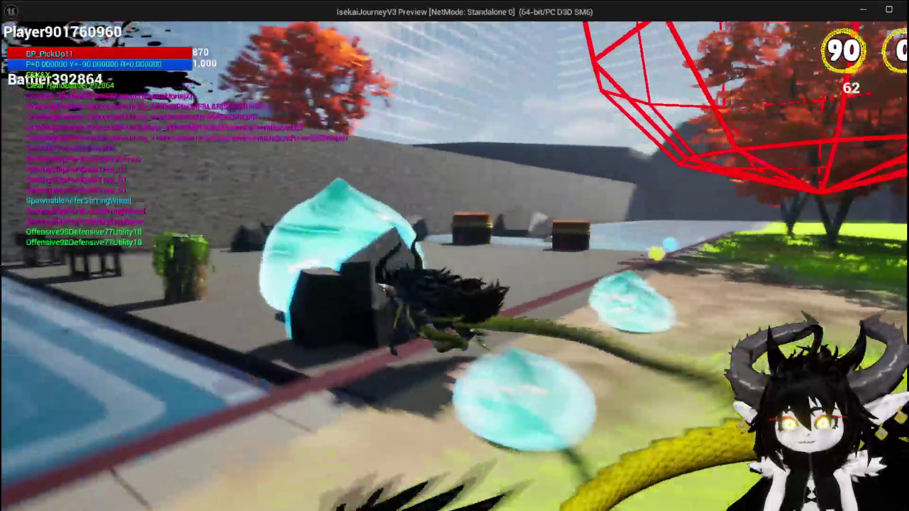
pyautogui.press('space')
pyautogui.press('space')
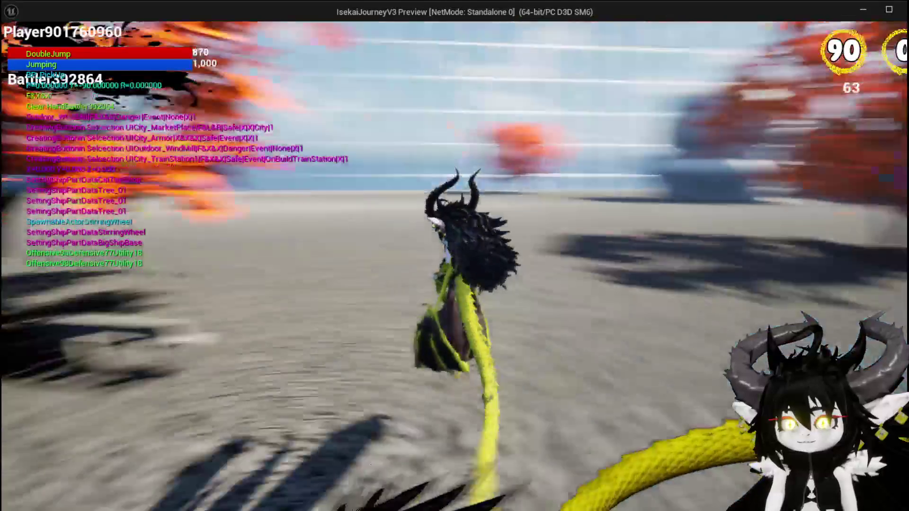
pyautogui.press('w')
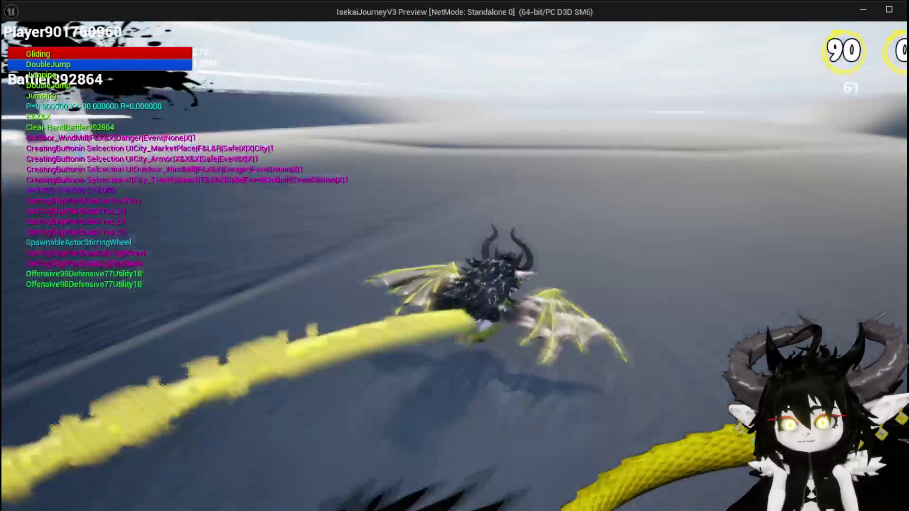
pyautogui.press('space')
pyautogui.press('space')
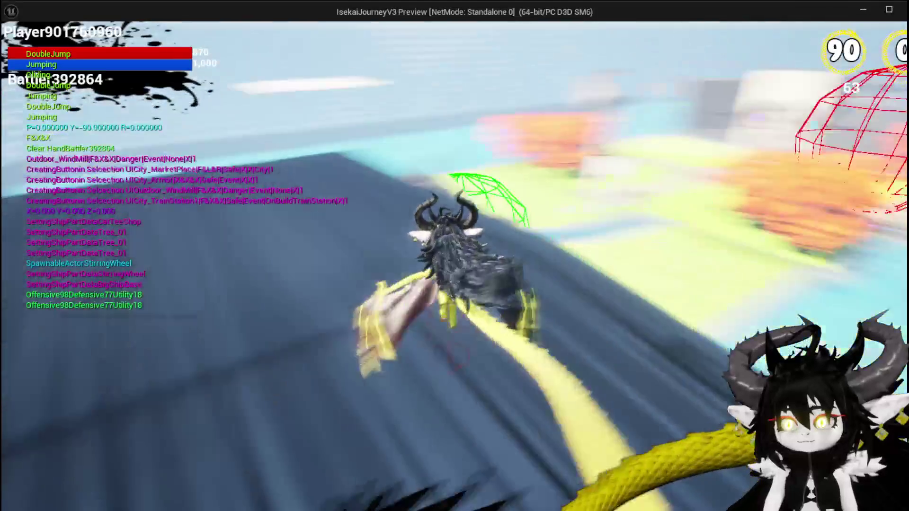
pyautogui.press('w')
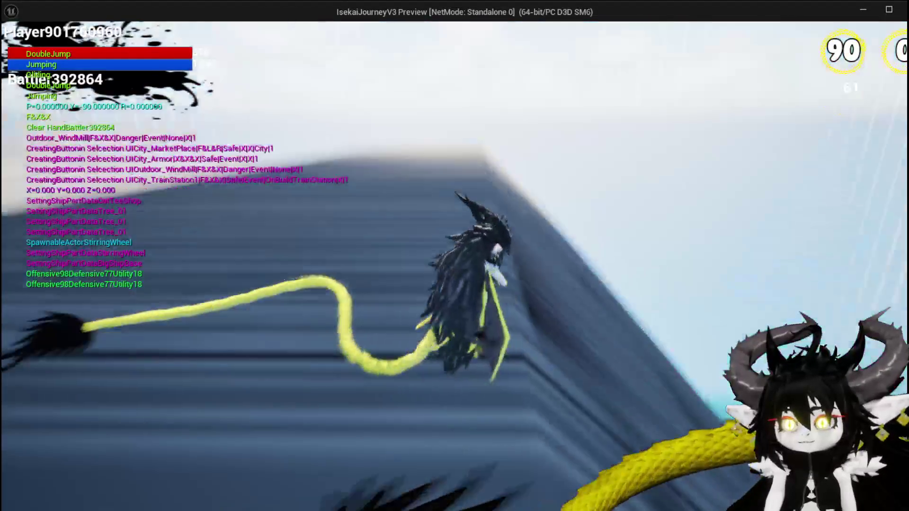
pyautogui.press('w')
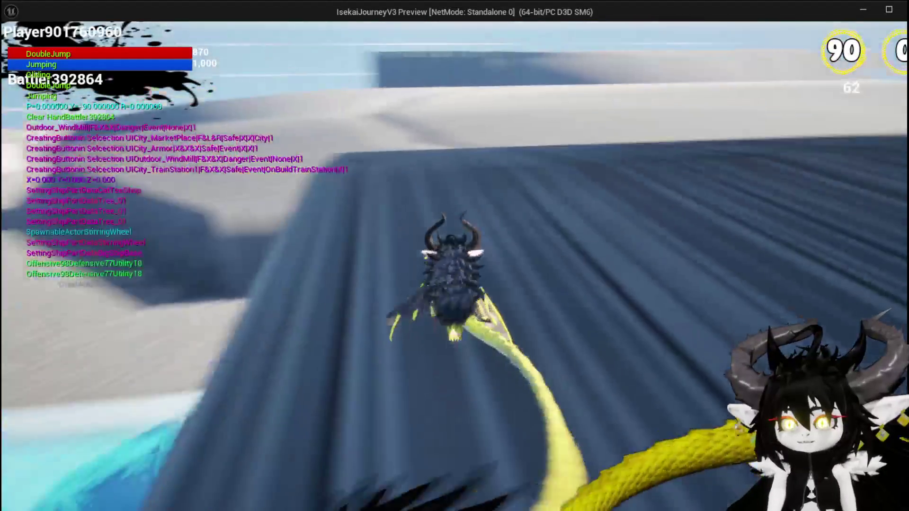
pyautogui.press('w')
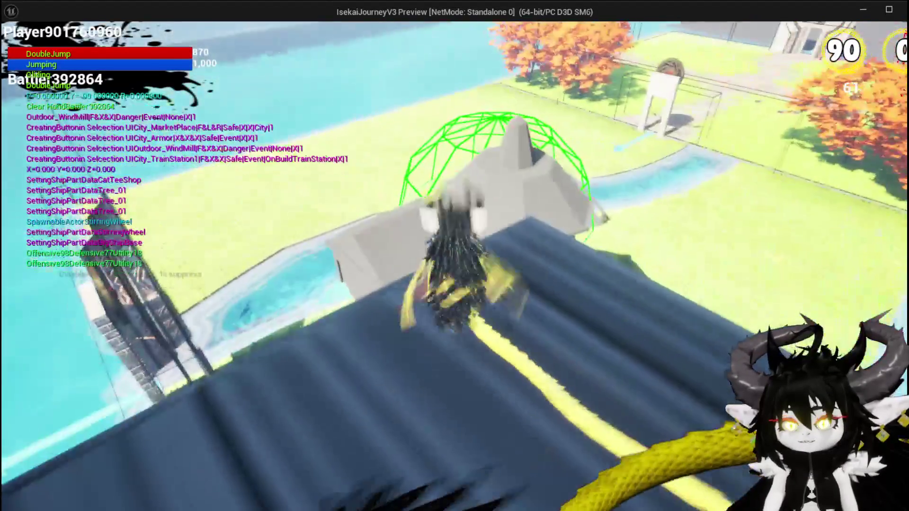
pyautogui.press('w')
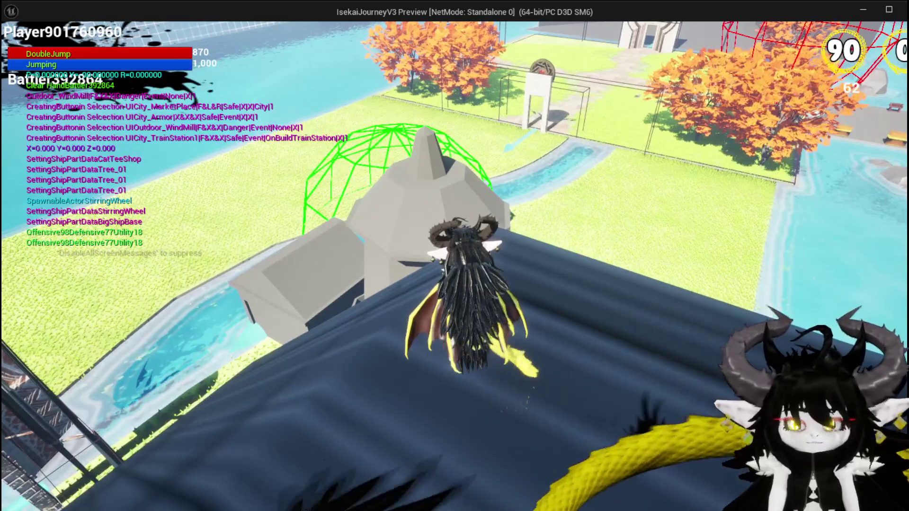
pyautogui.press('Escape')
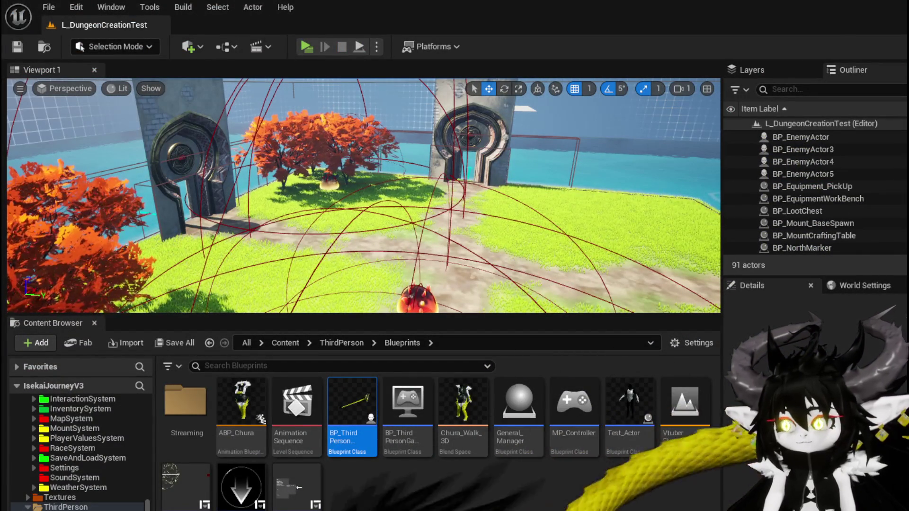
pyautogui.hotkey('alt', 'Tab')
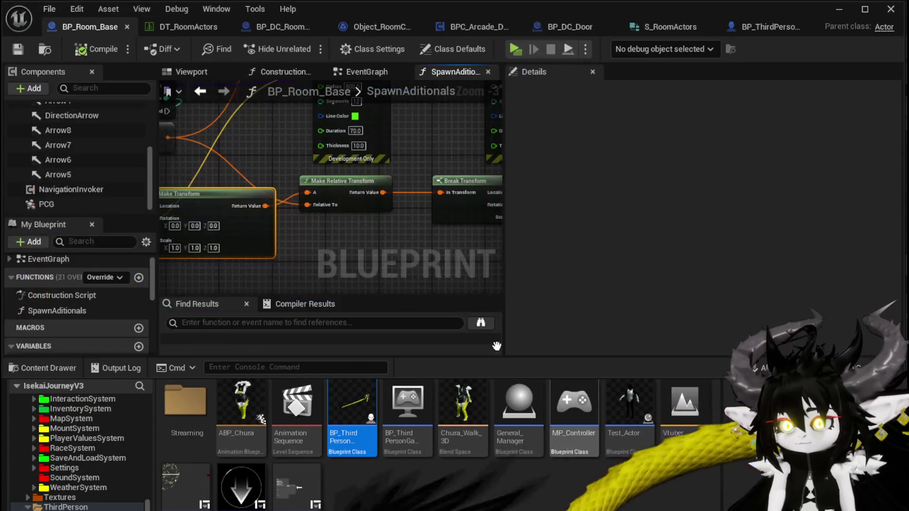
pyautogui.scroll(-2, 349, 254)
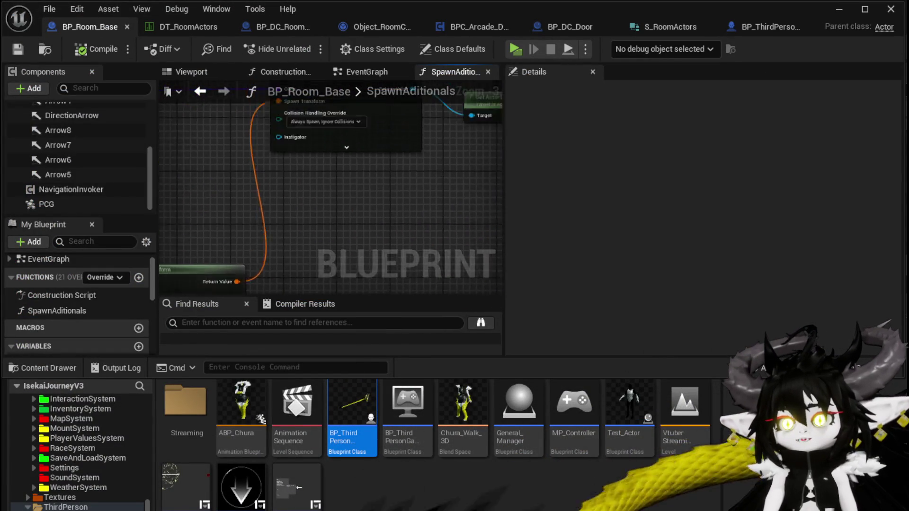
pyautogui.scroll(-2, 300, 248)
pyautogui.moveTo(300, 248); pyautogui.dragTo(167, 224)
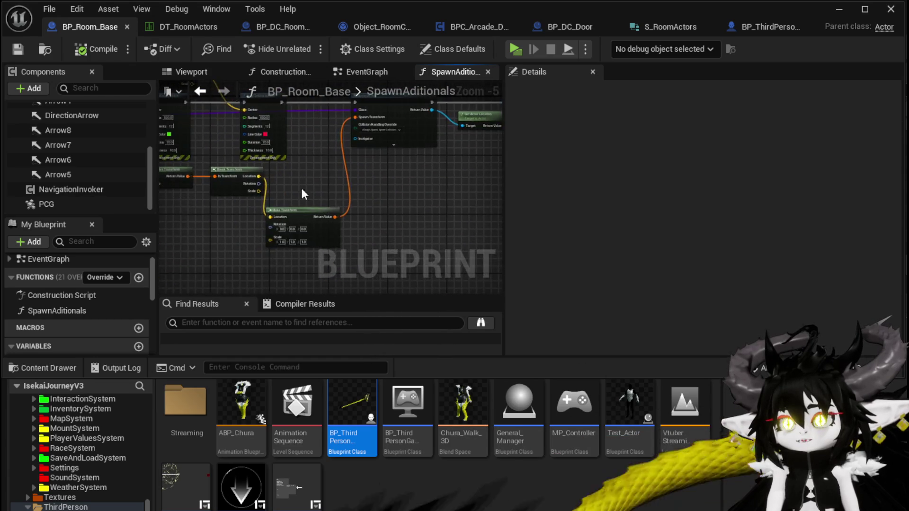
pyautogui.scroll(2, 301, 188)
pyautogui.moveTo(238, 218)
pyautogui.mouseDown()
pyautogui.moveTo(319, 204)
pyautogui.moveTo(272, 240)
pyautogui.moveTo(292, 227)
pyautogui.moveTo(308, 190)
pyautogui.mouseUp()
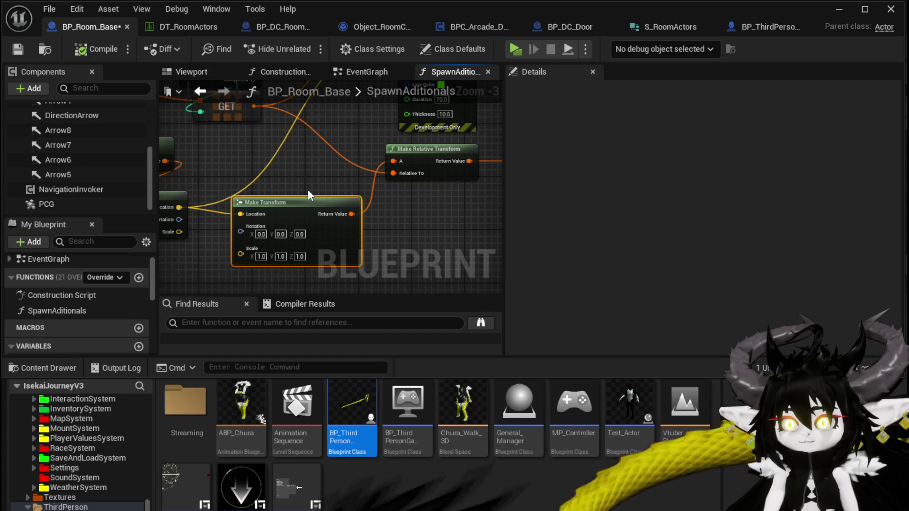
pyautogui.moveTo(308, 189); pyautogui.dragTo(316, 209)
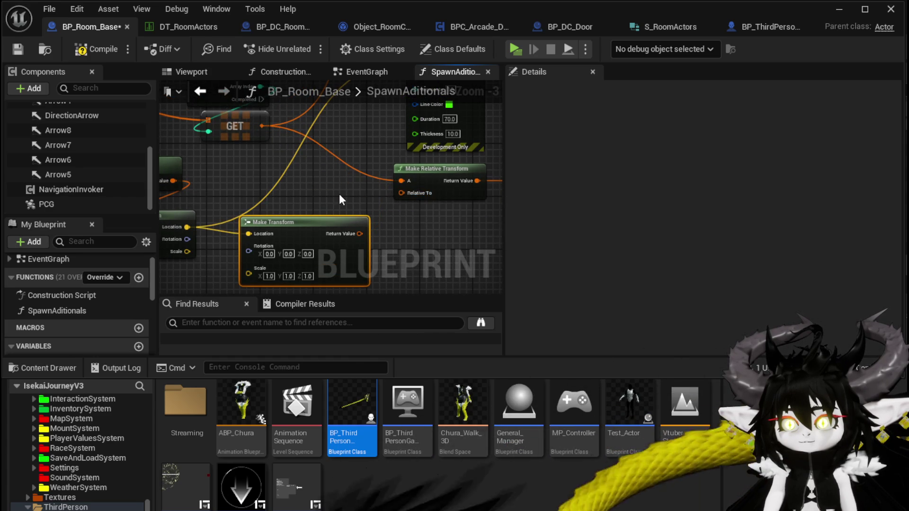
pyautogui.scroll(-1, 341, 199)
pyautogui.moveTo(339, 194)
pyautogui.mouseDown()
pyautogui.moveTo(331, 211)
pyautogui.moveTo(276, 225)
pyautogui.mouseUp()
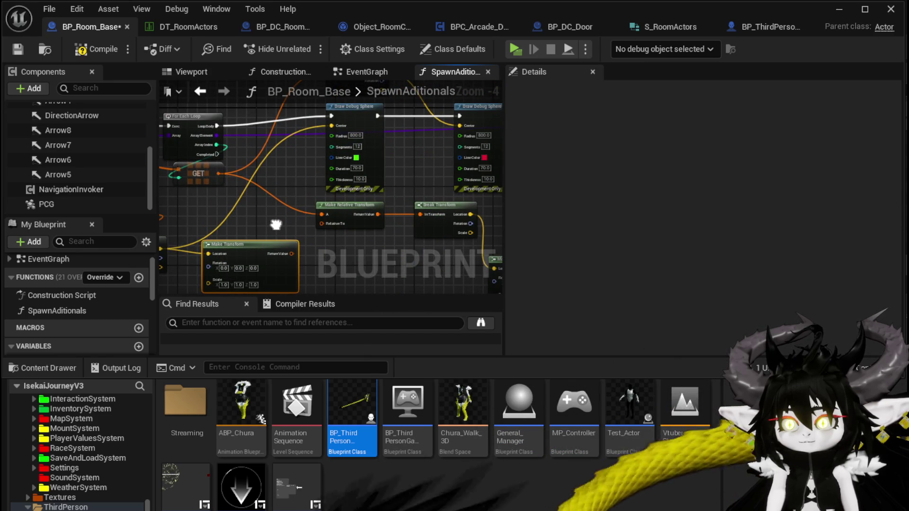
pyautogui.moveTo(276, 225); pyautogui.dragTo(171, 216)
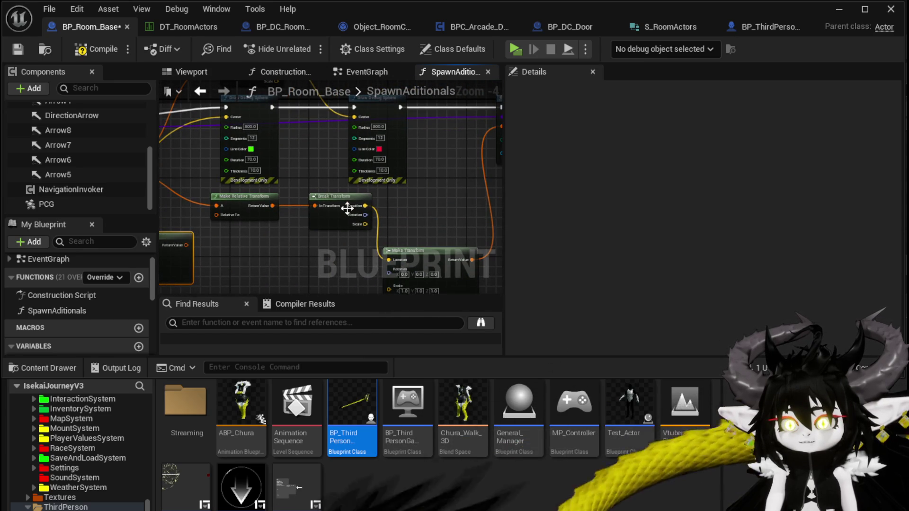
pyautogui.moveTo(349, 207)
pyautogui.mouseDown()
pyautogui.moveTo(382, 198)
pyautogui.moveTo(211, 211)
pyautogui.mouseUp()
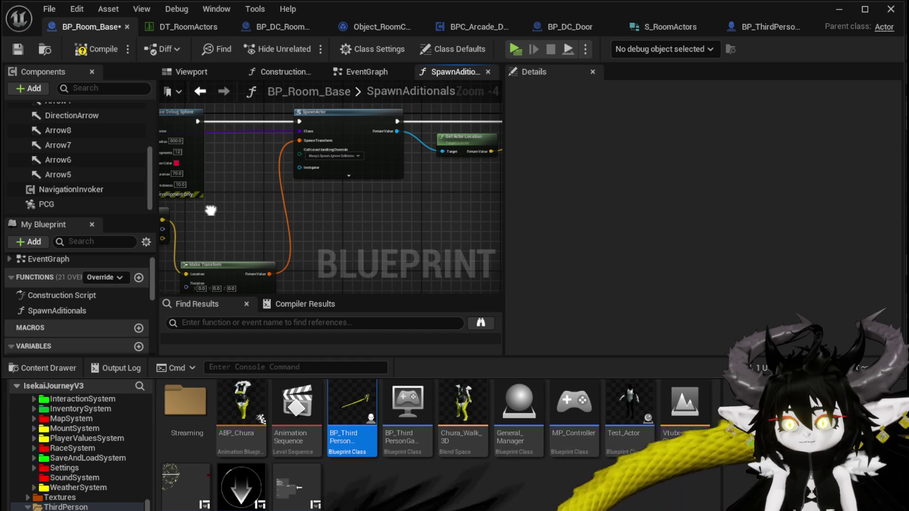
pyautogui.moveTo(211, 210)
pyautogui.mouseDown()
pyautogui.moveTo(436, 217)
pyautogui.moveTo(209, 209)
pyautogui.mouseUp()
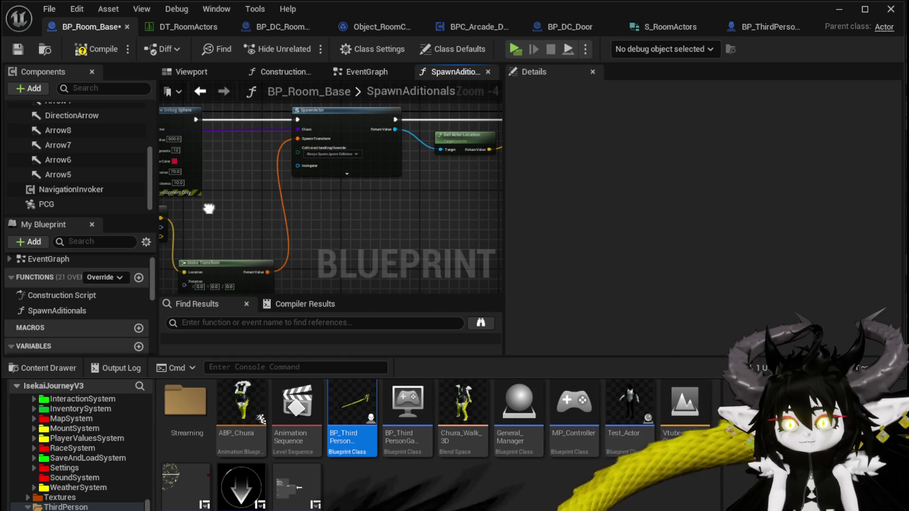
pyautogui.moveTo(263, 157); pyautogui.dragTo(405, 142)
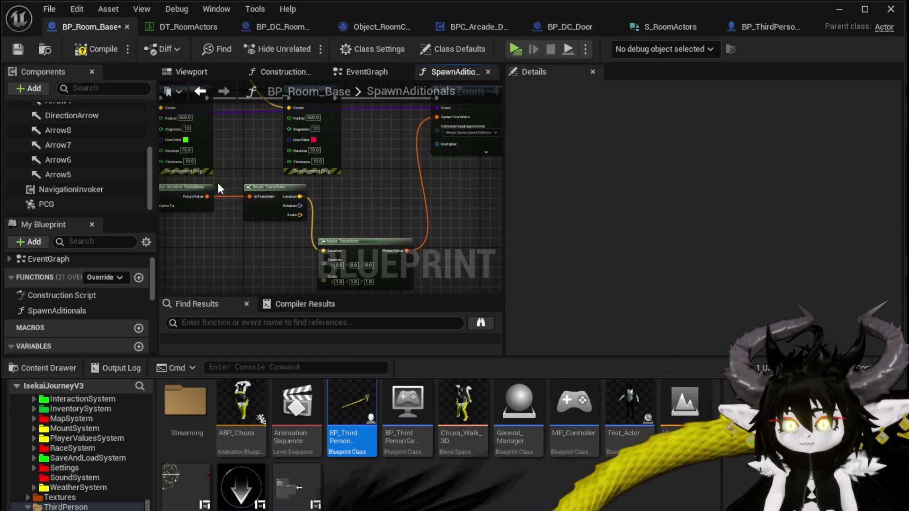
pyautogui.moveTo(218, 183)
pyautogui.mouseDown()
pyautogui.moveTo(303, 161)
pyautogui.moveTo(322, 201)
pyautogui.moveTo(346, 187)
pyautogui.mouseUp()
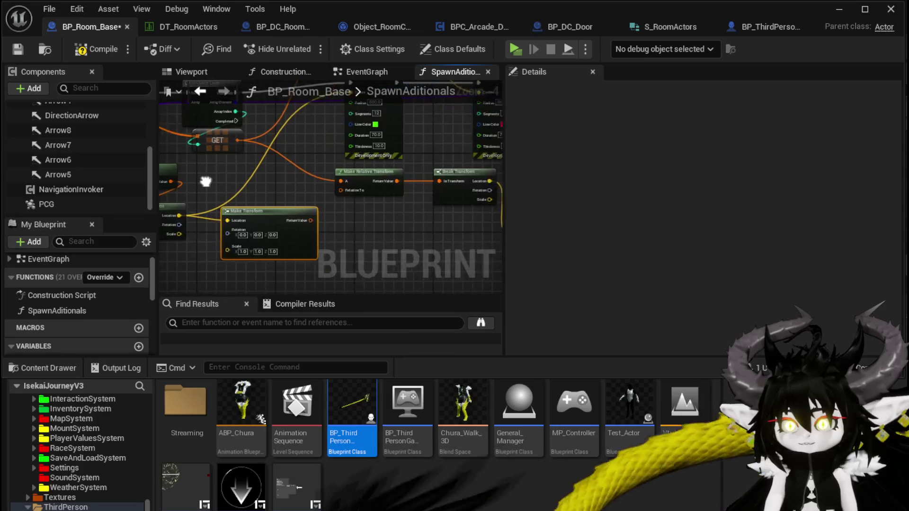
pyautogui.moveTo(203, 179)
pyautogui.mouseDown()
pyautogui.moveTo(378, 178)
pyautogui.moveTo(279, 171)
pyautogui.moveTo(412, 199)
pyautogui.moveTo(180, 192)
pyautogui.moveTo(324, 210)
pyautogui.mouseUp()
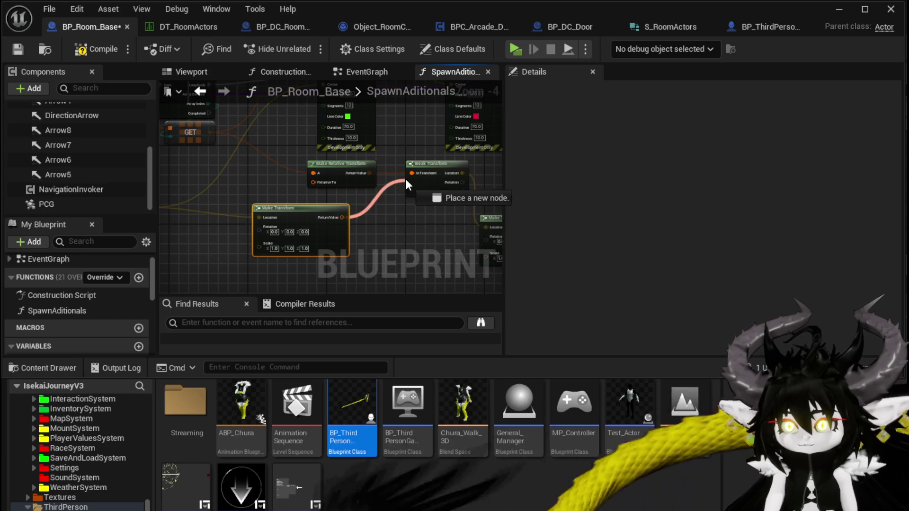
# Move the Make Relative Transform node to sit below SpawnActor
pyautogui.click(315, 177)
pyautogui.moveTo(263, 181); pyautogui.dragTo(245, 174)
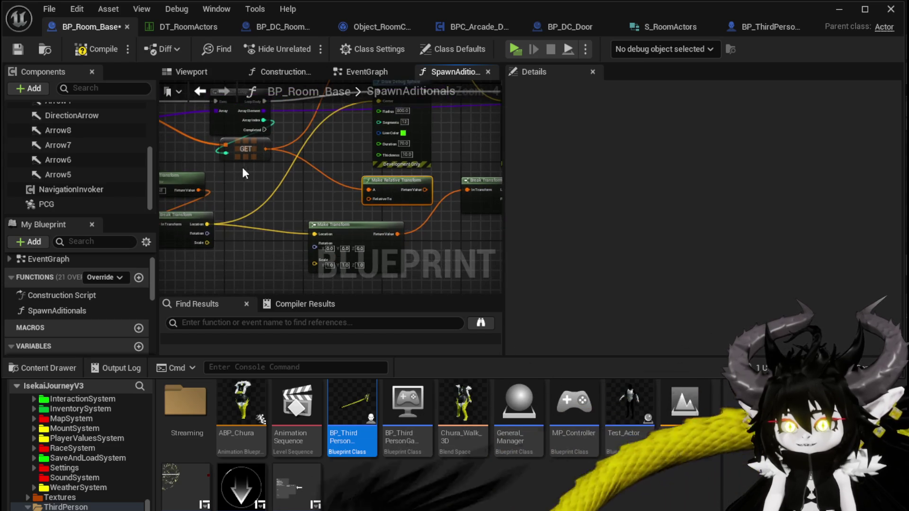
pyautogui.moveTo(445, 183); pyautogui.dragTo(366, 199)
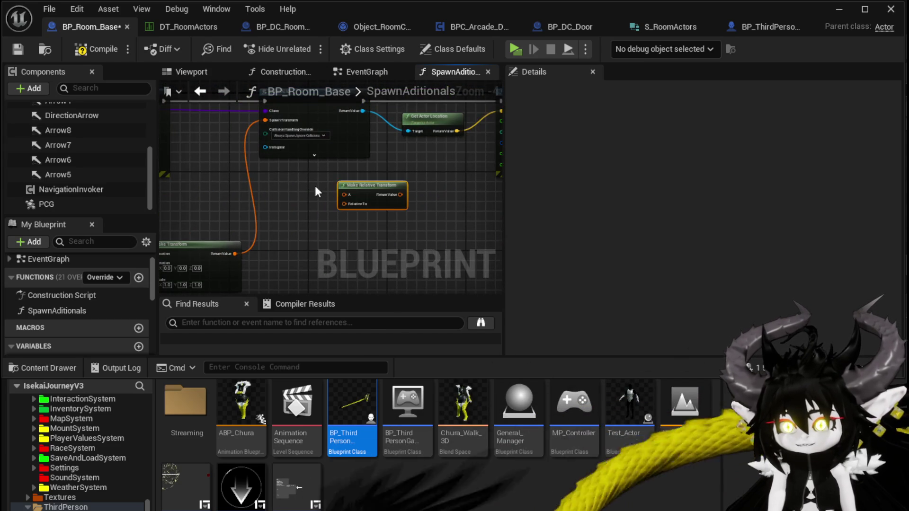
pyautogui.moveTo(314, 185); pyautogui.dragTo(277, 223)
pyautogui.moveTo(169, 244)
pyautogui.mouseDown()
pyautogui.moveTo(229, 192)
pyautogui.moveTo(411, 234)
pyautogui.moveTo(321, 206)
pyautogui.moveTo(292, 212)
pyautogui.mouseUp()
# Paste a Get Actor Transform node, feed it SpawnActor's Return Value, and wire it into Make Relative Transform's A
pyautogui.click(291, 212)
pyautogui.hotkey('ctrl', 'v')
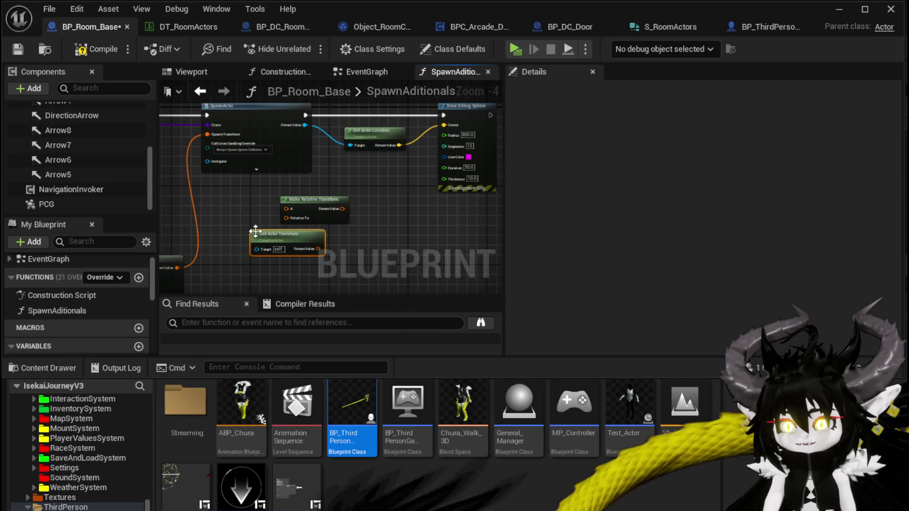
pyautogui.moveTo(305, 125); pyautogui.dragTo(288, 165)
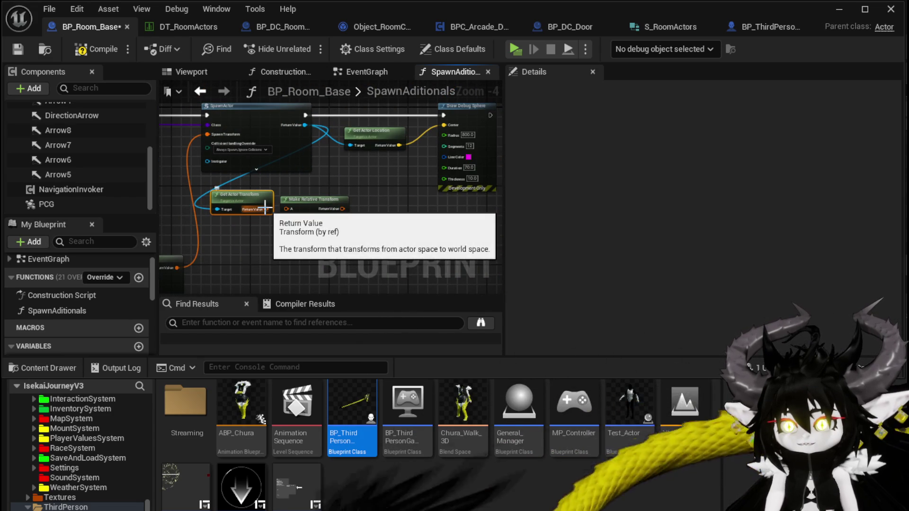
pyautogui.moveTo(268, 207)
pyautogui.mouseDown()
pyautogui.moveTo(283, 219)
pyautogui.moveTo(285, 209)
pyautogui.moveTo(379, 209)
pyautogui.moveTo(383, 197)
pyautogui.mouseUp()
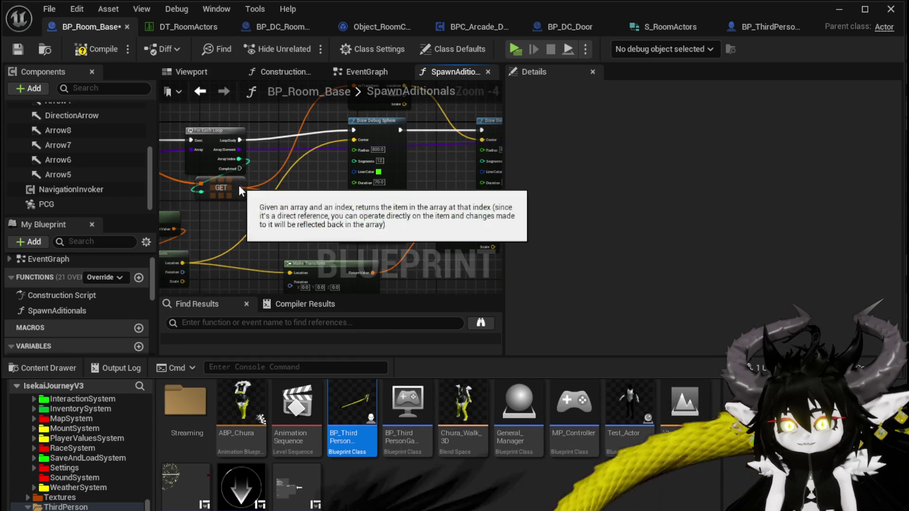
pyautogui.moveTo(241, 187)
pyautogui.mouseDown()
pyautogui.moveTo(348, 233)
pyautogui.moveTo(195, 238)
pyautogui.moveTo(180, 223)
pyautogui.mouseUp()
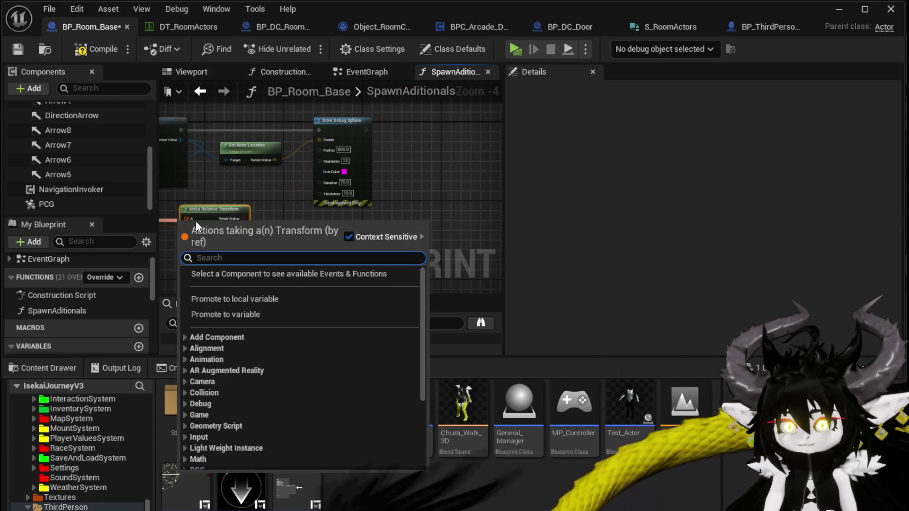
pyautogui.press('Escape')
pyautogui.moveTo(331, 199); pyautogui.dragTo(370, 205)
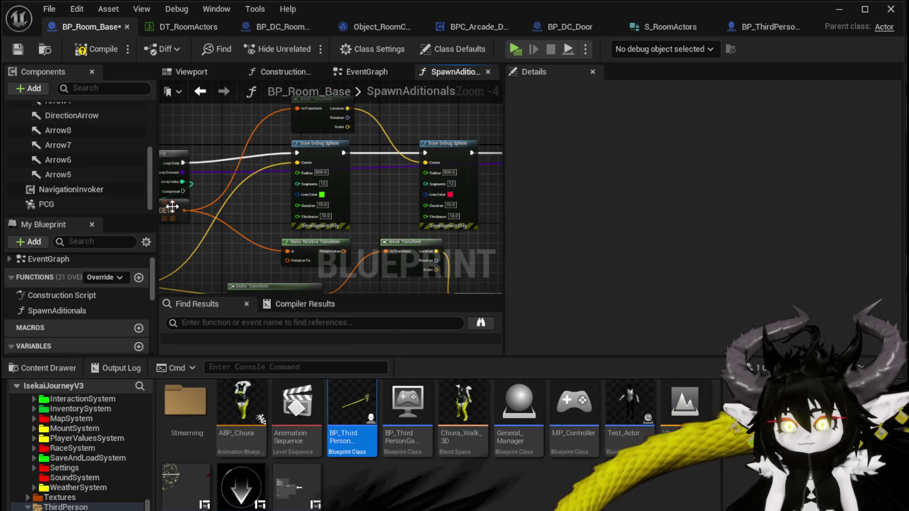
pyautogui.moveTo(182, 214); pyautogui.dragTo(418, 260)
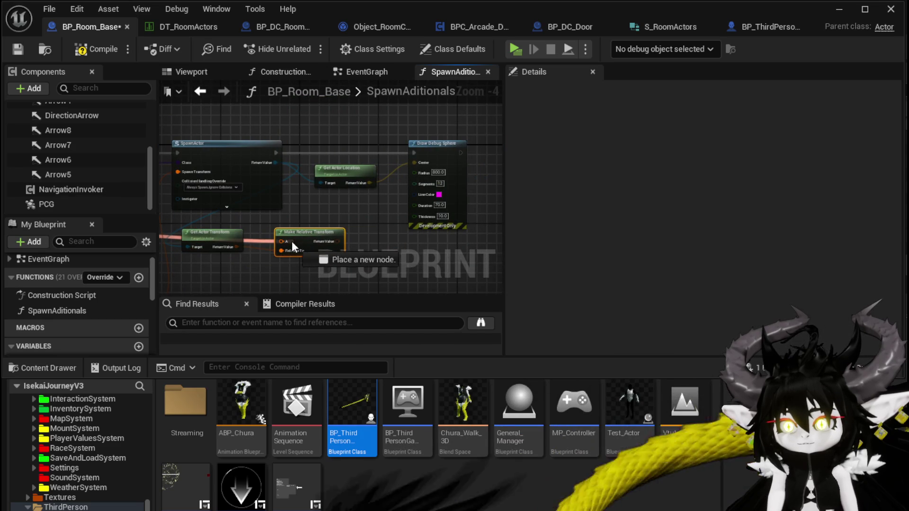
# Add Set Actor Transform on the spawned actor, fed by Make Relative Transform and SpawnActor's execution
pyautogui.moveTo(275, 163); pyautogui.dragTo(322, 204)
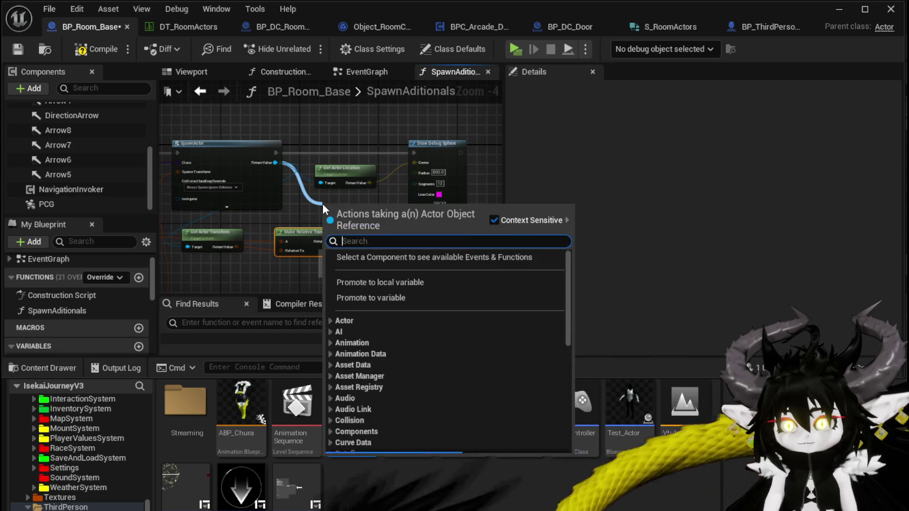
pyautogui.write('Set Ac')
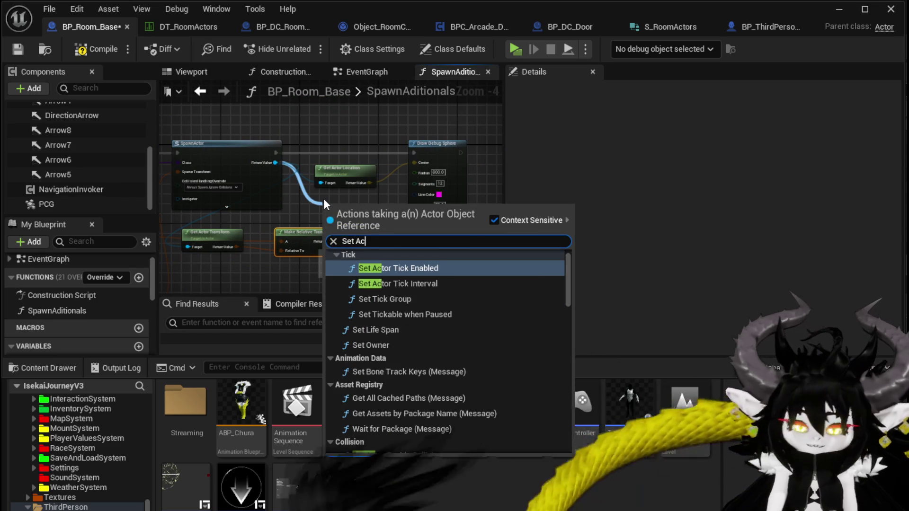
pyautogui.write('tor trans')
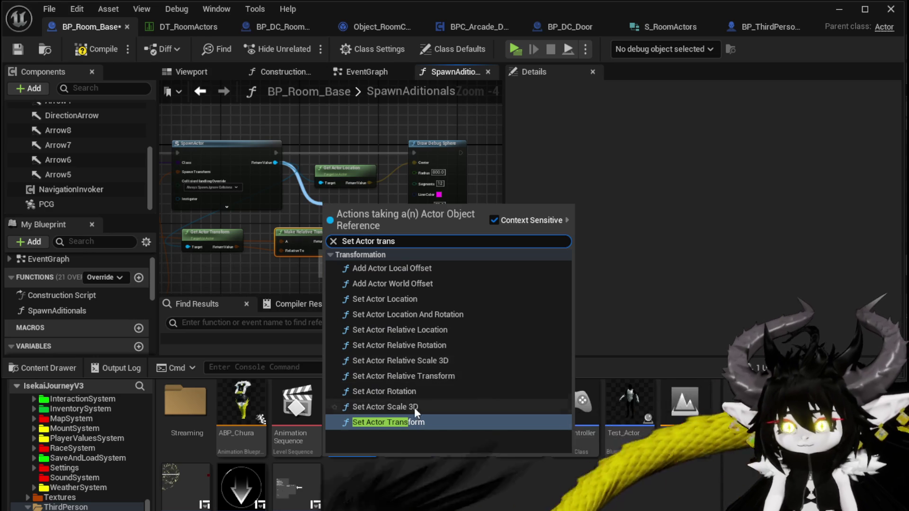
pyautogui.press('Return')
pyautogui.moveTo(298, 239)
pyautogui.mouseDown()
pyautogui.moveTo(320, 242)
pyautogui.moveTo(343, 152)
pyautogui.mouseUp()
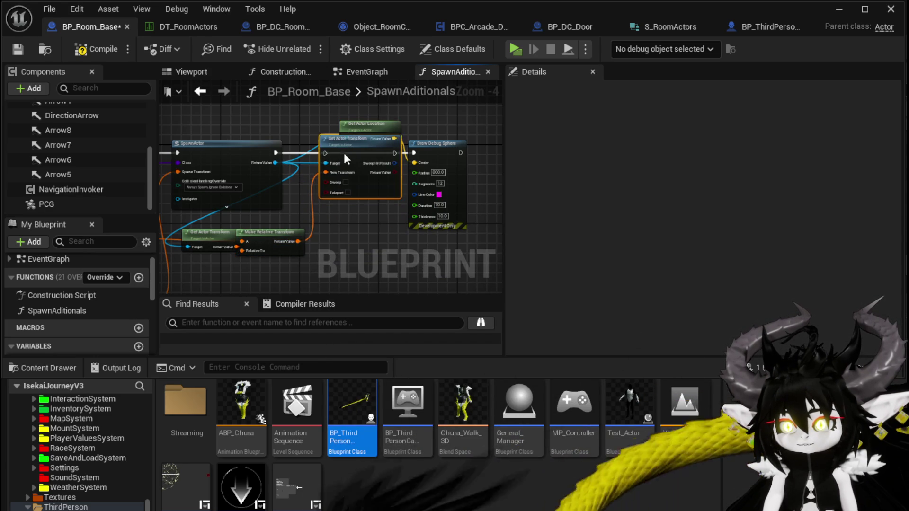
pyautogui.moveTo(276, 152); pyautogui.dragTo(291, 152)
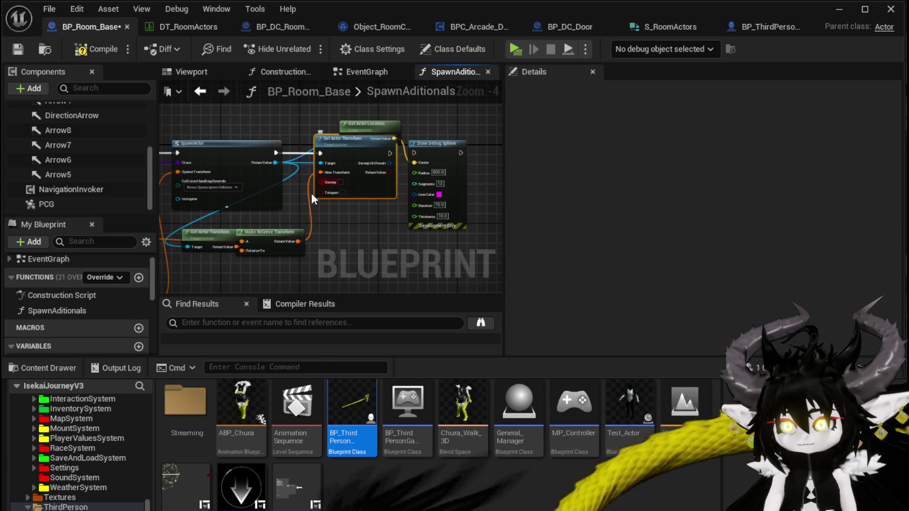
# Chain Set Actor Transform into the Draw Debug Sphere, tidy the nodes, save and minimize the editor
pyautogui.moveTo(280, 233); pyautogui.dragTo(314, 237)
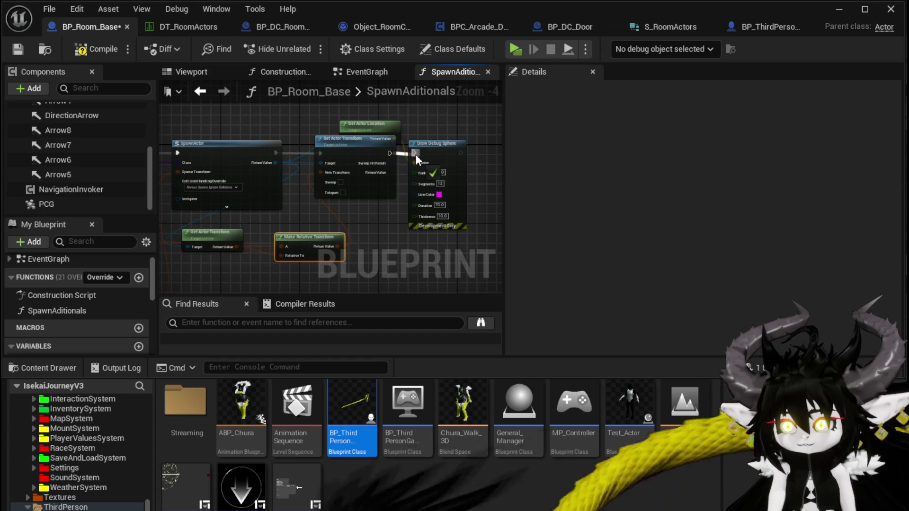
pyautogui.moveTo(416, 154); pyautogui.dragTo(416, 154)
pyautogui.moveTo(305, 218); pyautogui.dragTo(298, 238)
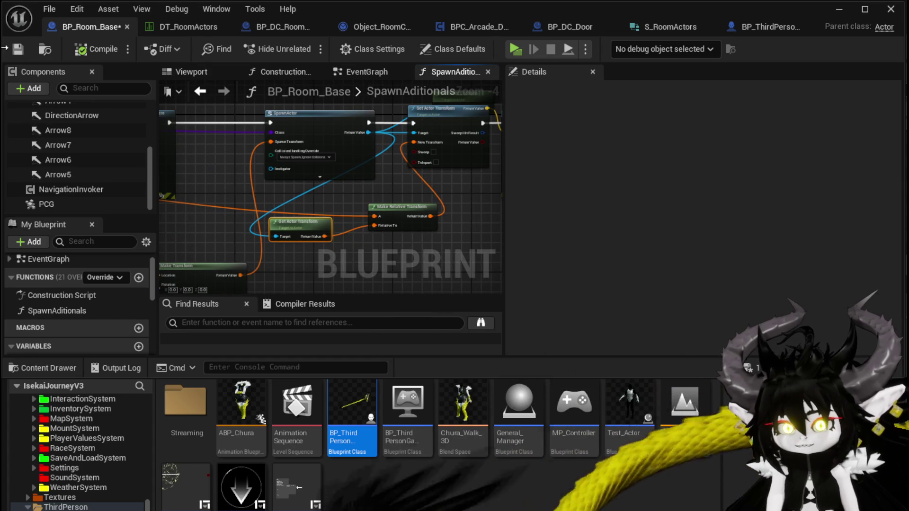
pyautogui.click(18, 49)
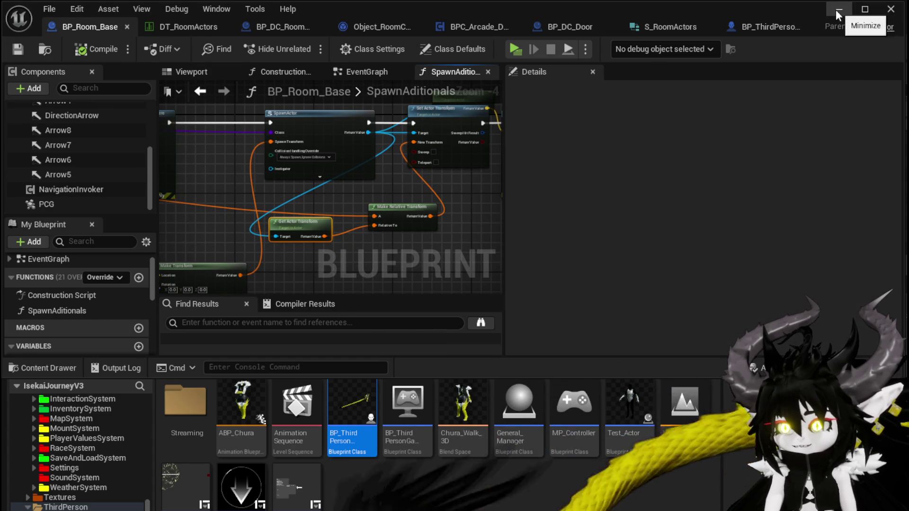
pyautogui.click(837, 10)
# Play a standalone session, choose the WindMill room, run and jump toward the pool, then stop
pyautogui.click(305, 46)
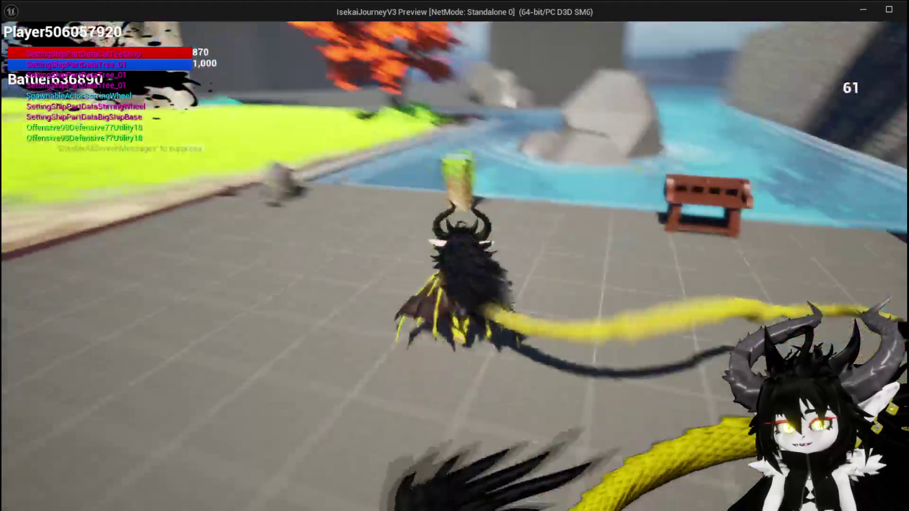
pyautogui.press('w')
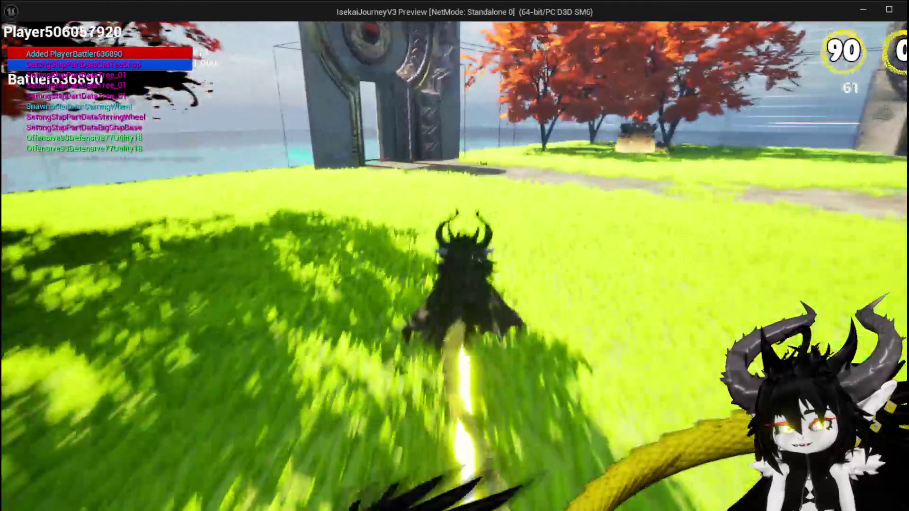
pyautogui.press('w')
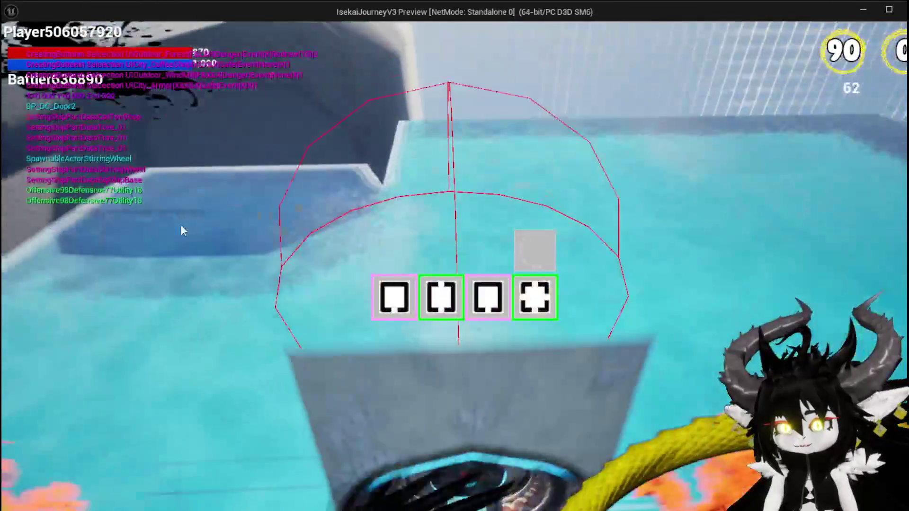
pyautogui.click(487, 297)
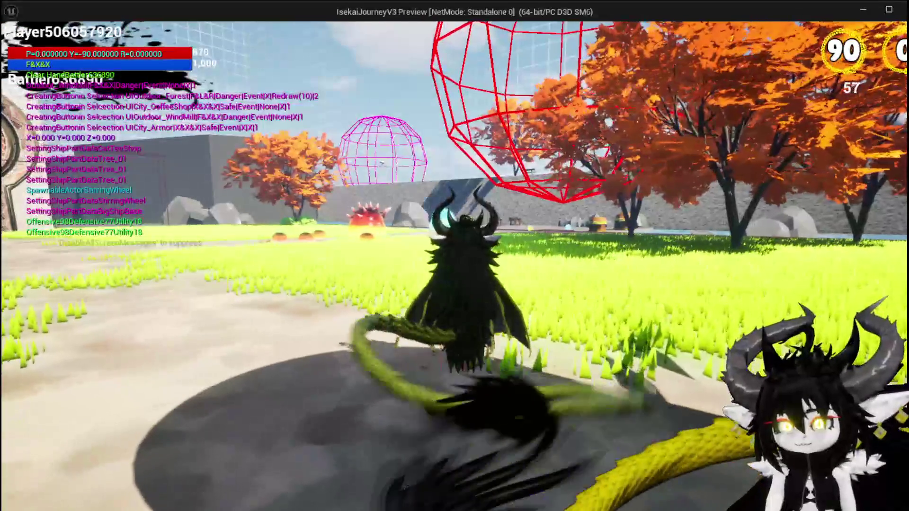
pyautogui.press('d')
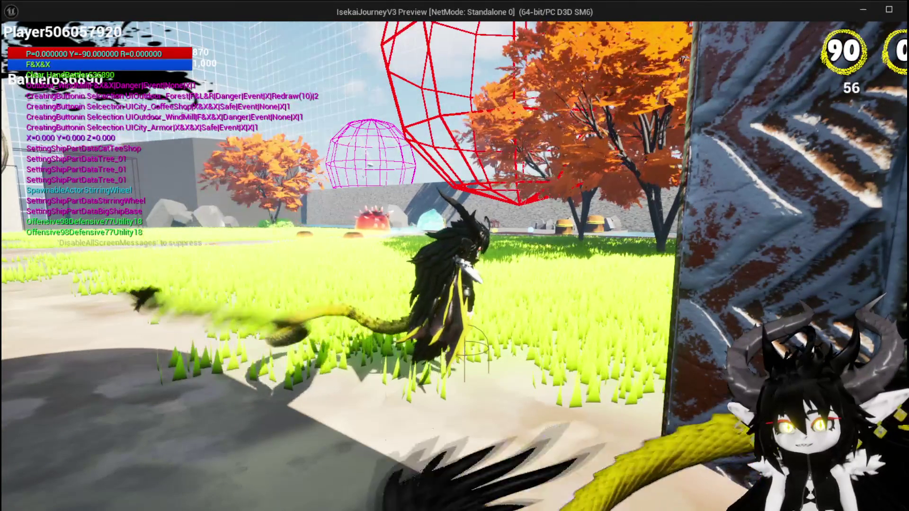
pyautogui.press('w')
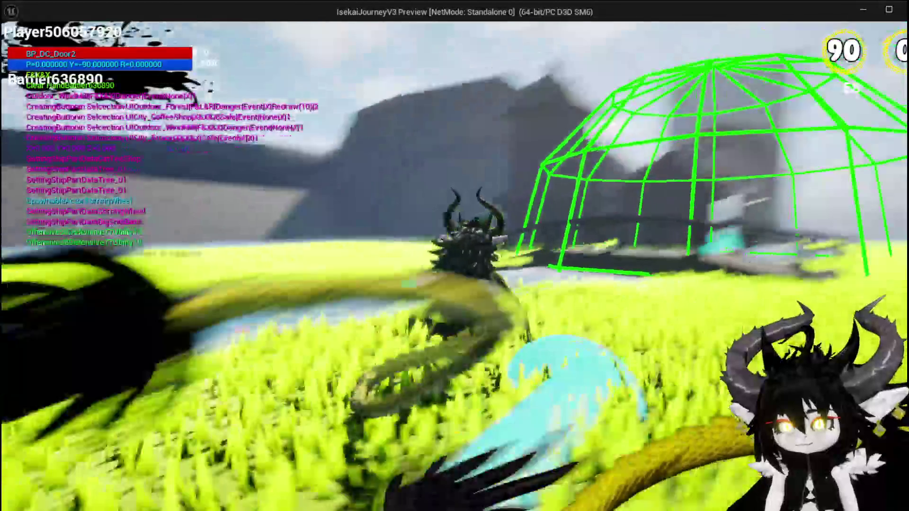
pyautogui.press('space')
pyautogui.press('space')
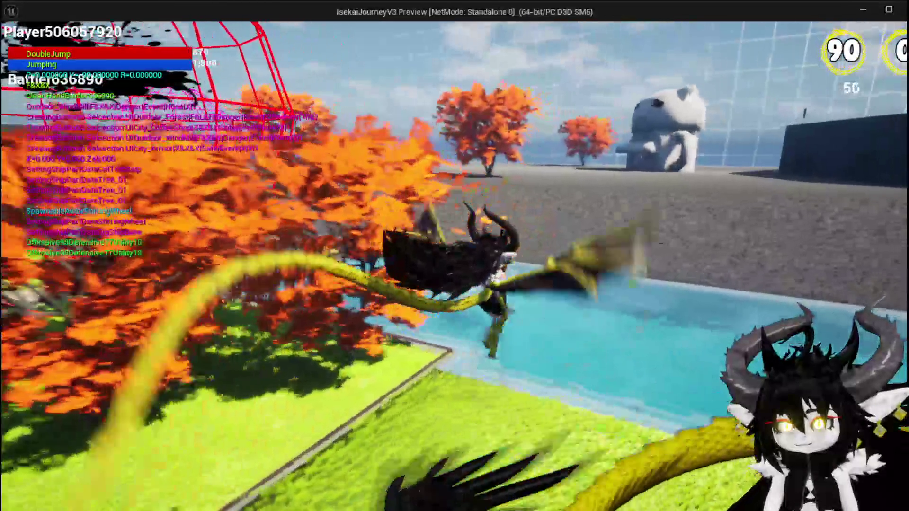
pyautogui.press('w')
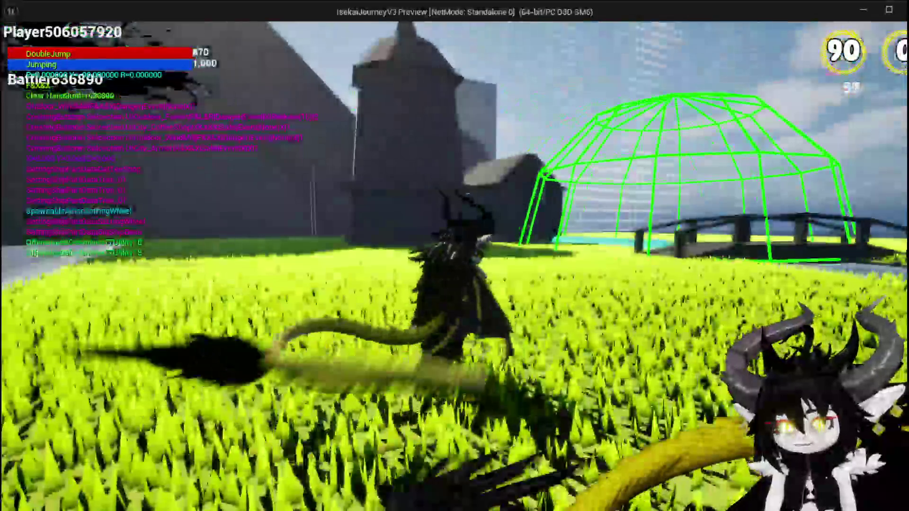
pyautogui.press('Escape')
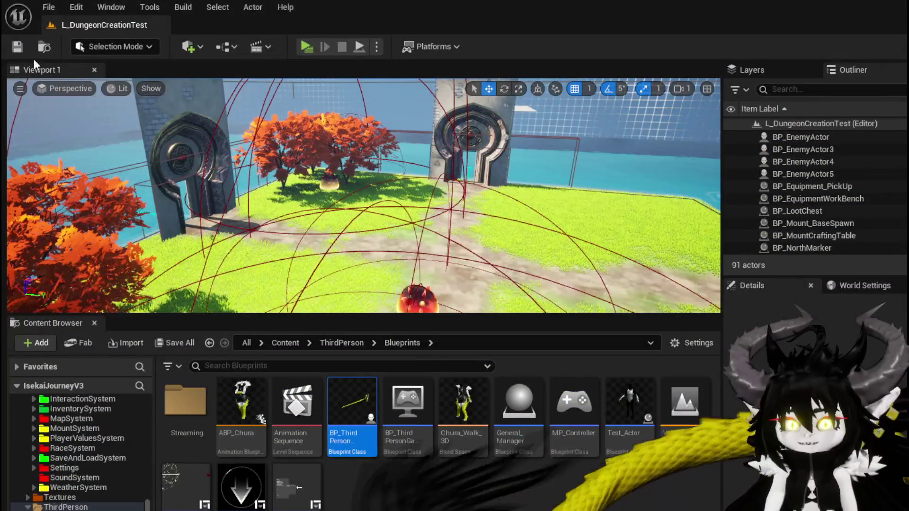
# Save the level and reconnect SpawnActor's execution output in BP_Room_Base's SpawnAditionals
pyautogui.click(17, 46)
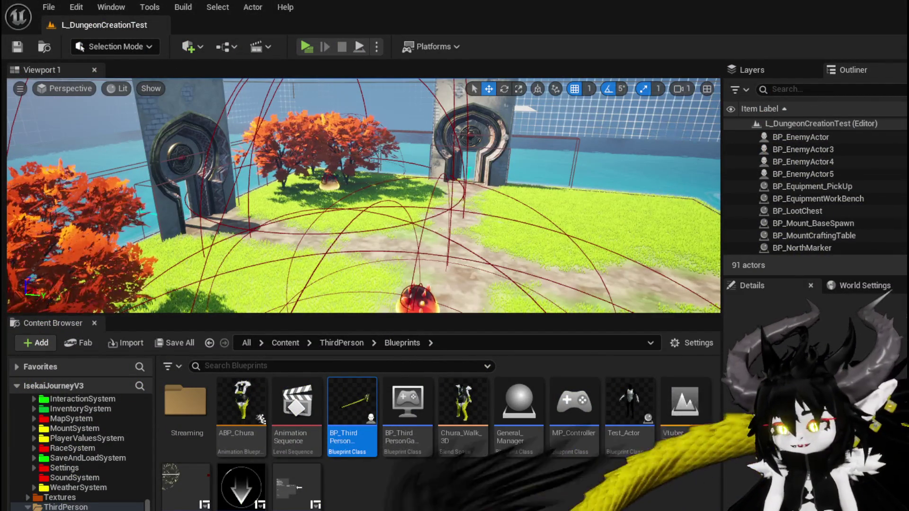
pyautogui.hotkey('alt', 'Tab')
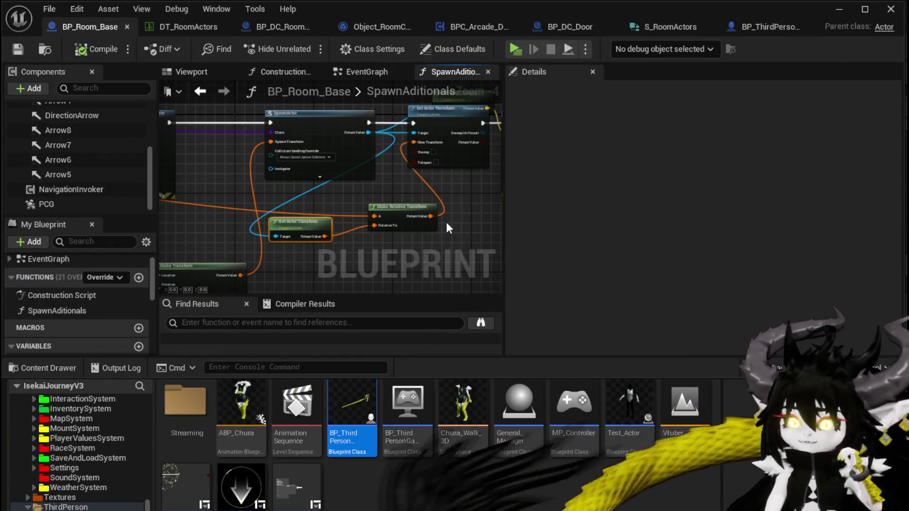
pyautogui.moveTo(366, 190)
pyautogui.mouseDown()
pyautogui.moveTo(286, 198)
pyautogui.moveTo(327, 189)
pyautogui.moveTo(307, 213)
pyautogui.moveTo(316, 224)
pyautogui.mouseUp()
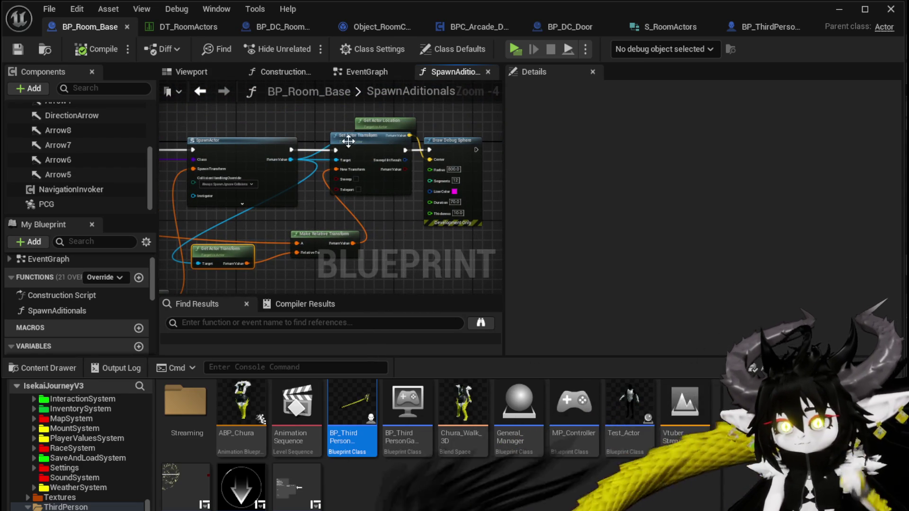
pyautogui.moveTo(291, 149)
pyautogui.mouseDown()
pyautogui.moveTo(451, 152)
pyautogui.moveTo(429, 150)
pyautogui.mouseUp()
# Compile and save BP_Room_Base, then launch a standalone play test
pyautogui.click(84, 50)
pyautogui.click(21, 49)
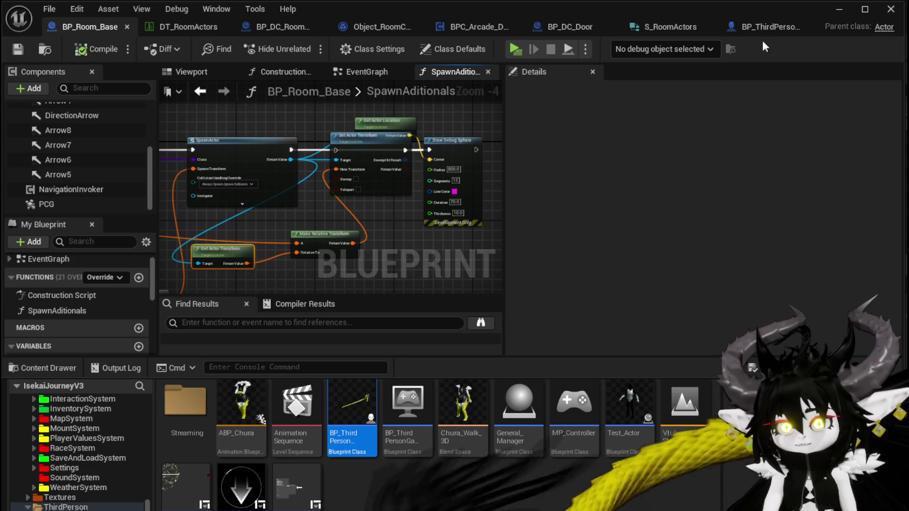
pyautogui.click(838, 10)
pyautogui.click(308, 44)
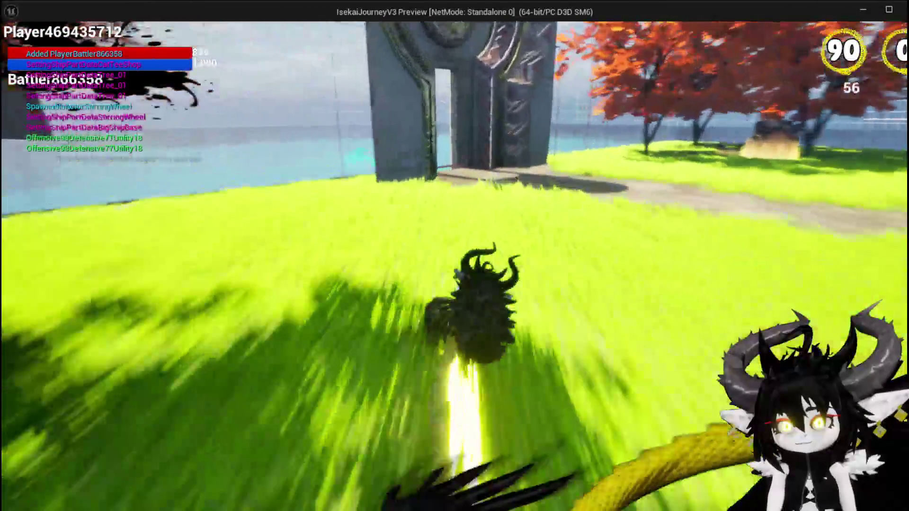
# Choose the MarketPlace and WindMill rooms in play, then stop the preview and save the level
pyautogui.press('space')
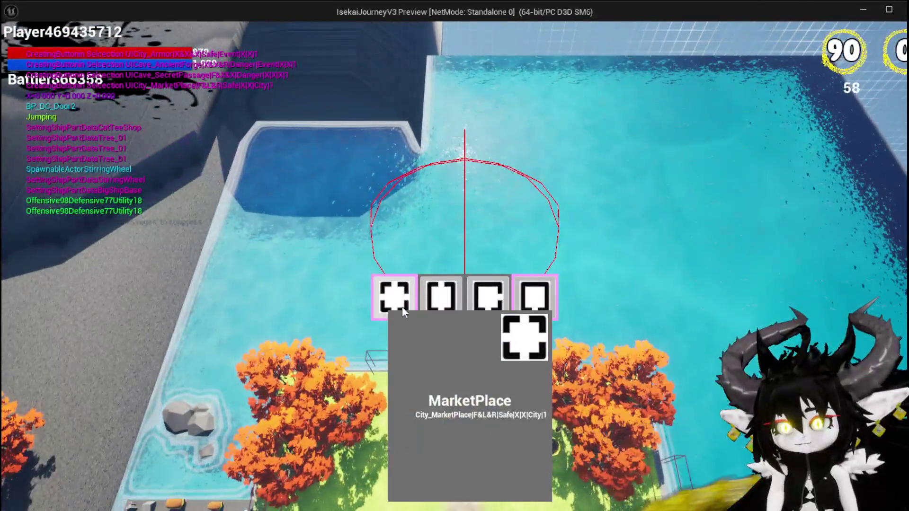
pyautogui.click(402, 306)
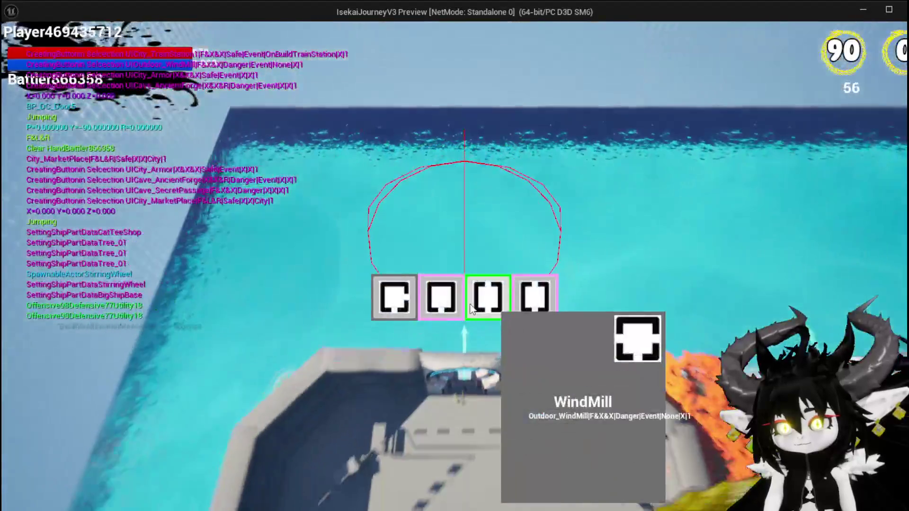
pyautogui.click(489, 298)
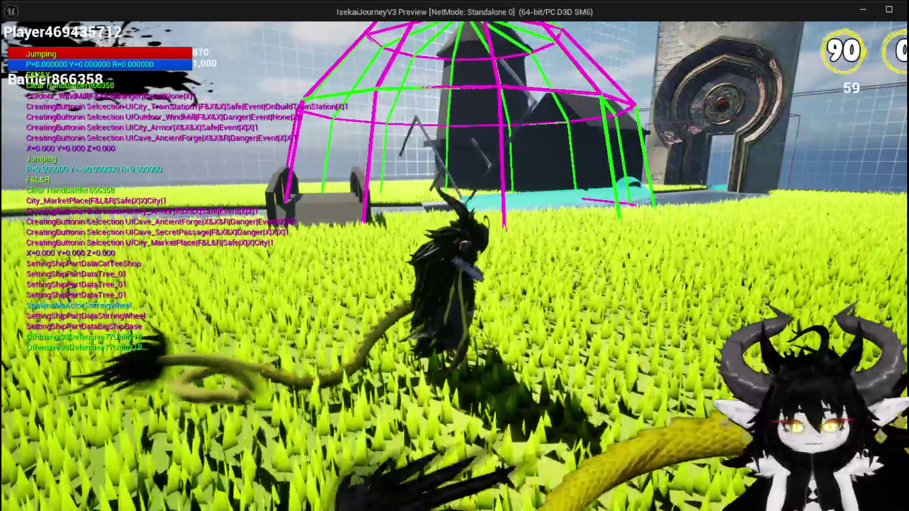
pyautogui.press('Escape')
pyautogui.hotkey('ctrl', 's')
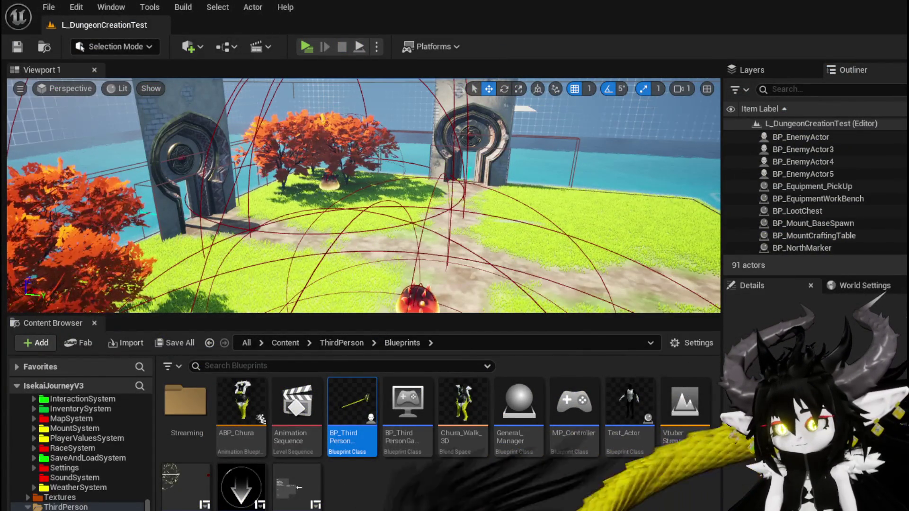
# Back in BP_Room_Base, raise the Make Relative Transform node toward Set Actor Transform
pyautogui.hotkey('alt', 'Tab')
pyautogui.moveTo(373, 260); pyautogui.dragTo(442, 186)
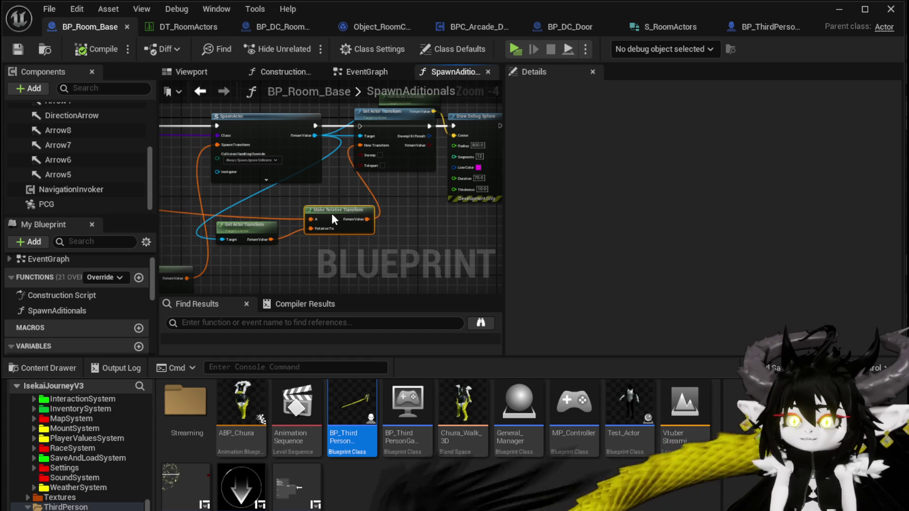
pyautogui.moveTo(332, 214)
pyautogui.mouseDown()
pyautogui.moveTo(339, 176)
pyautogui.moveTo(322, 230)
pyautogui.moveTo(412, 196)
pyautogui.moveTo(358, 195)
pyautogui.moveTo(250, 252)
pyautogui.mouseUp()
pyautogui.scroll(2, 412, 197)
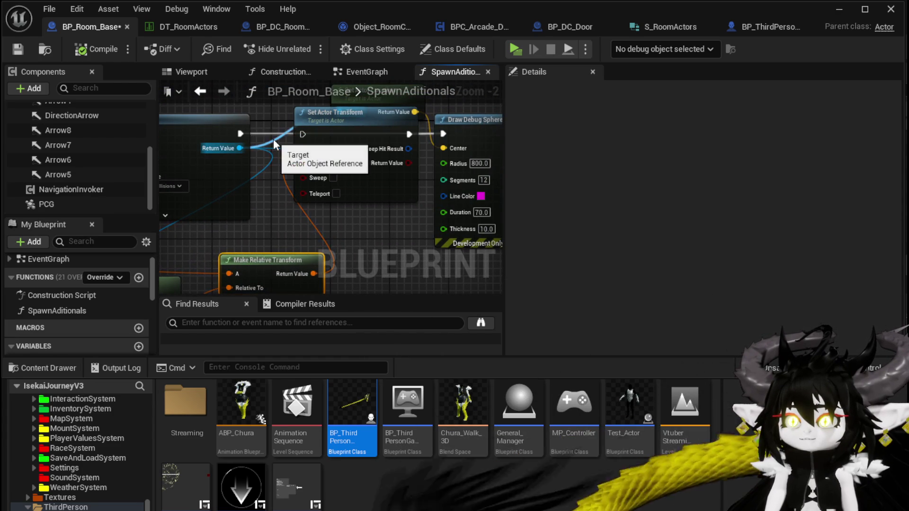
pyautogui.moveTo(274, 163)
pyautogui.mouseDown()
pyautogui.moveTo(278, 155)
pyautogui.moveTo(365, 251)
pyautogui.mouseUp()
# Add a Set Actor Relative Transform node wired from SpawnActor's Return Value via a 'Transform' search
pyautogui.write('Se')
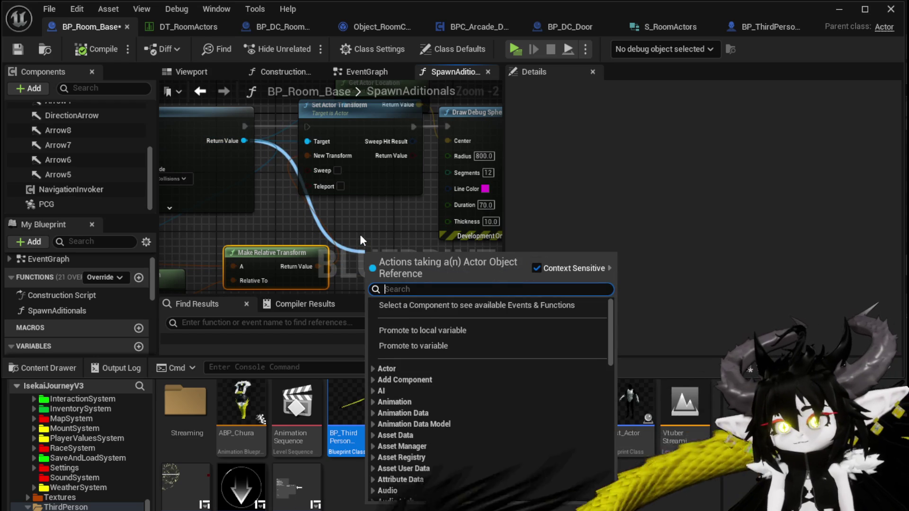
pyautogui.write('t Re')
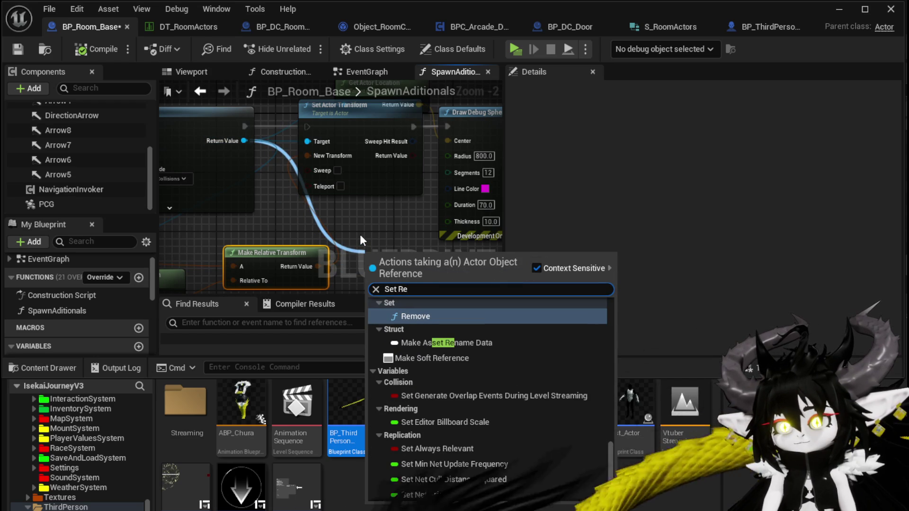
pyautogui.press('BackSpace')
pyautogui.press('BackSpace')
pyautogui.write('T')
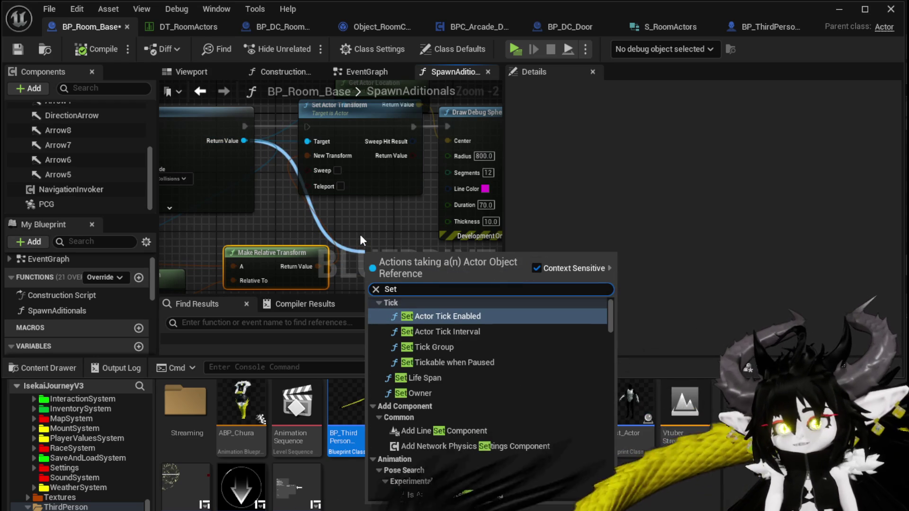
pyautogui.press('Down')
pyautogui.write('rans')
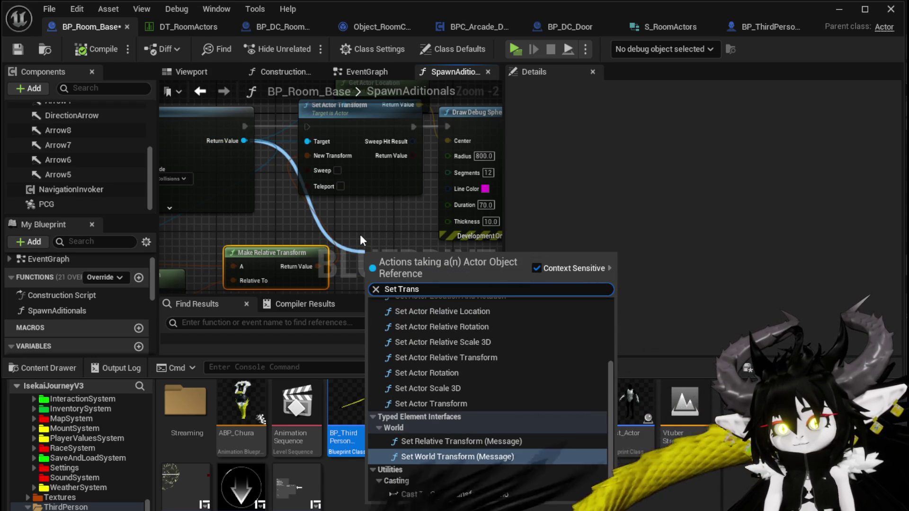
pyautogui.write('fom')
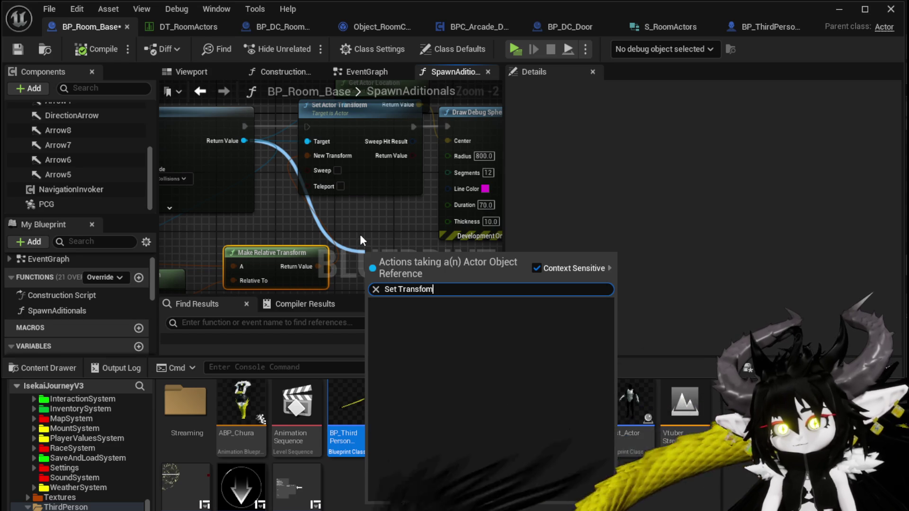
pyautogui.press('BackSpace')
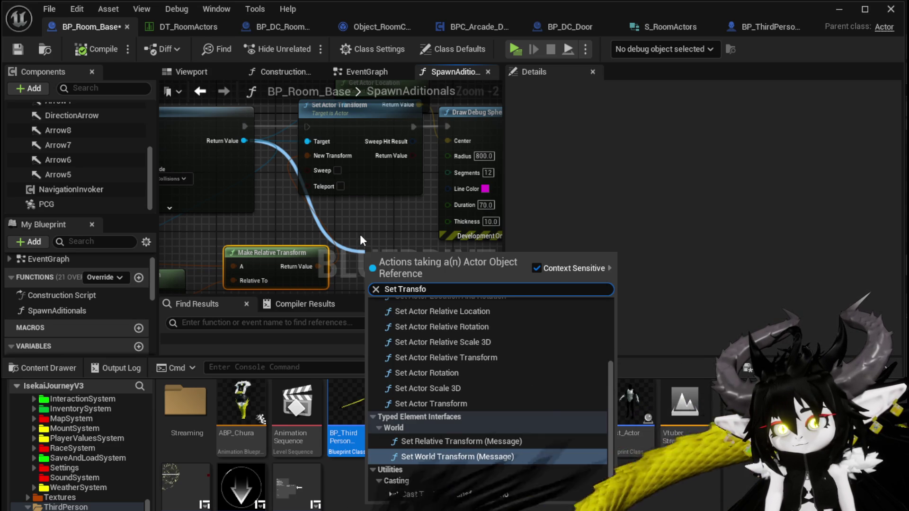
pyautogui.moveTo(244, 140)
pyautogui.mouseDown()
pyautogui.moveTo(331, 271)
pyautogui.moveTo(380, 243)
pyautogui.mouseUp()
pyautogui.write('T')
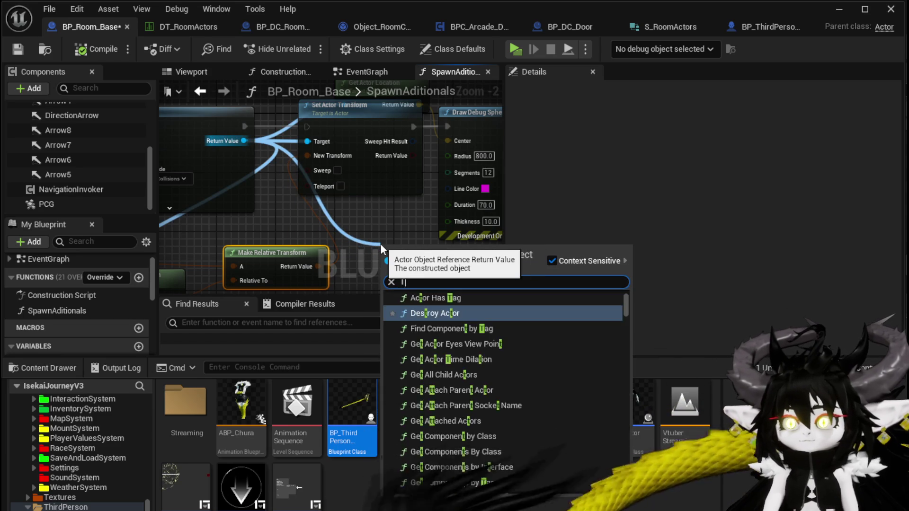
pyautogui.write('ransf')
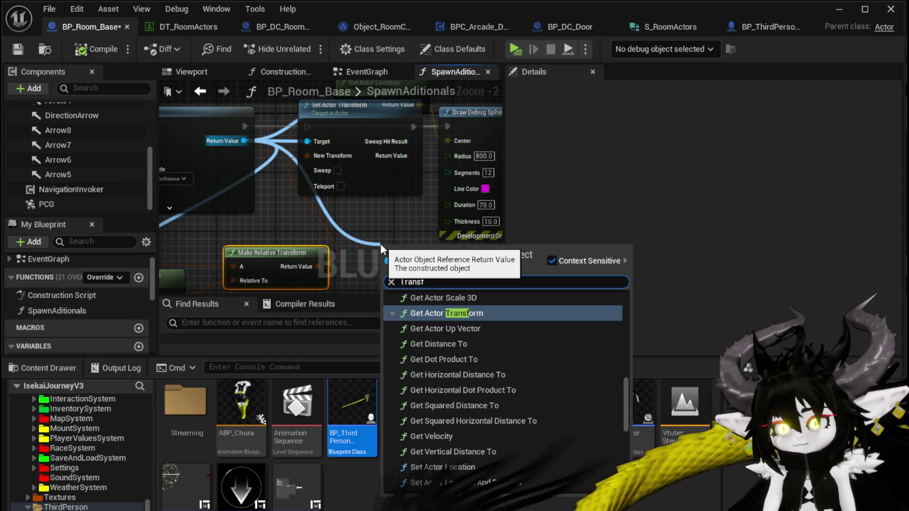
pyautogui.write('orm')
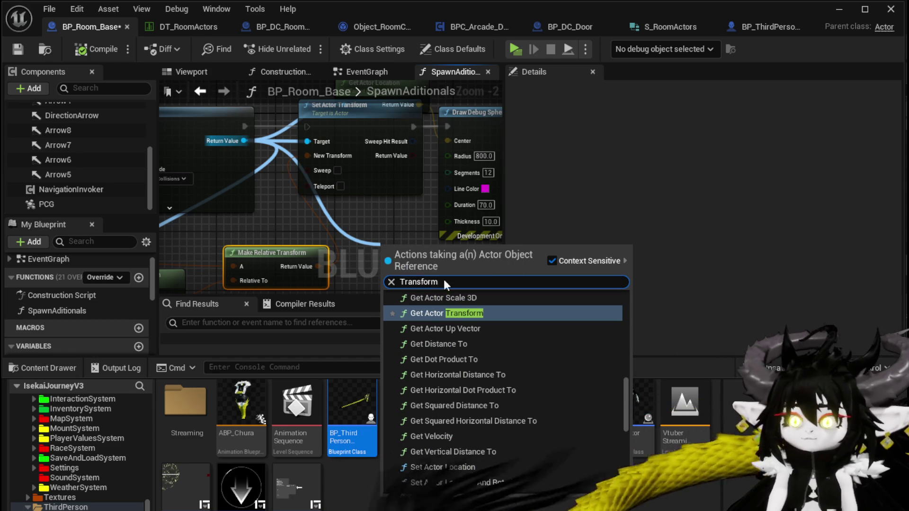
pyautogui.scroll(-4, 547, 342)
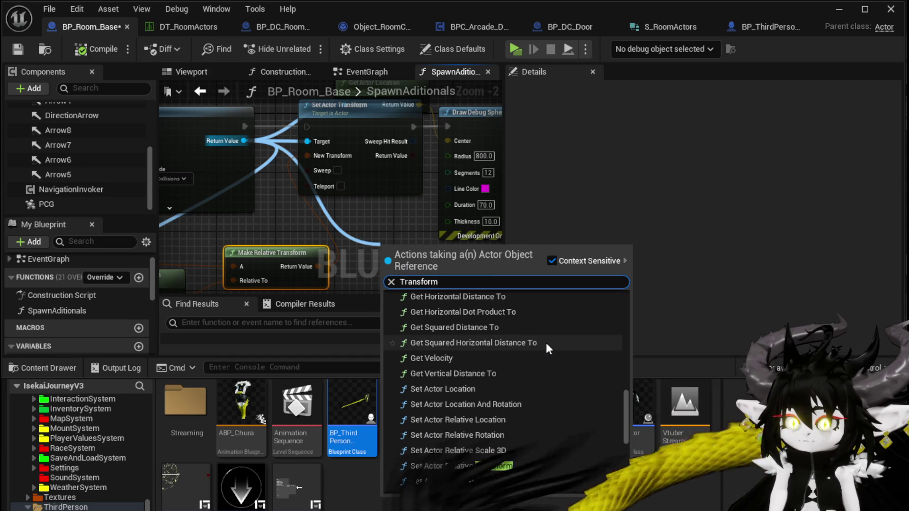
pyautogui.click(469, 473)
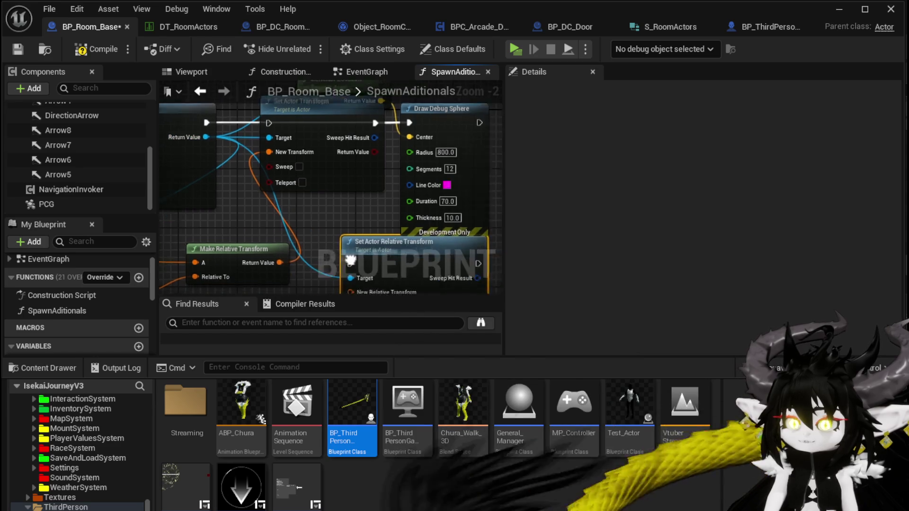
# Insert Set Actor Relative Transform before Draw Debug Sphere and feed its New Relative Transform
pyautogui.moveTo(180, 97)
pyautogui.mouseDown()
pyautogui.moveTo(331, 143)
pyautogui.moveTo(457, 164)
pyautogui.mouseUp()
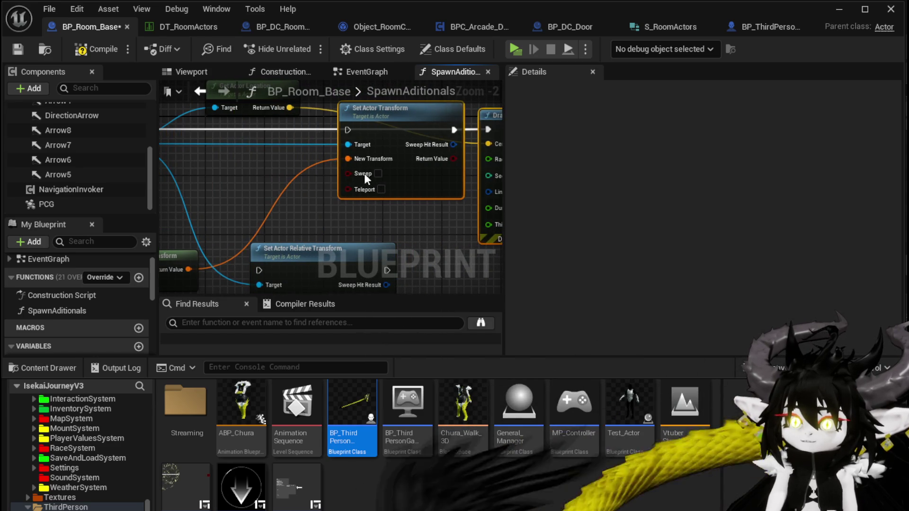
pyautogui.moveTo(316, 260)
pyautogui.mouseDown()
pyautogui.moveTo(255, 121)
pyautogui.moveTo(369, 180)
pyautogui.moveTo(357, 155)
pyautogui.moveTo(354, 181)
pyautogui.mouseUp()
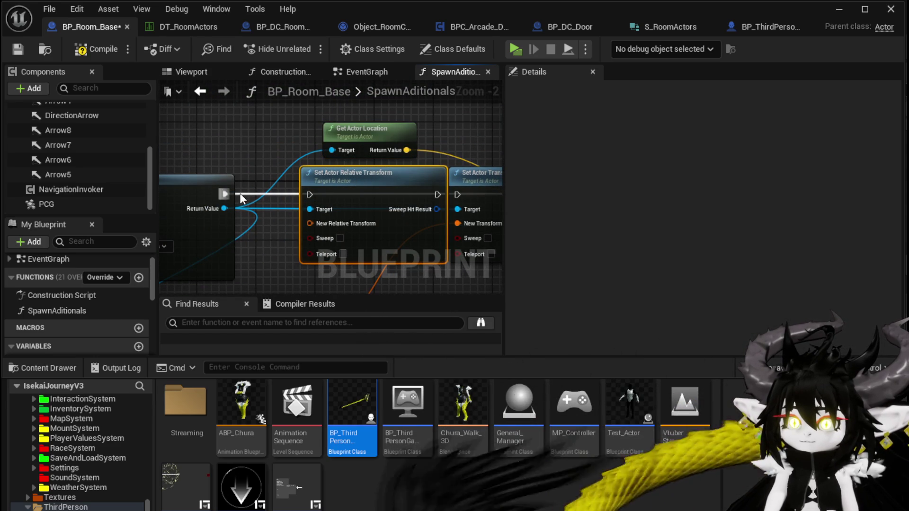
pyautogui.moveTo(225, 194)
pyautogui.mouseDown()
pyautogui.moveTo(295, 196)
pyautogui.moveTo(202, 187)
pyautogui.mouseUp()
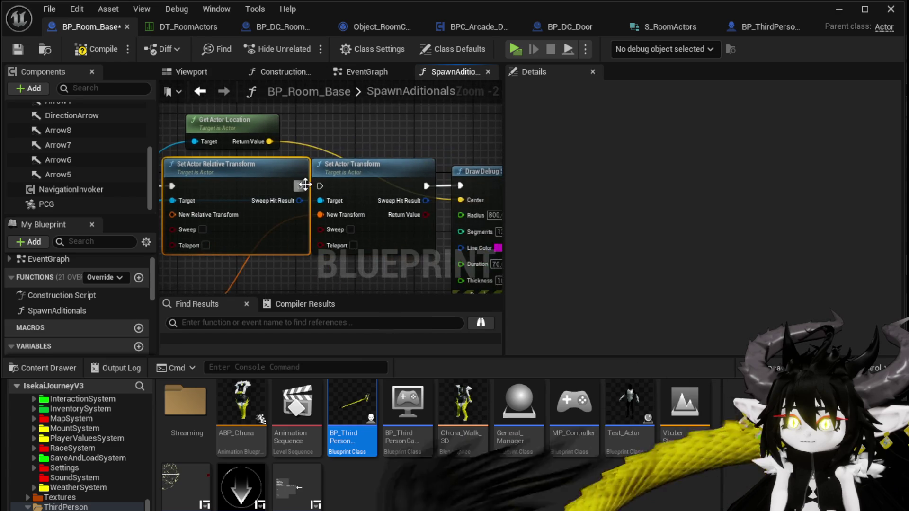
pyautogui.moveTo(300, 186)
pyautogui.mouseDown()
pyautogui.moveTo(471, 188)
pyautogui.moveTo(375, 203)
pyautogui.moveTo(341, 174)
pyautogui.moveTo(560, 156)
pyautogui.mouseUp()
pyautogui.scroll(-2, 470, 185)
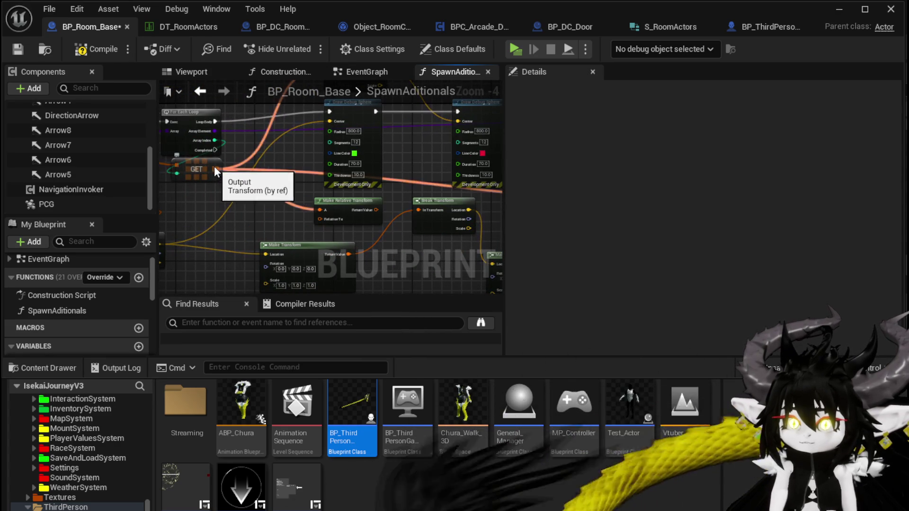
pyautogui.moveTo(216, 171)
pyautogui.mouseDown()
pyautogui.moveTo(620, 183)
pyautogui.moveTo(348, 171)
pyautogui.mouseUp()
pyautogui.moveTo(227, 134); pyautogui.dragTo(227, 134)
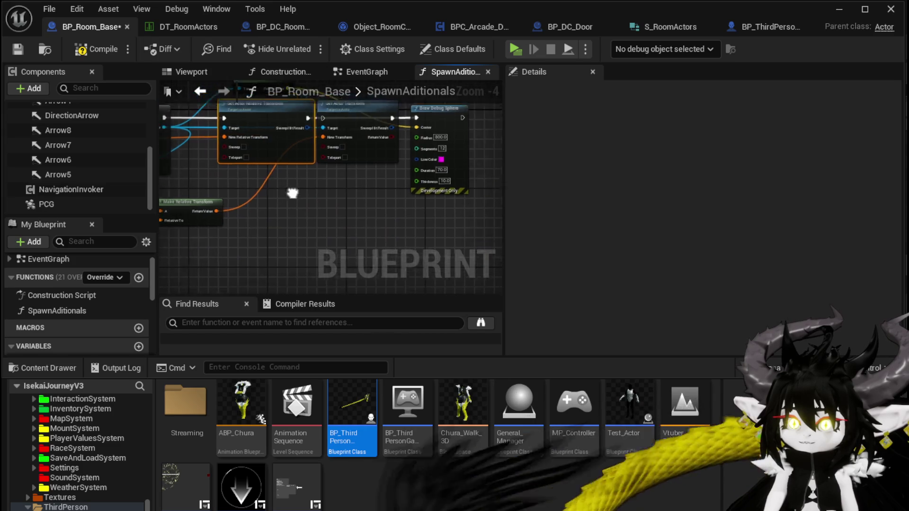
# Delete the old Set Actor Transform node and save BP_Room_Base
pyautogui.click(419, 150)
pyautogui.press('Delete')
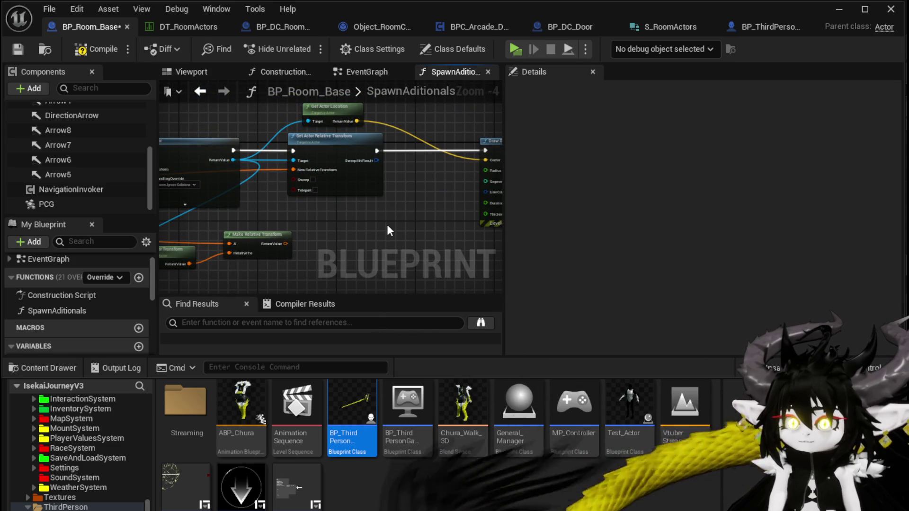
pyautogui.click(20, 50)
# Play-test the level up to the stone doorway, then Save All back in the editor
pyautogui.click(838, 9)
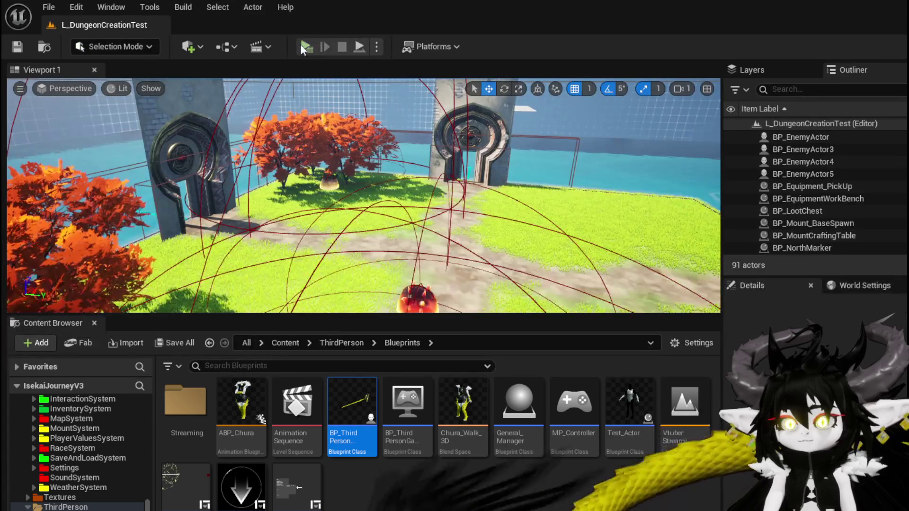
pyautogui.click(307, 46)
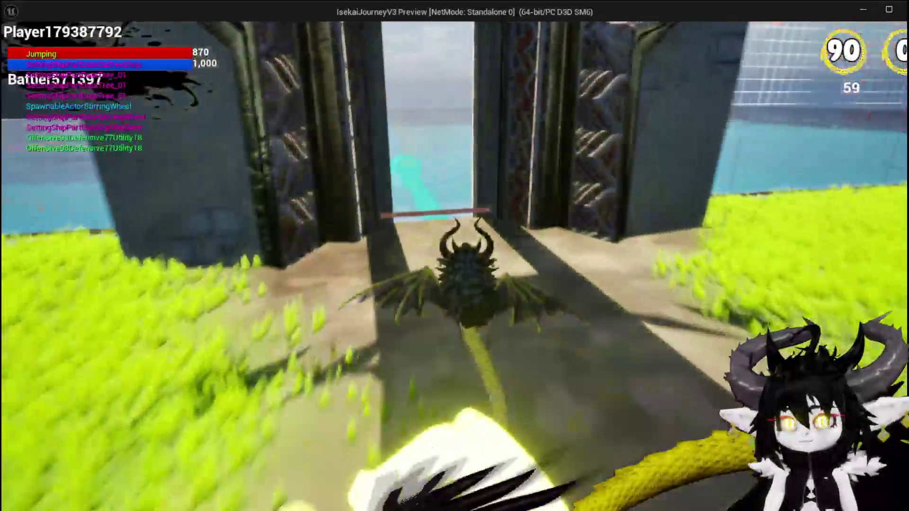
pyautogui.press('space')
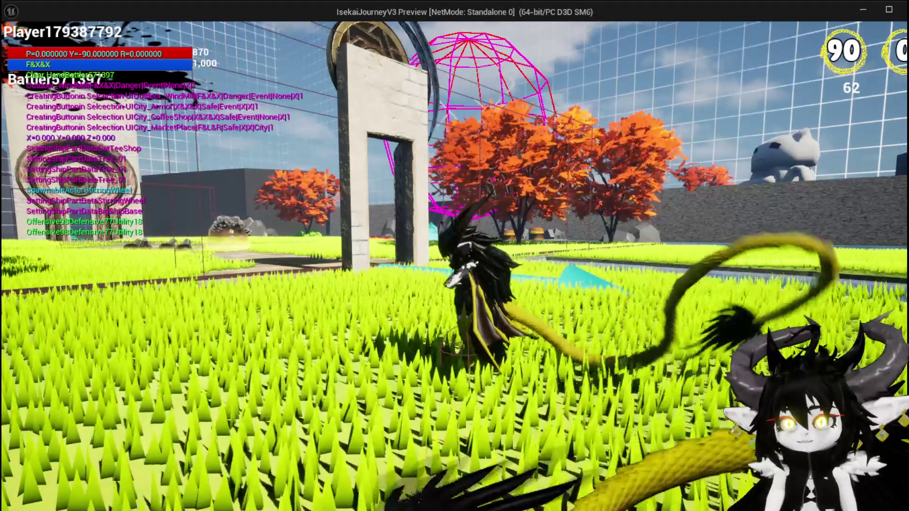
pyautogui.hotkey('alt', 'Tab')
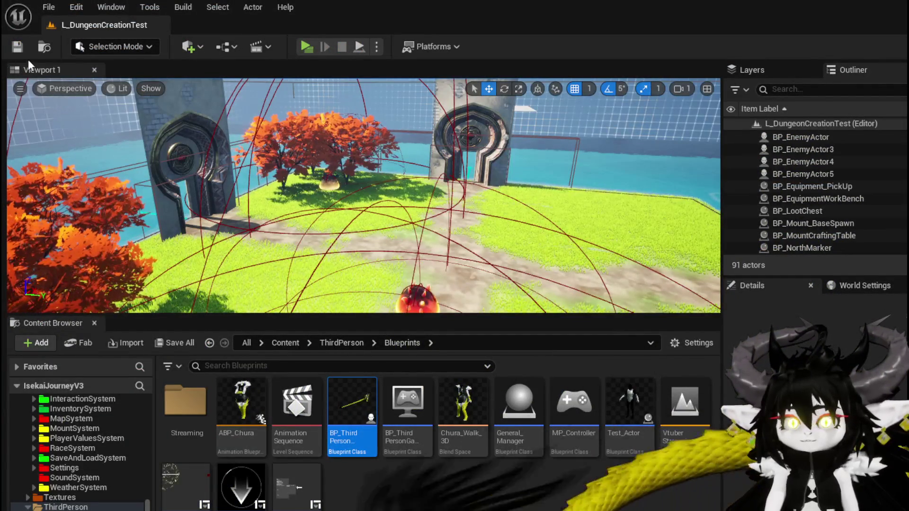
pyautogui.click(17, 46)
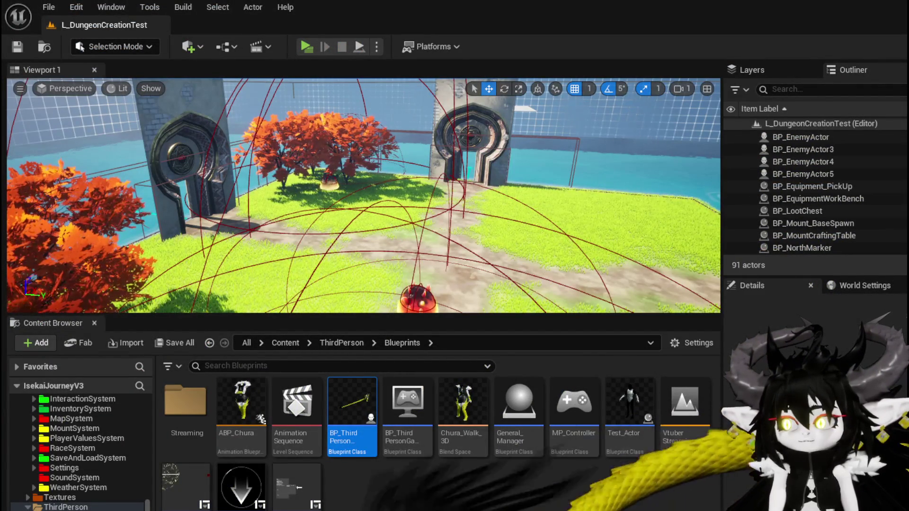
# Wire a transform into Make Relative Transform's Relative To pin, then compile and save BP_Room_Base
pyautogui.hotkey('alt', 'Tab')
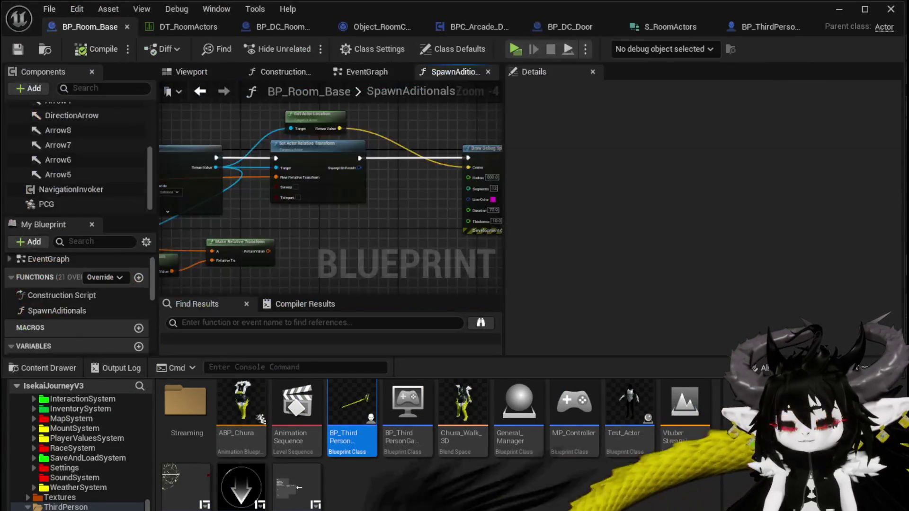
pyautogui.moveTo(298, 258); pyautogui.dragTo(436, 236)
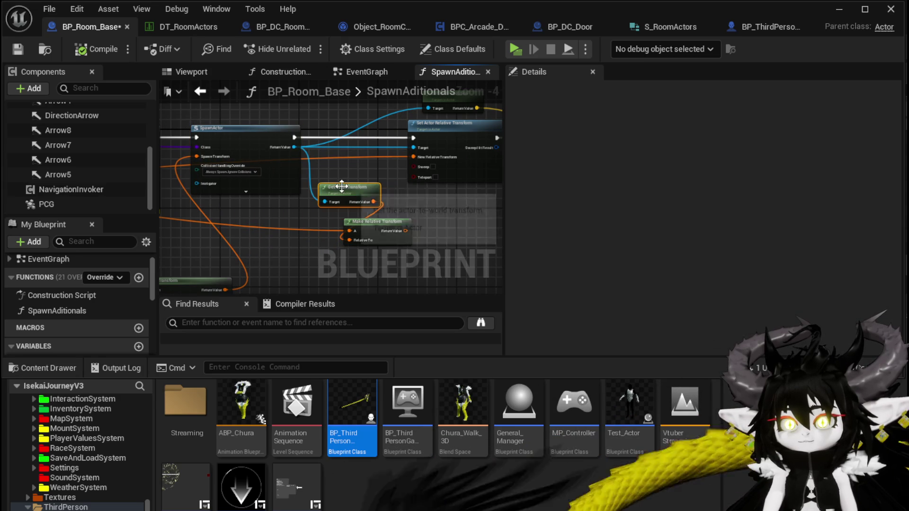
pyautogui.moveTo(349, 194)
pyautogui.mouseDown()
pyautogui.moveTo(292, 186)
pyautogui.moveTo(282, 195)
pyautogui.moveTo(714, 186)
pyautogui.moveTo(235, 232)
pyautogui.mouseUp()
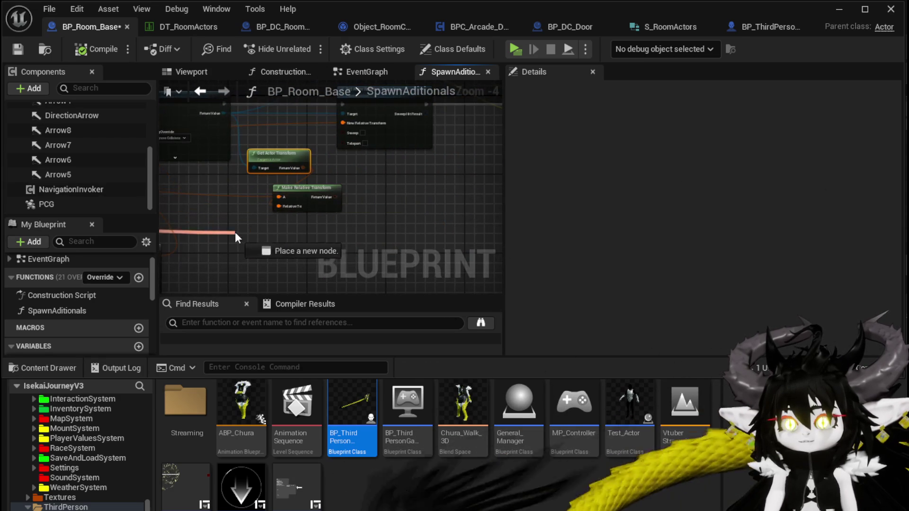
pyautogui.moveTo(280, 208)
pyautogui.mouseDown()
pyautogui.moveTo(424, 245)
pyautogui.moveTo(366, 240)
pyautogui.moveTo(384, 162)
pyautogui.mouseUp()
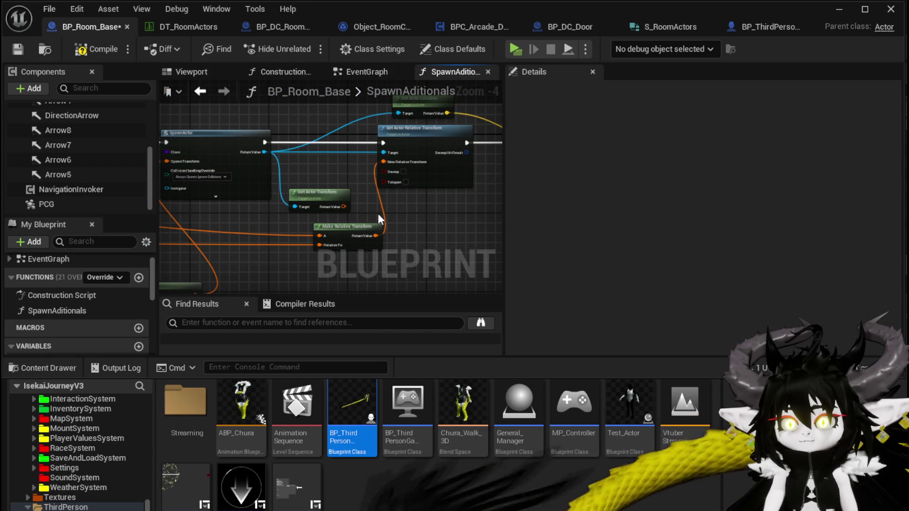
pyautogui.click(104, 50)
pyautogui.hotkey('ctrl', 's')
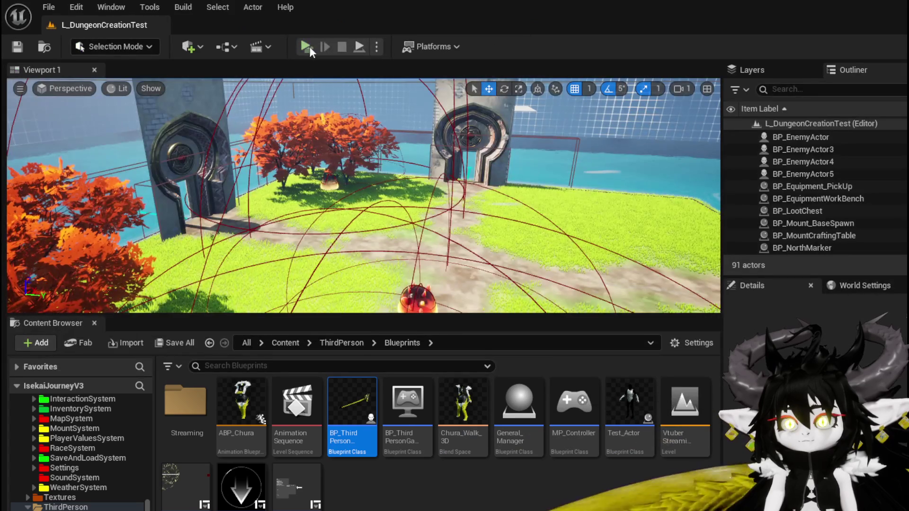
# Play the level, run through the stone gate, pick WindMill as the next room, then exit
pyautogui.click(307, 47)
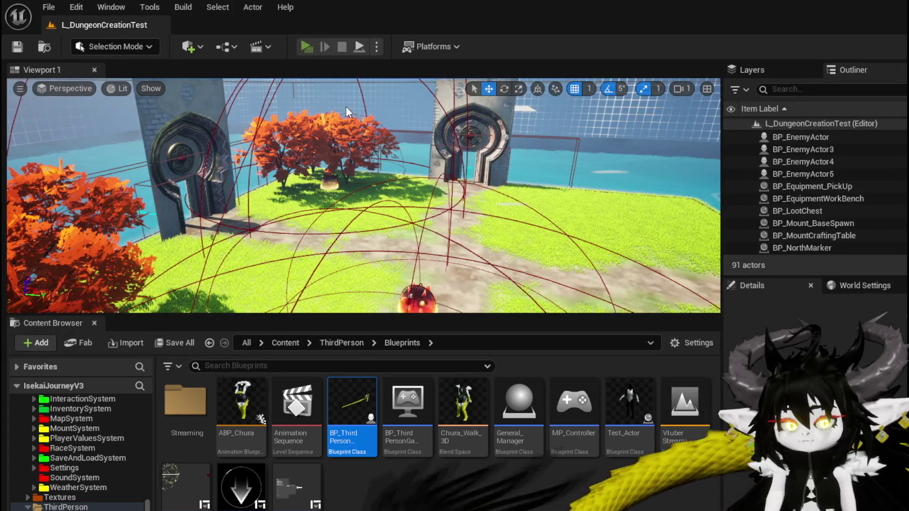
pyautogui.press('w')
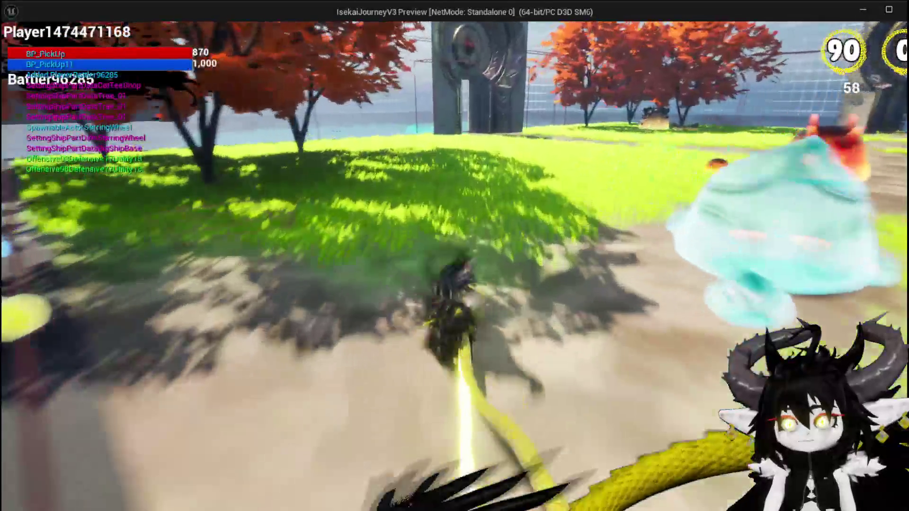
pyautogui.press('w')
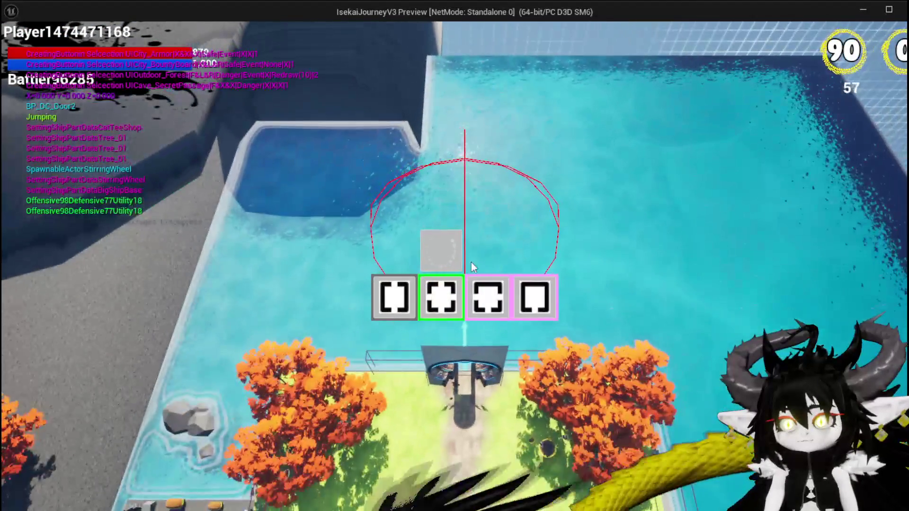
pyautogui.click(498, 300)
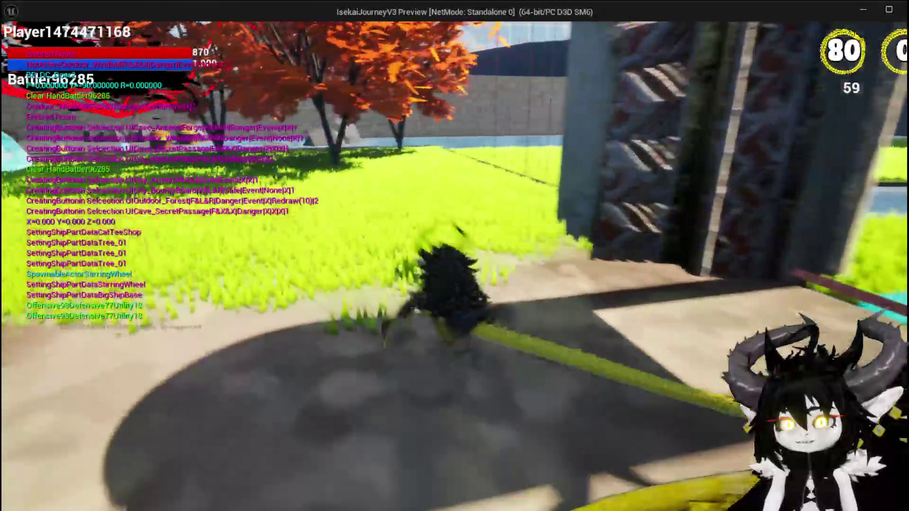
pyautogui.hotkey('alt', 'Tab')
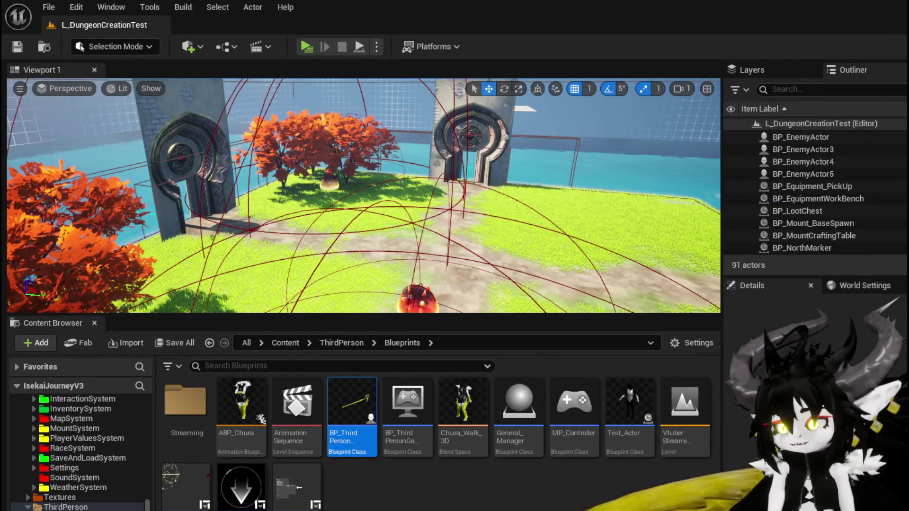
# Add an Arrow 1 reference and a Get World Transform node reading it
pyautogui.hotkey('alt', 'Tab')
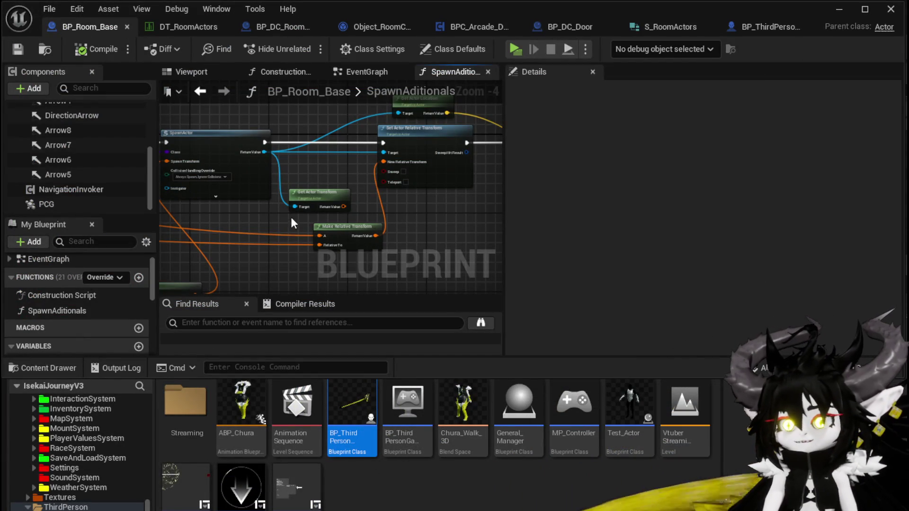
pyautogui.moveTo(246, 226); pyautogui.dragTo(450, 214)
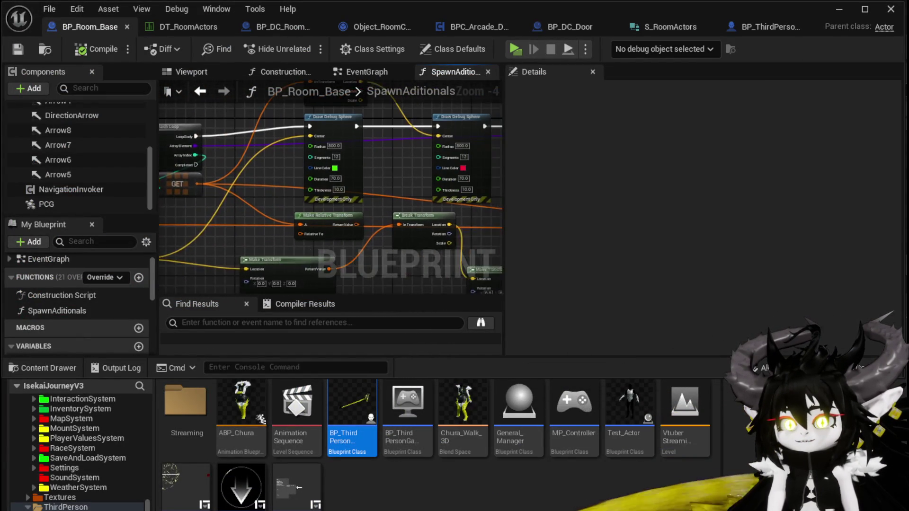
pyautogui.moveTo(276, 161); pyautogui.dragTo(190, 163)
pyautogui.scroll(3, 89, 154)
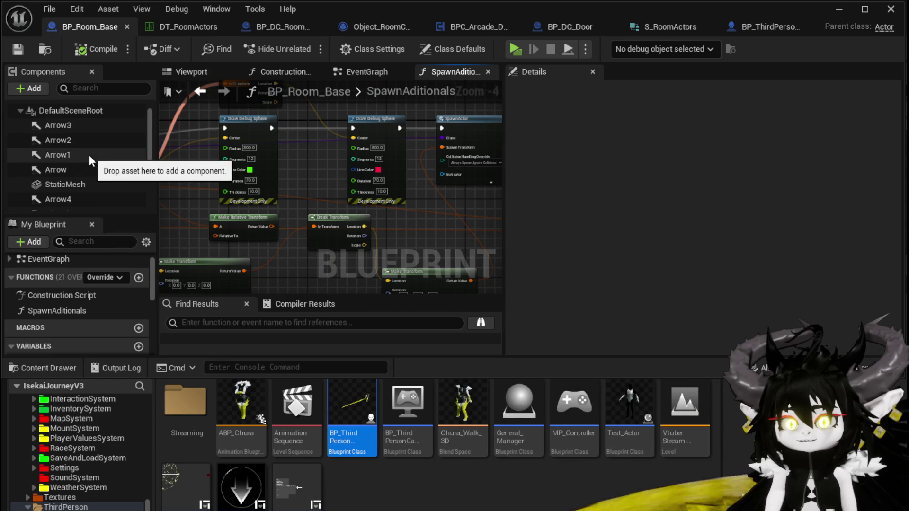
pyautogui.moveTo(89, 155)
pyautogui.mouseDown()
pyautogui.moveTo(439, 202)
pyautogui.moveTo(461, 217)
pyautogui.mouseUp()
pyautogui.scroll(1, 283, 198)
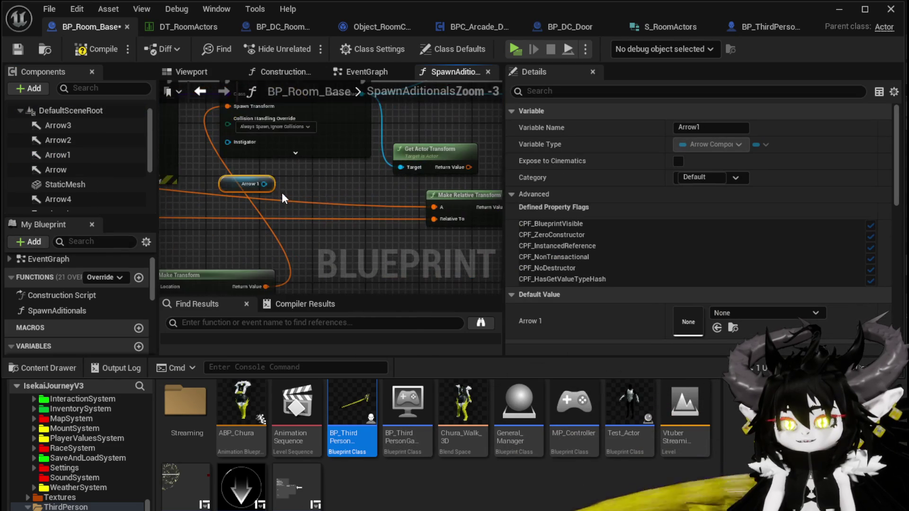
pyautogui.moveTo(266, 184); pyautogui.dragTo(298, 219)
pyautogui.write('g')
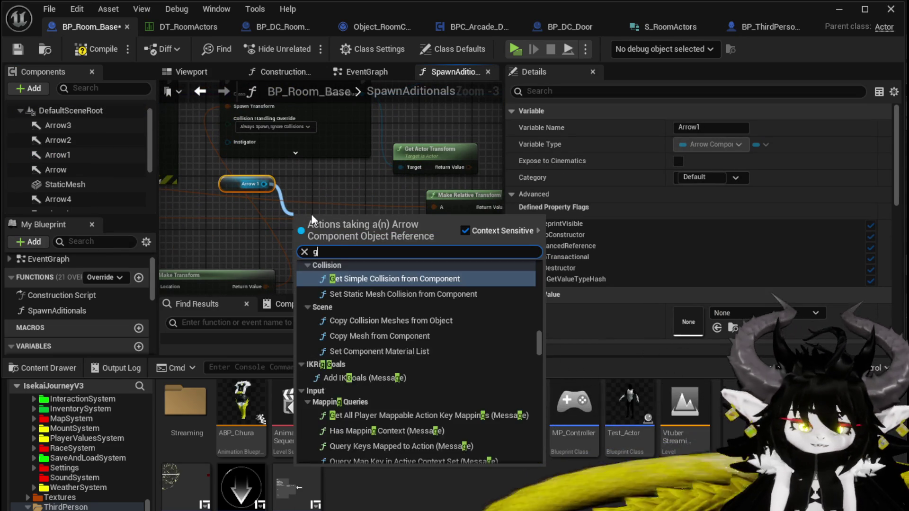
pyautogui.write('et transform')
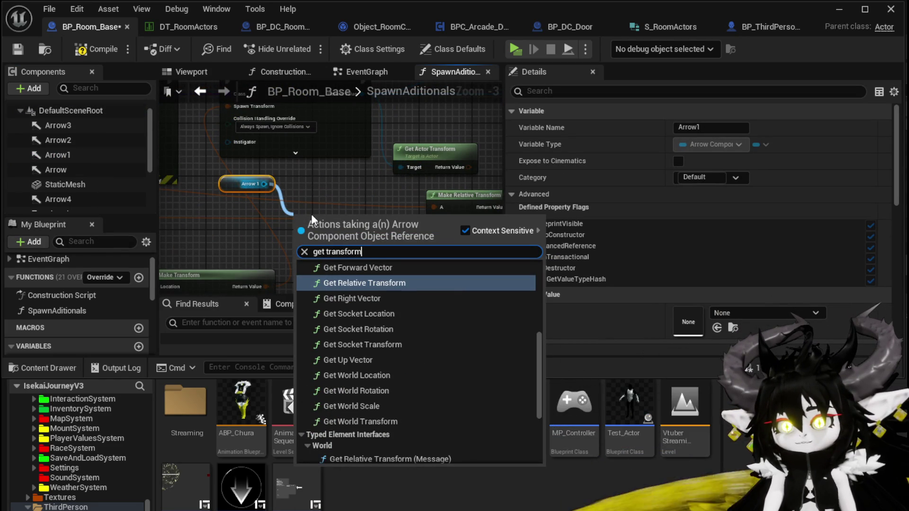
pyautogui.scroll(5, 402, 319)
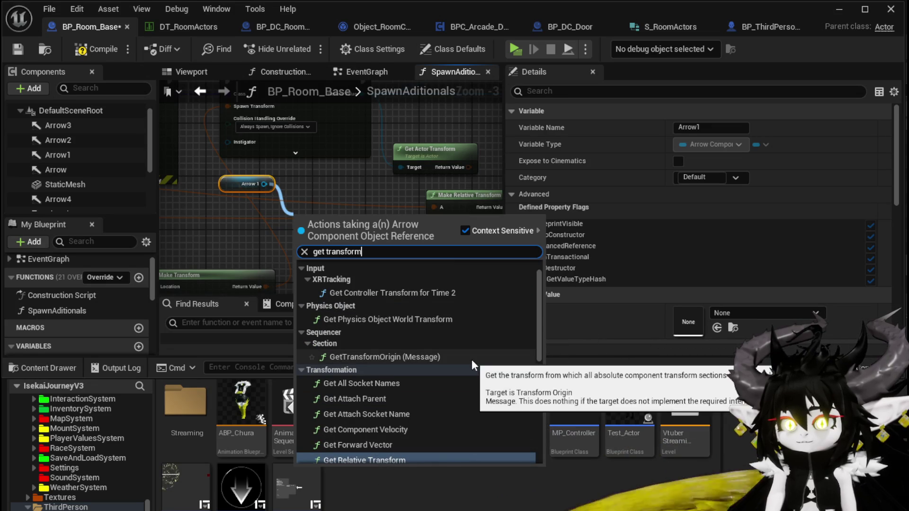
pyautogui.scroll(-3, 471, 359)
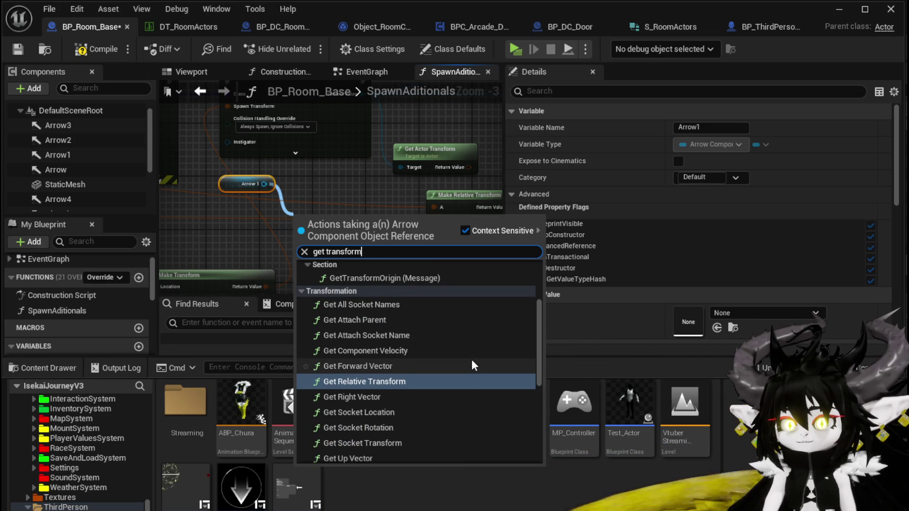
pyautogui.scroll(-2, 472, 360)
pyautogui.scroll(-2, 402, 399)
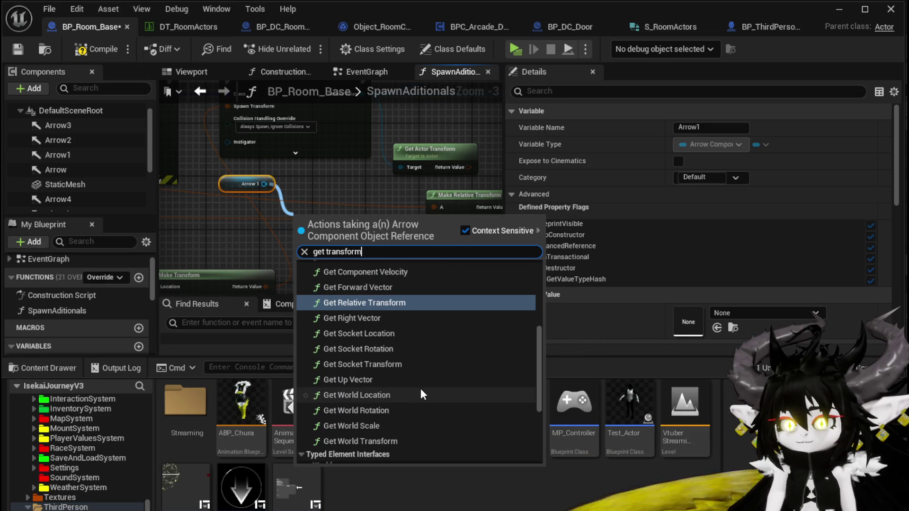
pyautogui.click(382, 441)
# Move Get World Transform up beside SpawnActor and Make Transform, then return to the level
pyautogui.moveTo(375, 219)
pyautogui.mouseDown()
pyautogui.moveTo(369, 163)
pyautogui.moveTo(332, 232)
pyautogui.moveTo(285, 247)
pyautogui.moveTo(425, 150)
pyautogui.mouseUp()
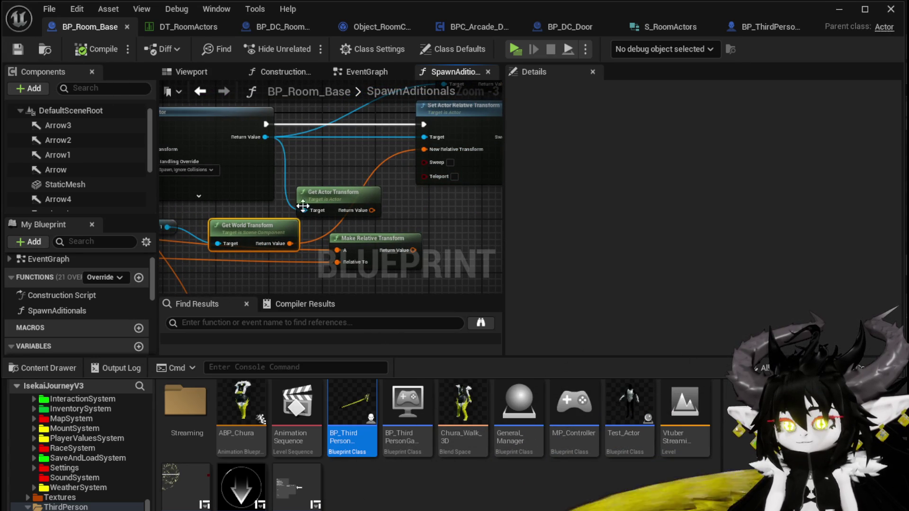
pyautogui.moveTo(303, 205)
pyautogui.mouseDown()
pyautogui.moveTo(312, 176)
pyautogui.moveTo(449, 152)
pyautogui.moveTo(251, 237)
pyautogui.moveTo(142, 265)
pyautogui.moveTo(283, 206)
pyautogui.moveTo(319, 211)
pyautogui.mouseUp()
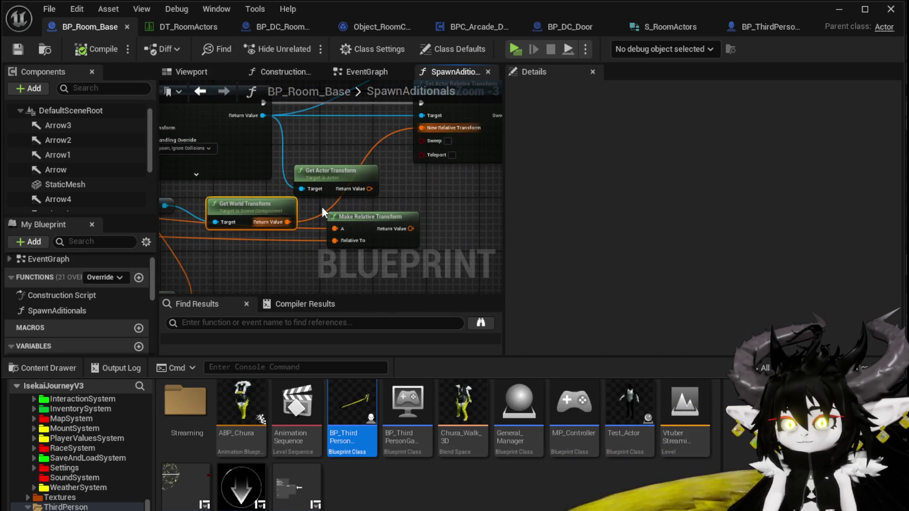
pyautogui.scroll(-1, 325, 151)
pyautogui.moveTo(325, 151)
pyautogui.mouseDown()
pyautogui.moveTo(363, 158)
pyautogui.moveTo(297, 172)
pyautogui.moveTo(722, 185)
pyautogui.moveTo(286, 142)
pyautogui.moveTo(365, 154)
pyautogui.moveTo(399, 172)
pyautogui.mouseUp()
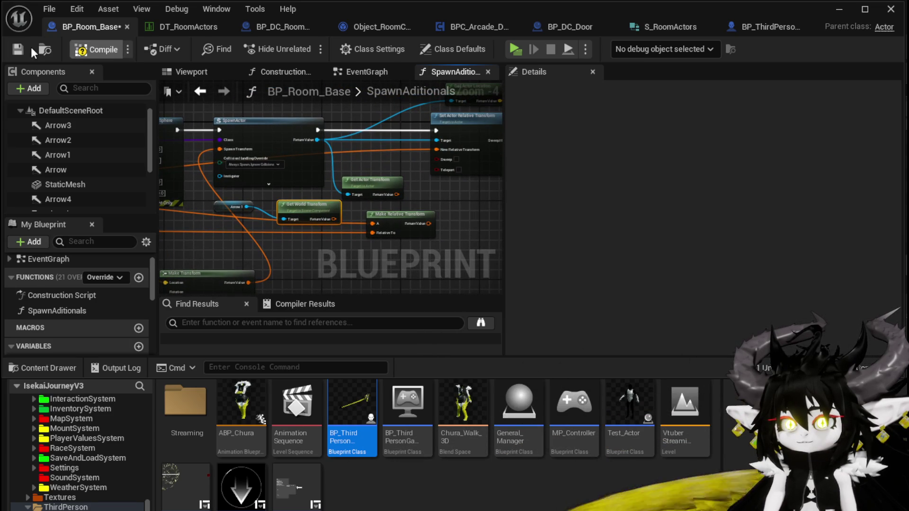
pyautogui.click(830, 14)
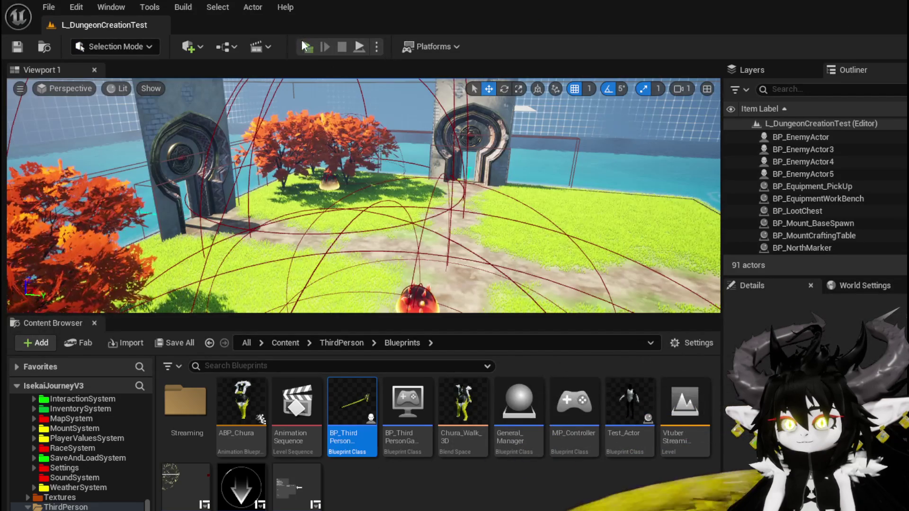
# Play-test the level, entering the stone door and choosing WindMill, then quit
pyautogui.hotkey('alt', 'p')
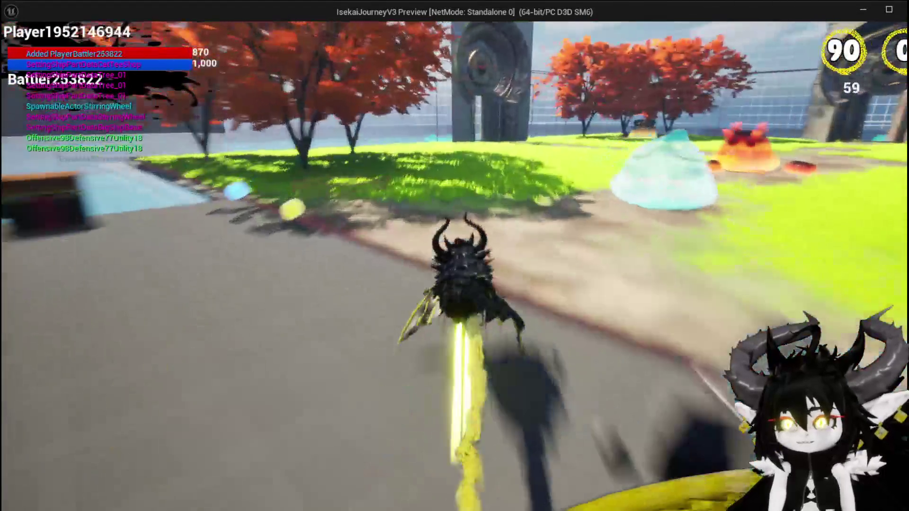
pyautogui.press('space')
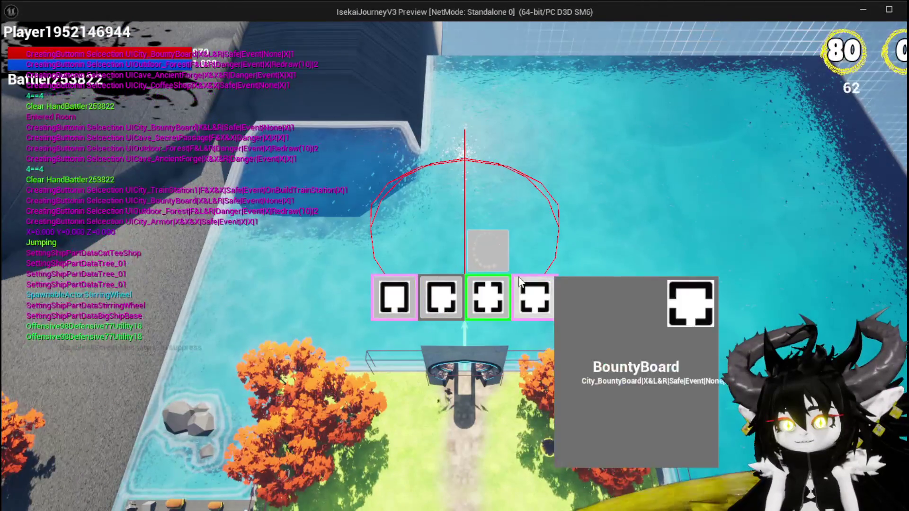
pyautogui.click(535, 297)
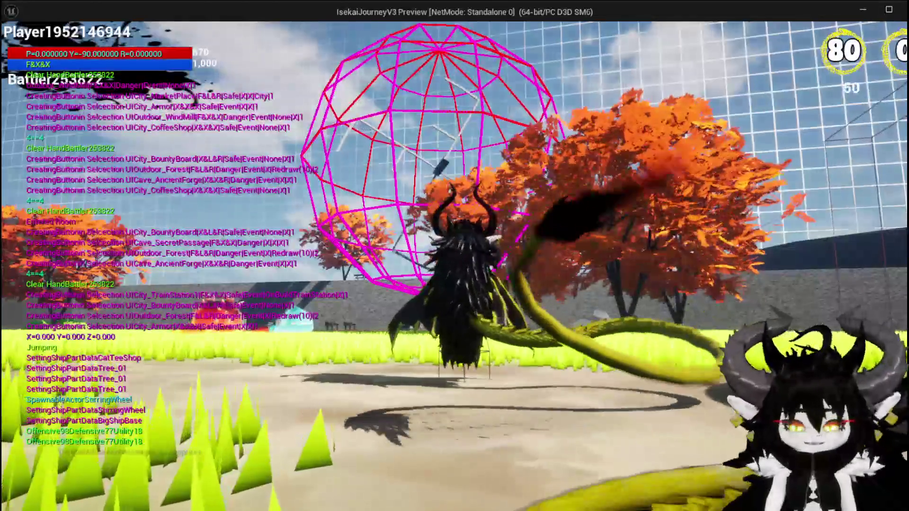
pyautogui.press('Escape')
# Save the level and wire Get World Transform's Return Value into New Relative Transform
pyautogui.click(16, 47)
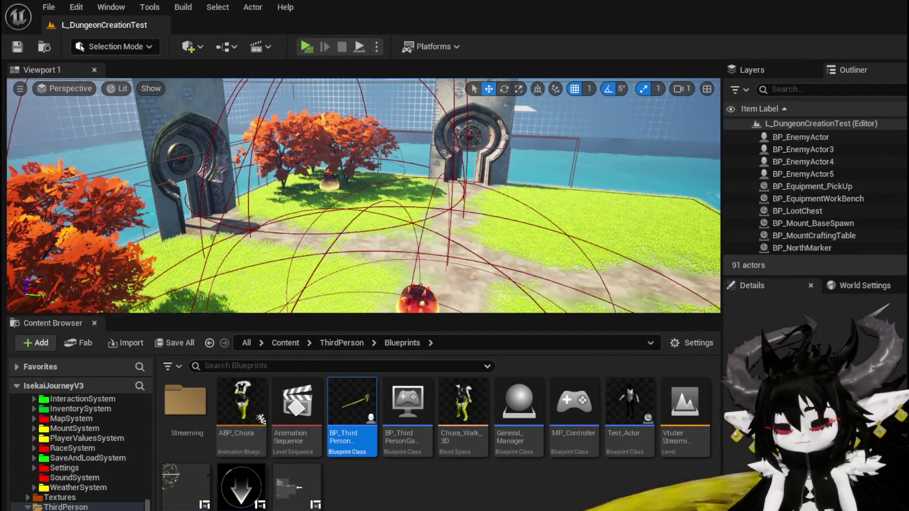
pyautogui.hotkey('alt', 'Tab')
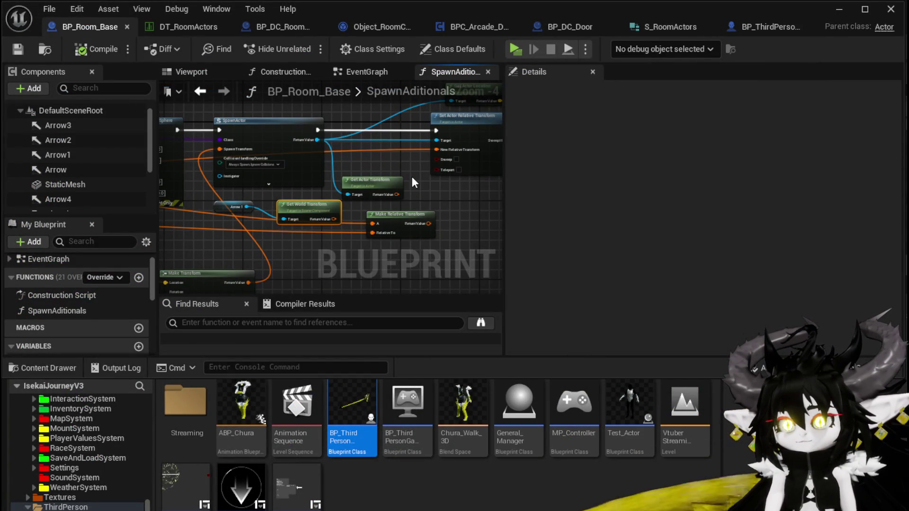
pyautogui.moveTo(332, 218)
pyautogui.mouseDown()
pyautogui.moveTo(396, 161)
pyautogui.moveTo(437, 150)
pyautogui.mouseUp()
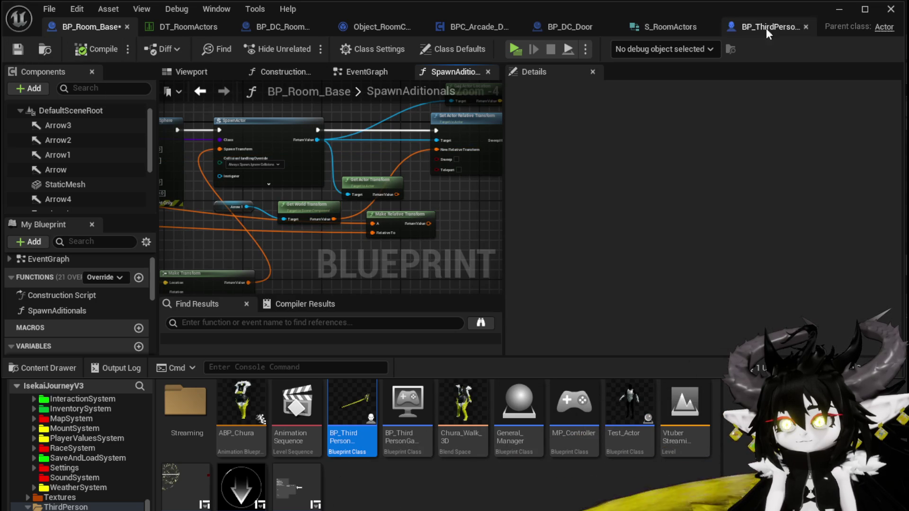
# Play the level, choose the WindMill room and jump toward the debug spheres, then stop
pyautogui.click(838, 9)
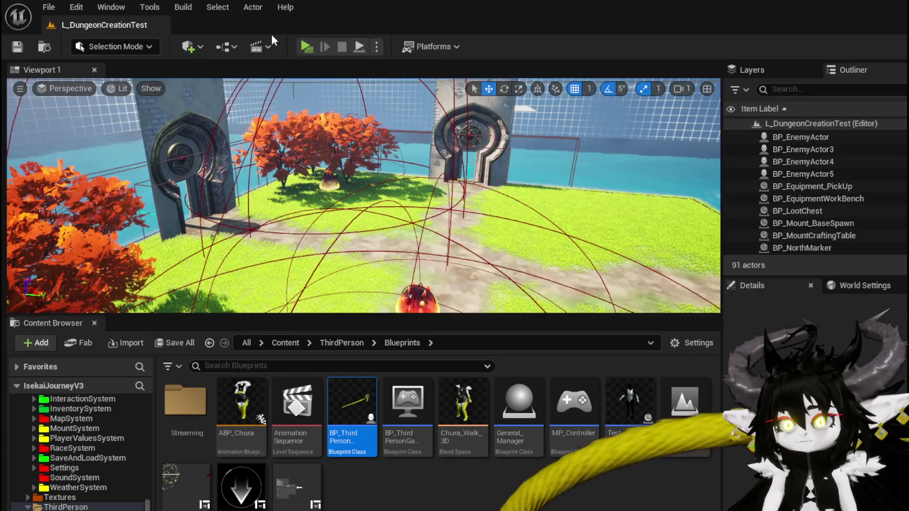
pyautogui.click(305, 47)
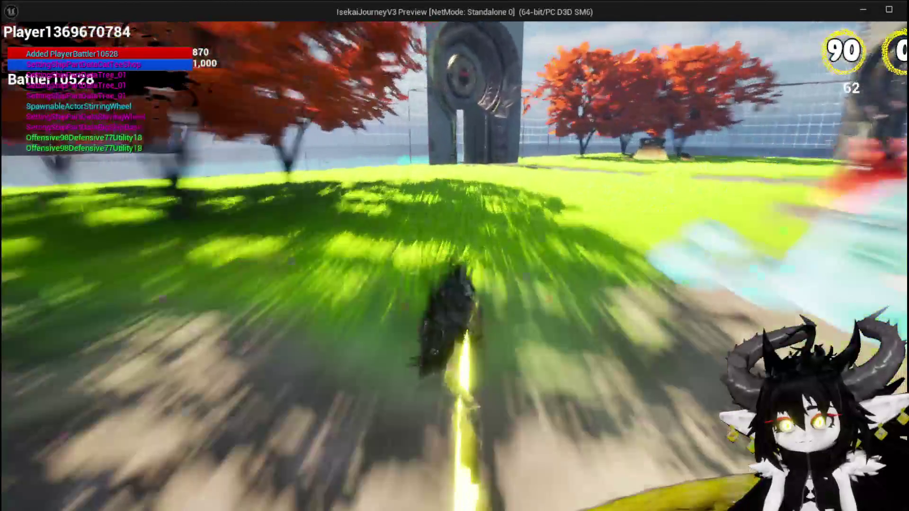
pyautogui.press('space')
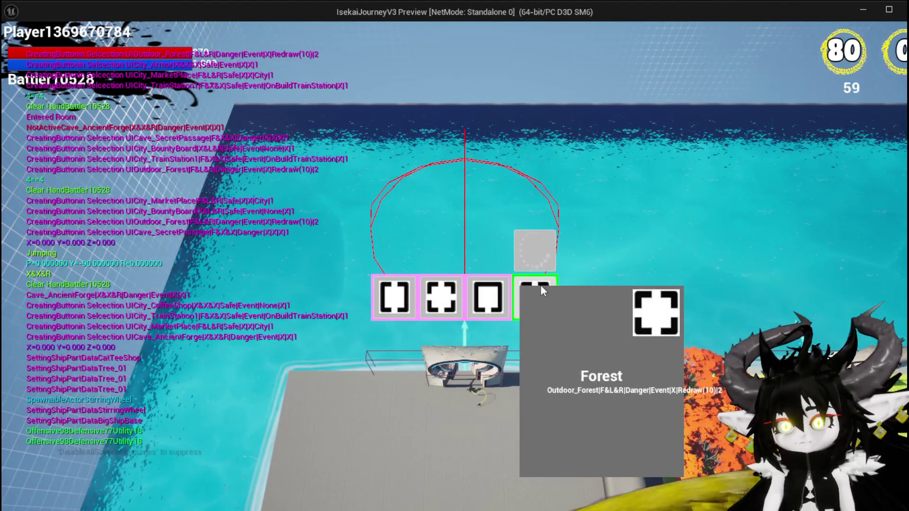
pyautogui.click(428, 295)
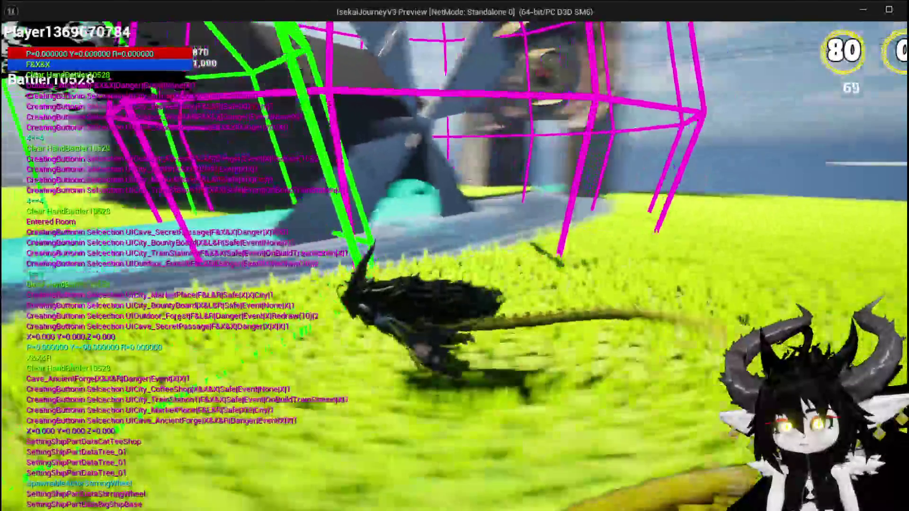
pyautogui.press('space')
pyautogui.press('space')
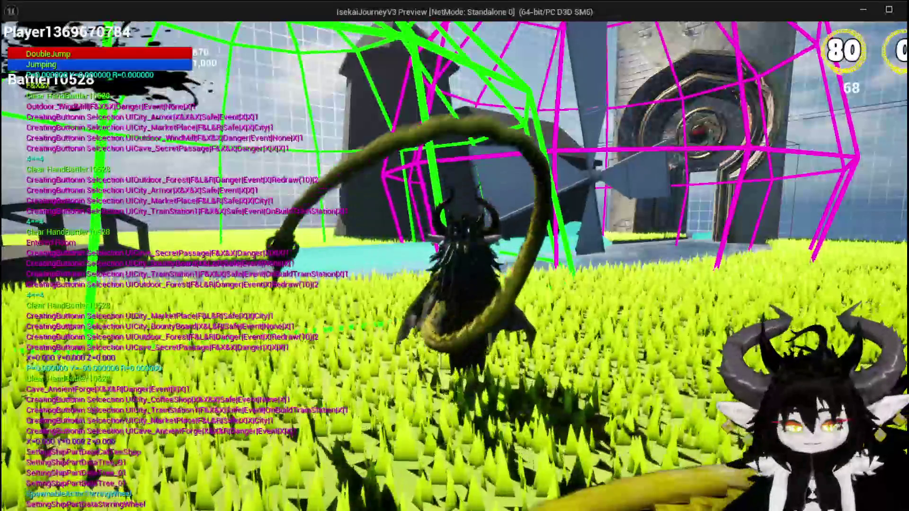
pyautogui.press('Escape')
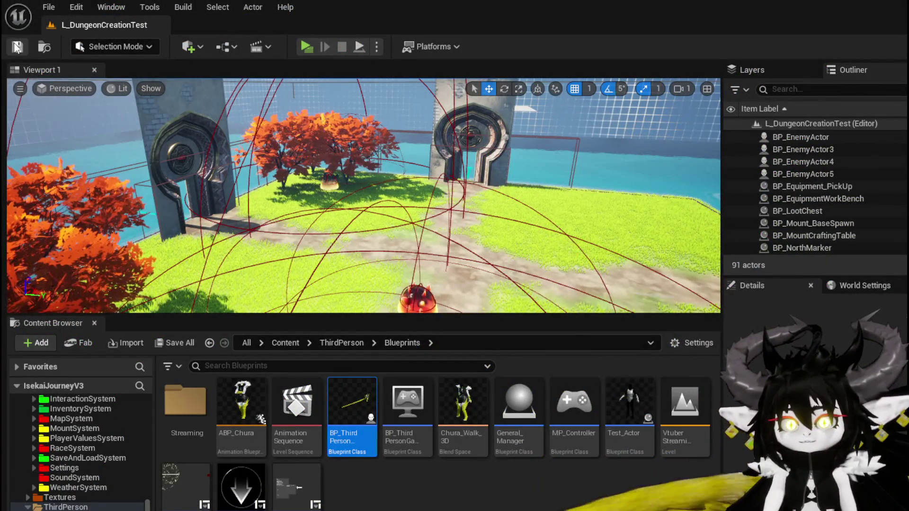
# Save the level and BP_Room_Base, then inspect the Arrow component's transform in the viewport
pyautogui.click(17, 47)
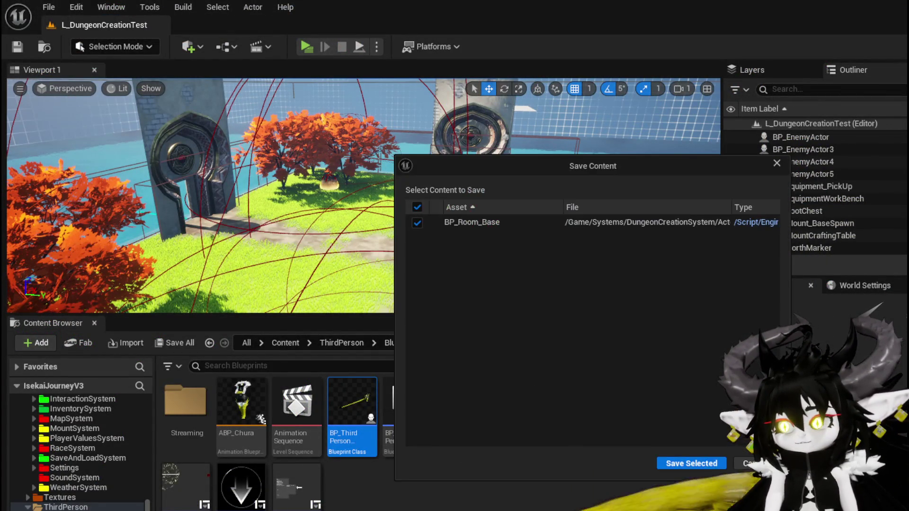
pyautogui.press('Return')
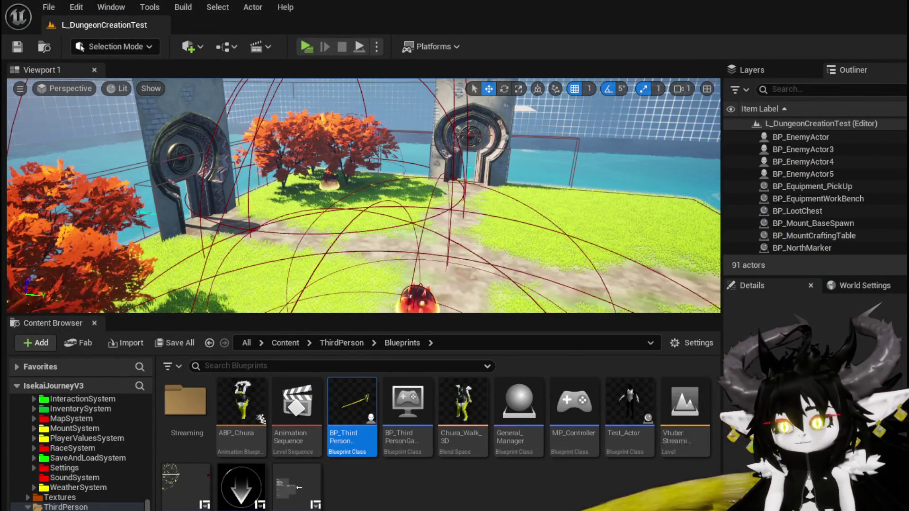
pyautogui.hotkey('alt', 'Tab')
pyautogui.scroll(2, 246, 226)
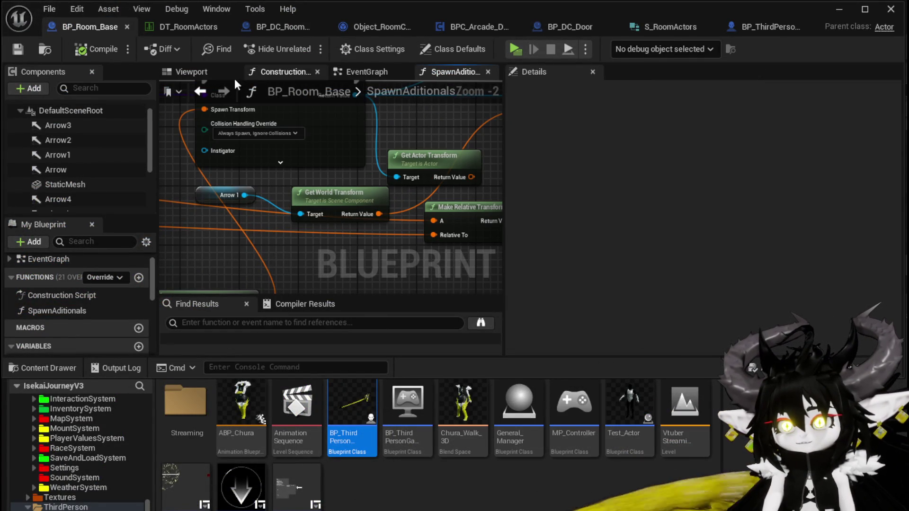
pyautogui.click(192, 74)
pyautogui.click(340, 186)
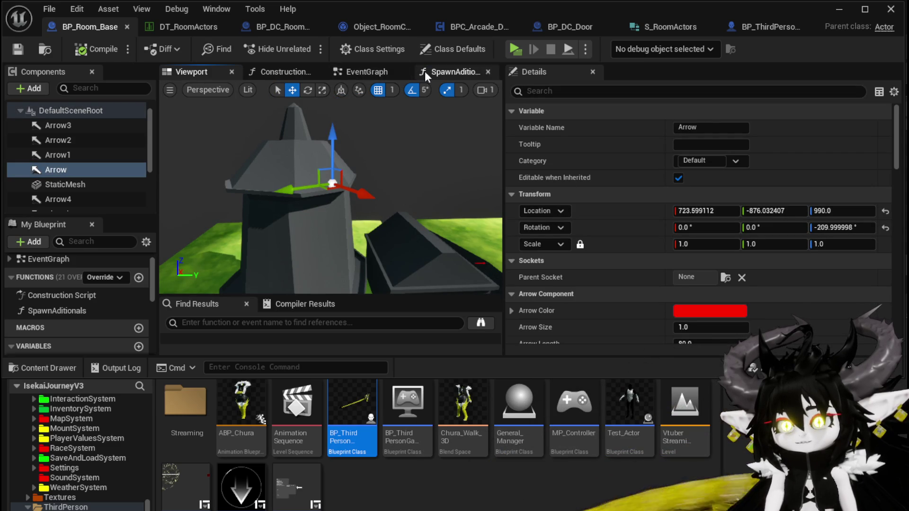
pyautogui.click(357, 68)
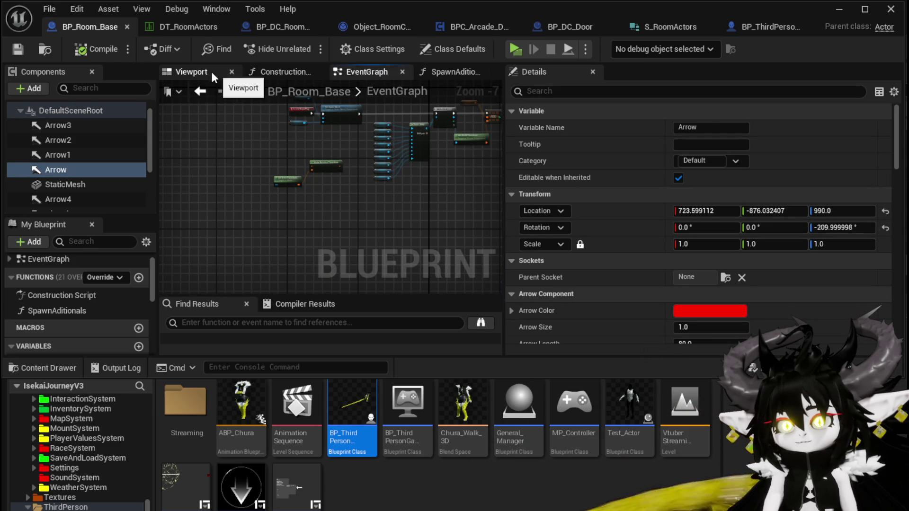
pyautogui.click(192, 72)
# In SpawnAditionals, add an Arrow component reference and swap it in for Arrow 1
pyautogui.click(448, 73)
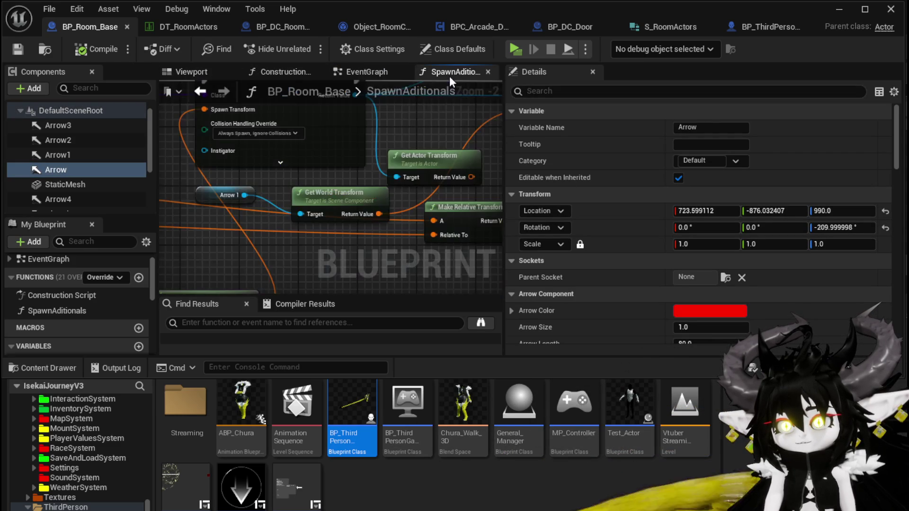
pyautogui.scroll(3, 390, 185)
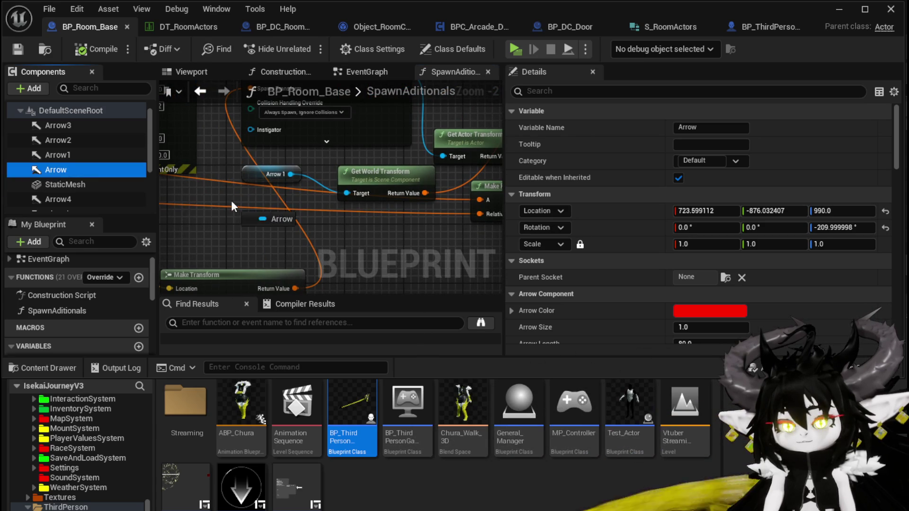
pyautogui.moveTo(232, 205); pyautogui.dragTo(240, 201)
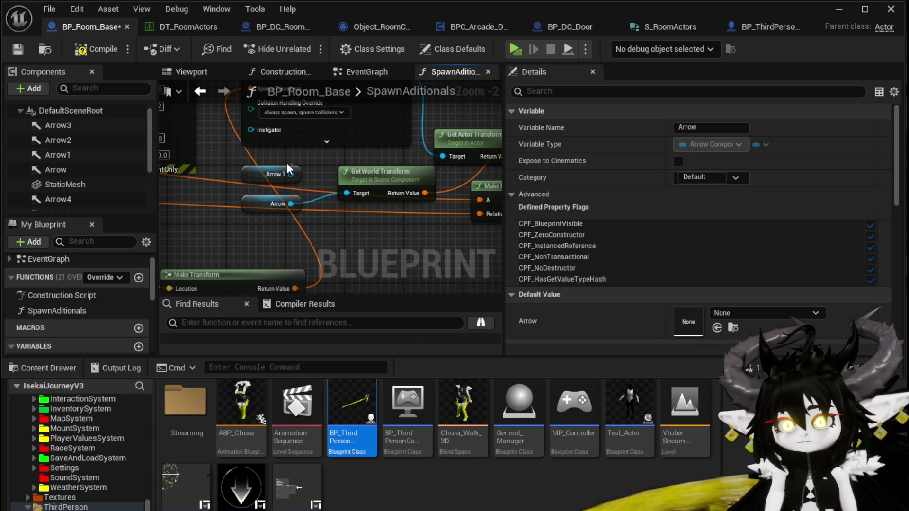
pyautogui.click(316, 167)
pyautogui.scroll(-1, 315, 167)
pyautogui.moveTo(169, 178); pyautogui.dragTo(188, 247)
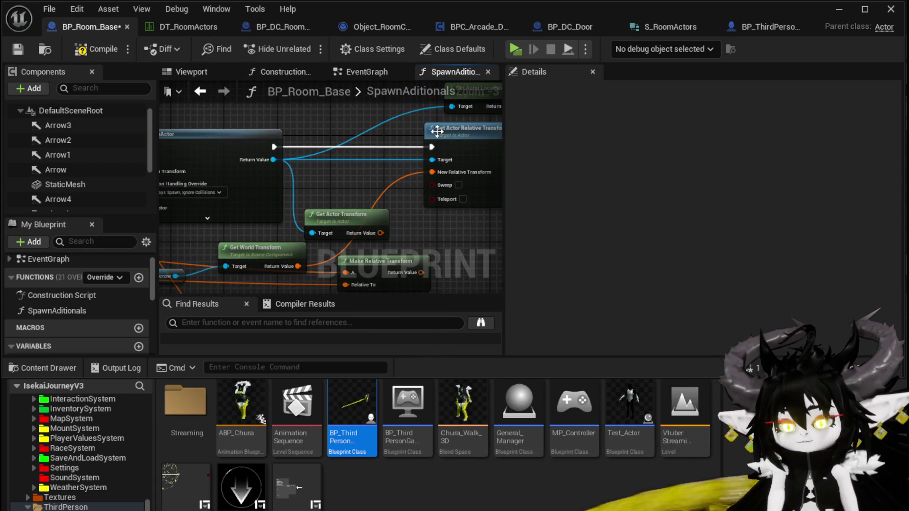
pyautogui.moveTo(279, 187); pyautogui.dragTo(332, 145)
pyautogui.moveTo(204, 226); pyautogui.dragTo(211, 220)
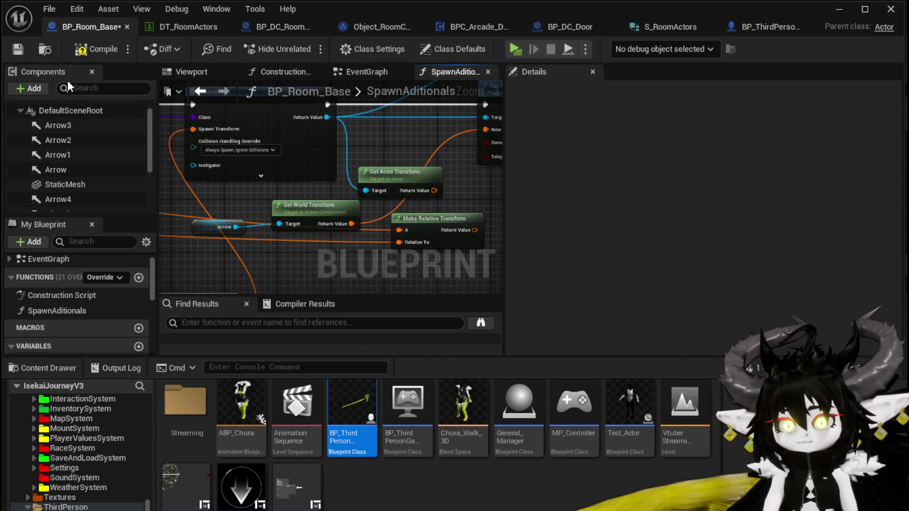
# Nudge Get World Transform down and Set Actor Relative Transform right to tidy the graph
pyautogui.moveTo(323, 223); pyautogui.dragTo(323, 230)
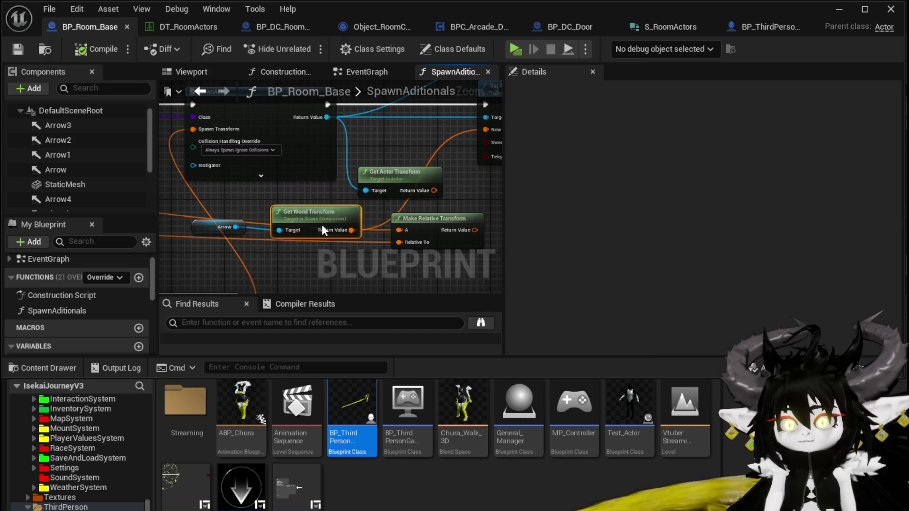
pyautogui.click(320, 191)
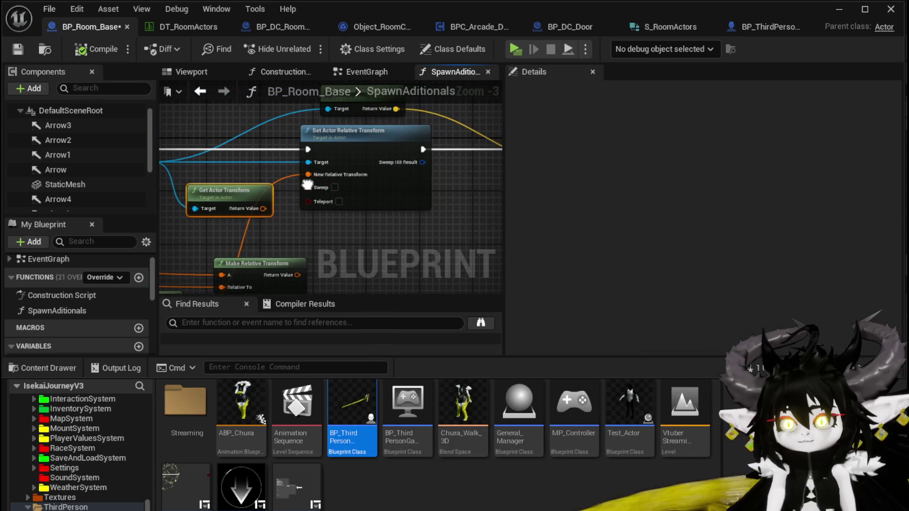
pyautogui.moveTo(354, 155); pyautogui.dragTo(380, 155)
pyautogui.moveTo(291, 232)
pyautogui.mouseDown()
pyautogui.moveTo(391, 160)
pyautogui.moveTo(363, 172)
pyautogui.mouseUp()
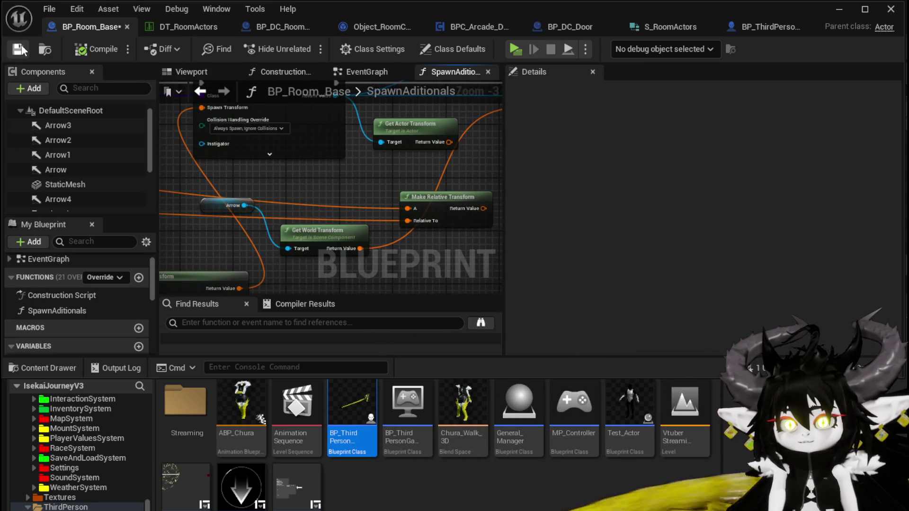
pyautogui.click(839, 9)
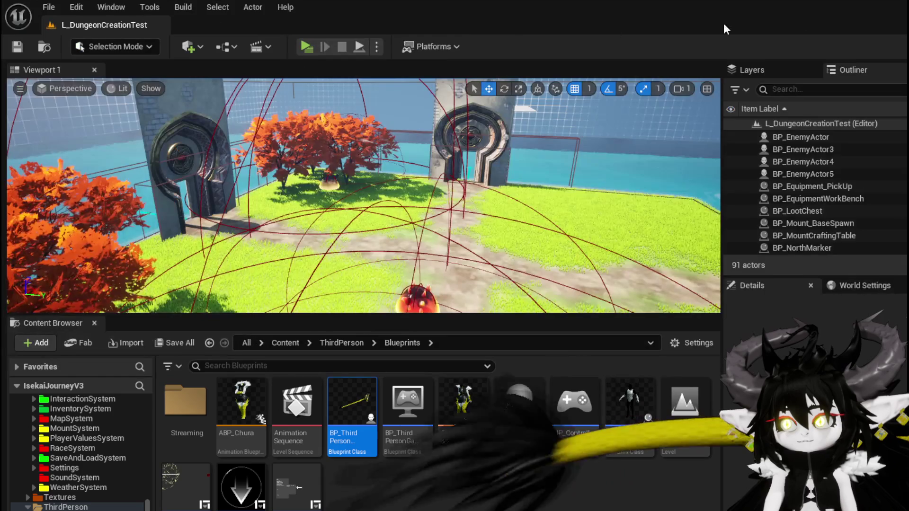
# Start a play session and run the character through the stone gate to pick the WindMill room
pyautogui.click(333, 42)
pyautogui.press('w')
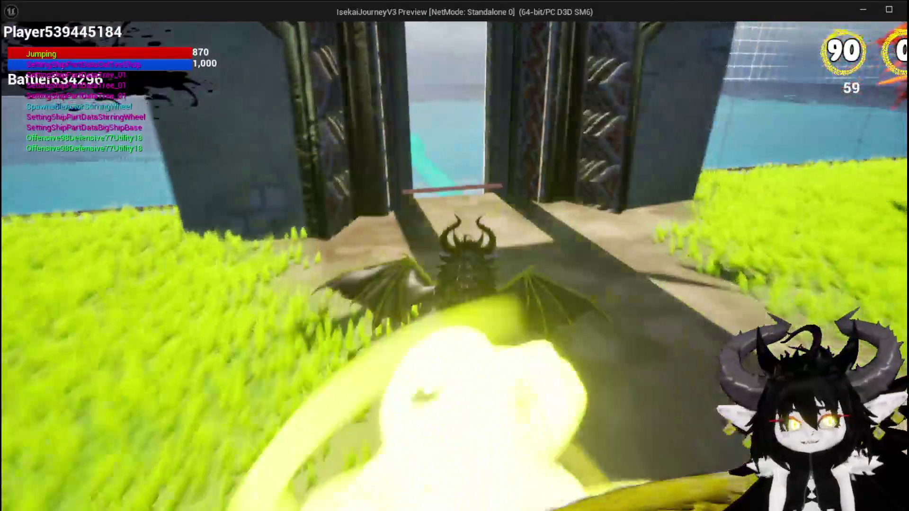
pyautogui.press('space')
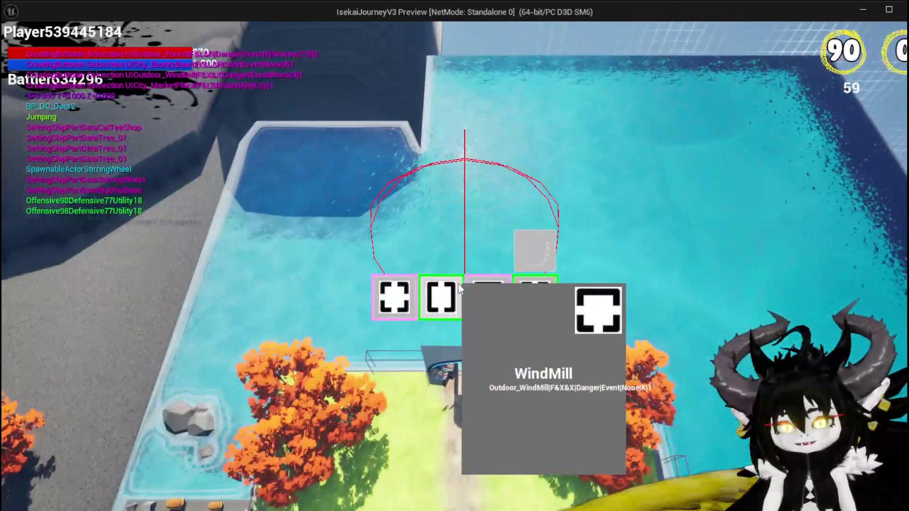
pyautogui.click(535, 297)
# Jump around near the windmill to inspect the debug spheres, then stop, save, and return to BP_Room_Base
pyautogui.press('w')
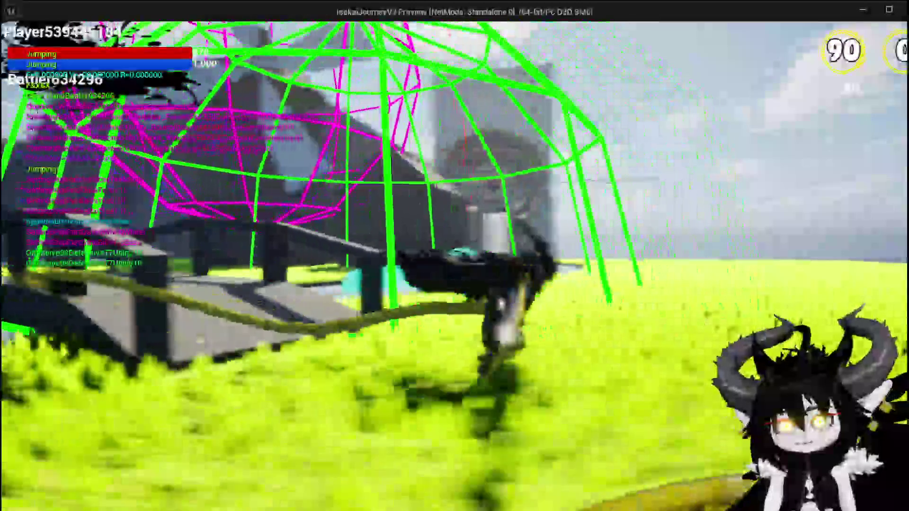
pyautogui.press('space')
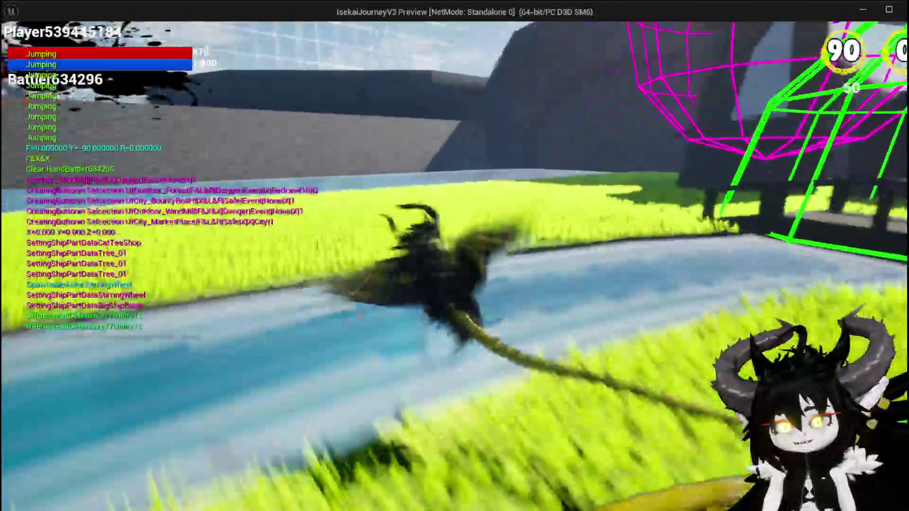
pyautogui.press('space')
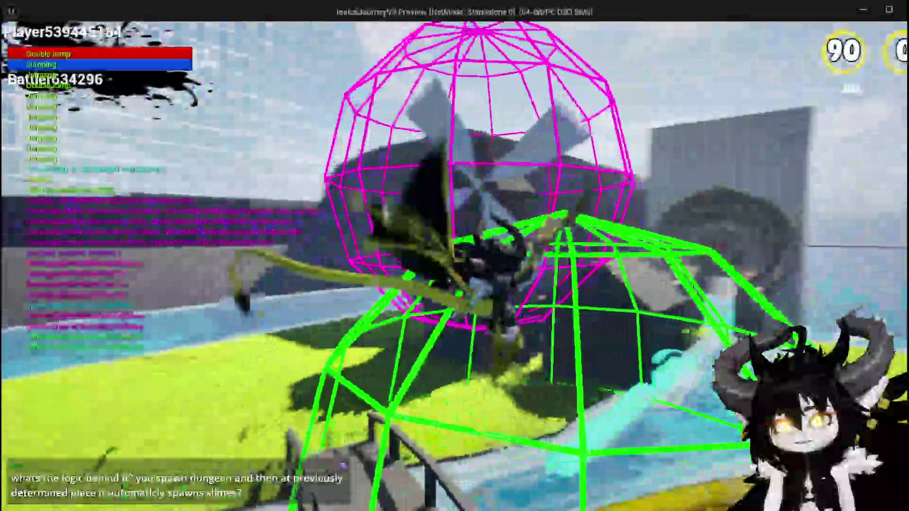
pyautogui.press('space')
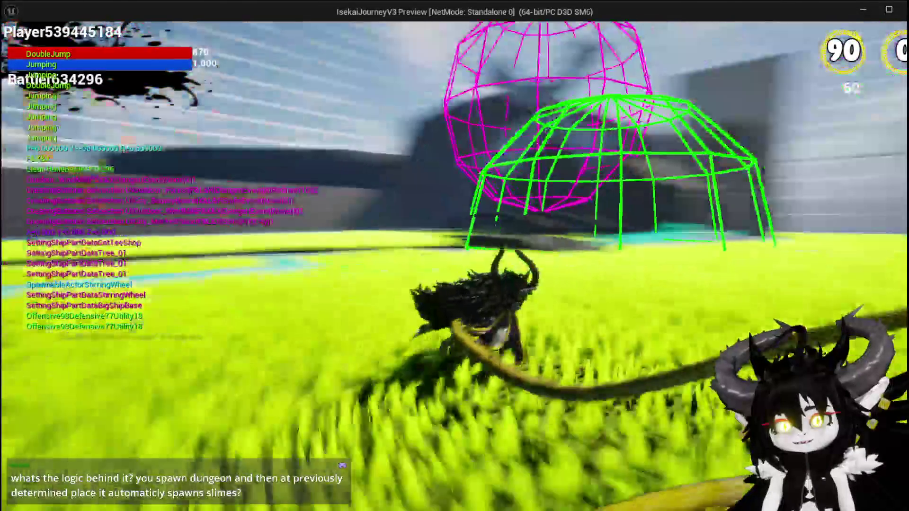
pyautogui.press('Escape')
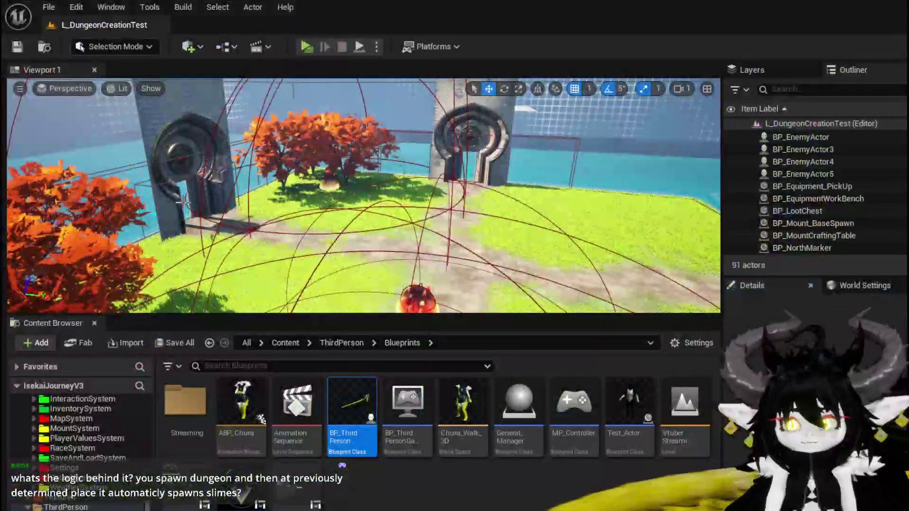
pyautogui.hotkey('ctrl', 's')
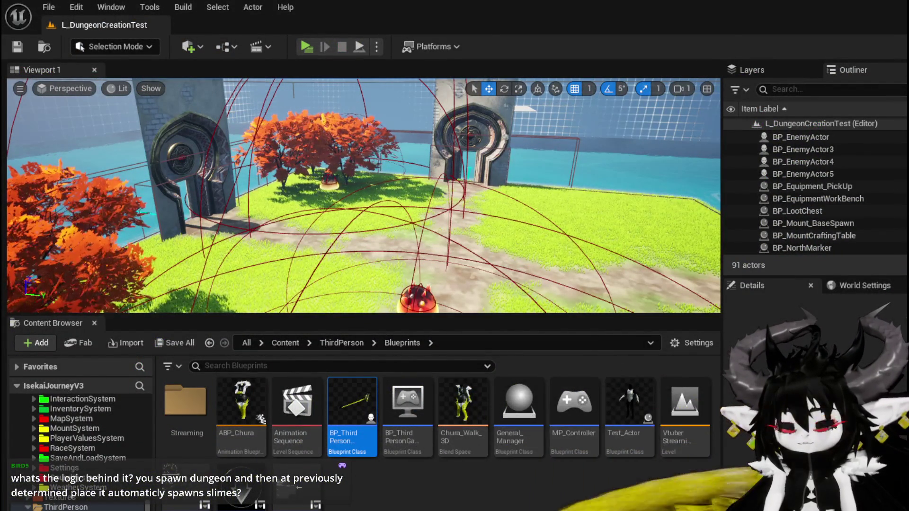
pyautogui.hotkey('alt', 'Tab')
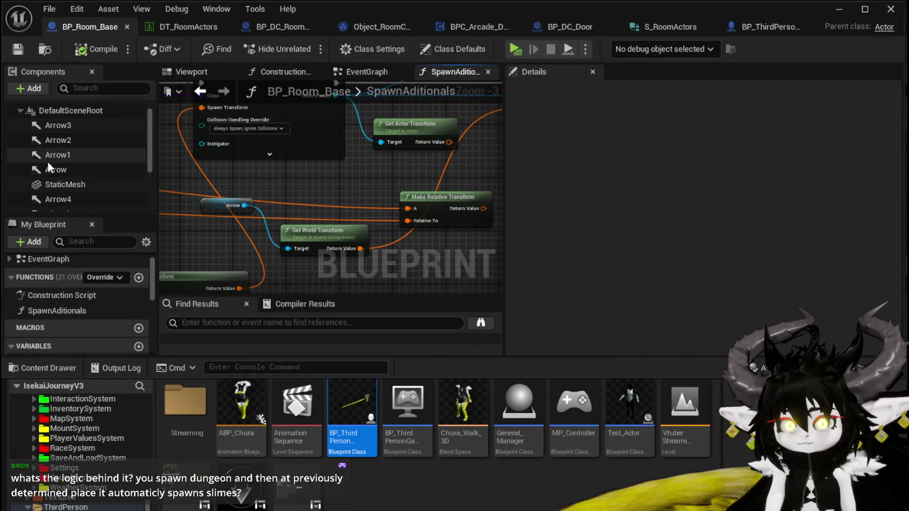
pyautogui.click(61, 173)
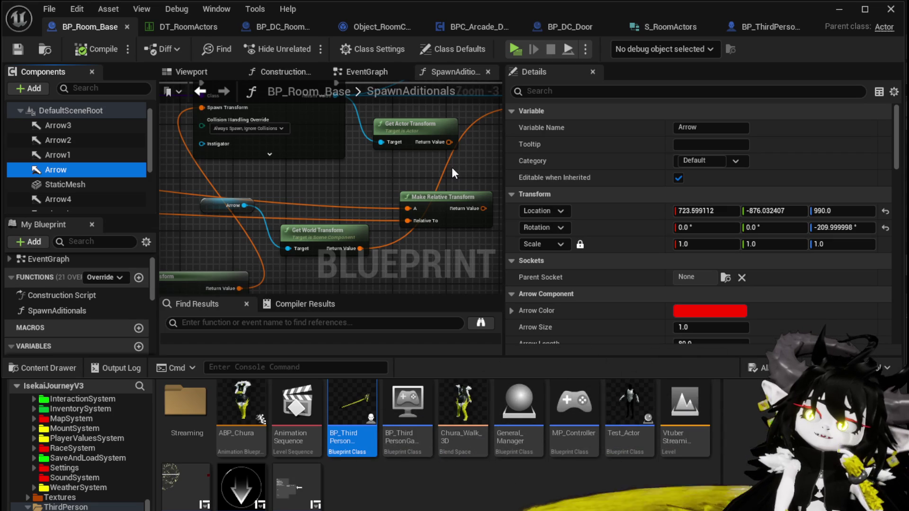
pyautogui.click(669, 28)
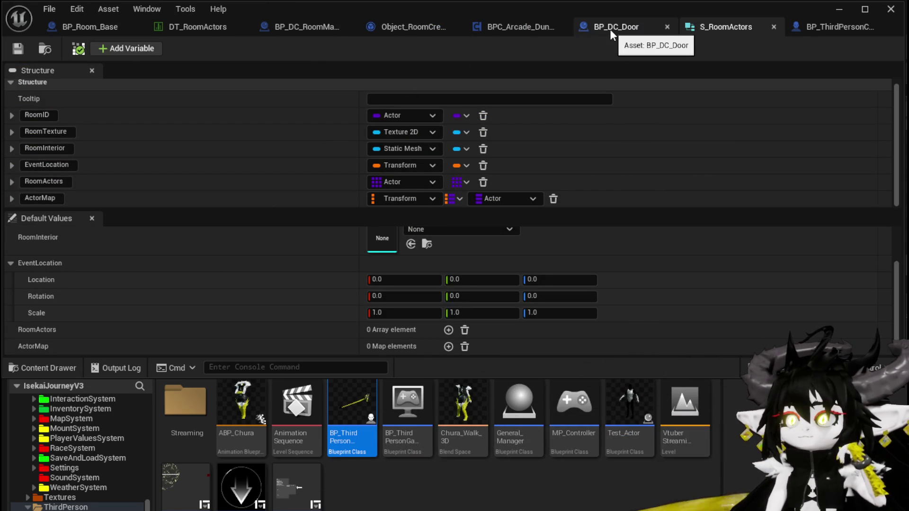
pyautogui.click(199, 28)
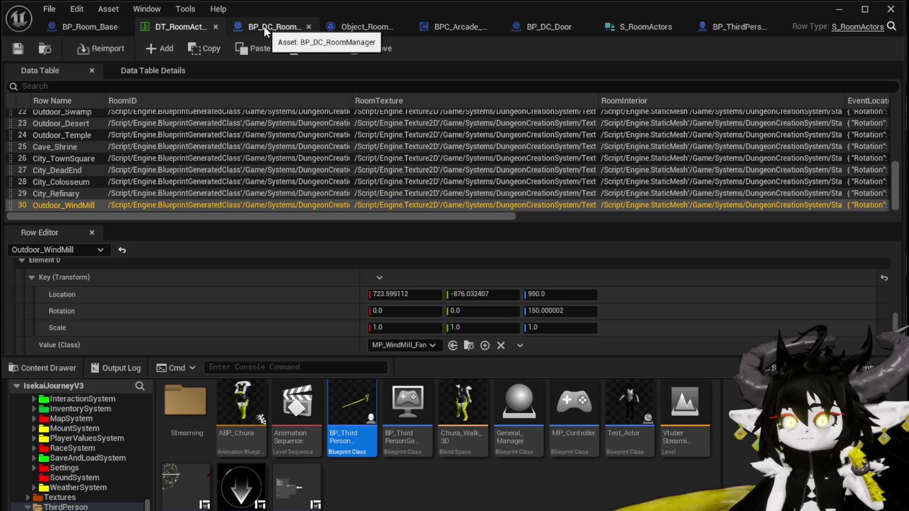
pyautogui.click(71, 25)
pyautogui.moveTo(236, 141)
pyautogui.mouseDown()
pyautogui.moveTo(496, 219)
pyautogui.moveTo(427, 204)
pyautogui.moveTo(497, 179)
pyautogui.moveTo(417, 142)
pyautogui.mouseUp()
# Add a Print String node to the SpawnAditionals graph from the blueprint action search
pyautogui.moveTo(206, 183)
pyautogui.mouseDown()
pyautogui.moveTo(324, 132)
pyautogui.moveTo(345, 224)
pyautogui.moveTo(391, 228)
pyautogui.moveTo(458, 204)
pyautogui.mouseUp()
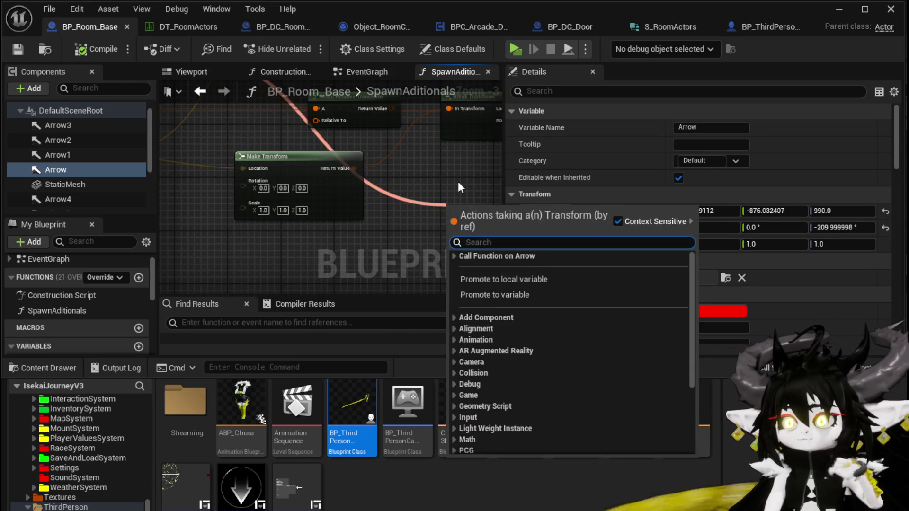
pyautogui.write('Print Strin')
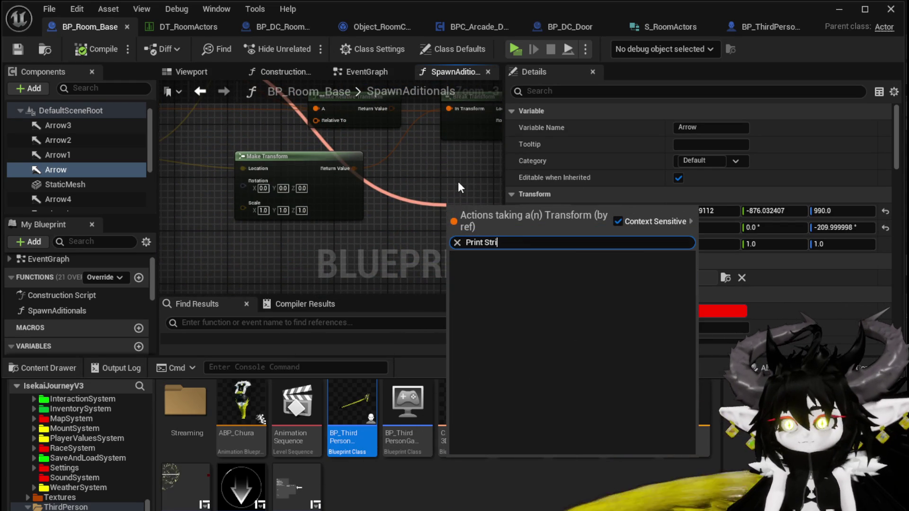
pyautogui.press('Escape')
pyautogui.rightClick(416, 183)
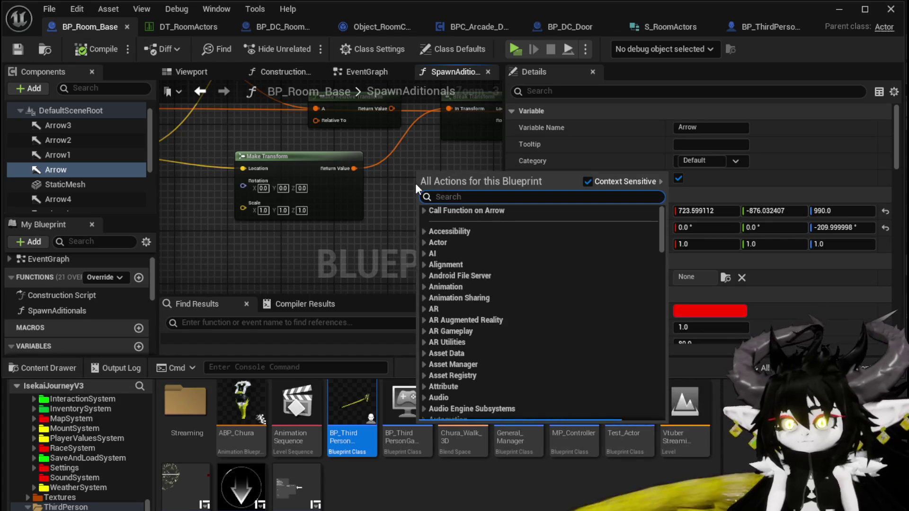
pyautogui.write('print string')
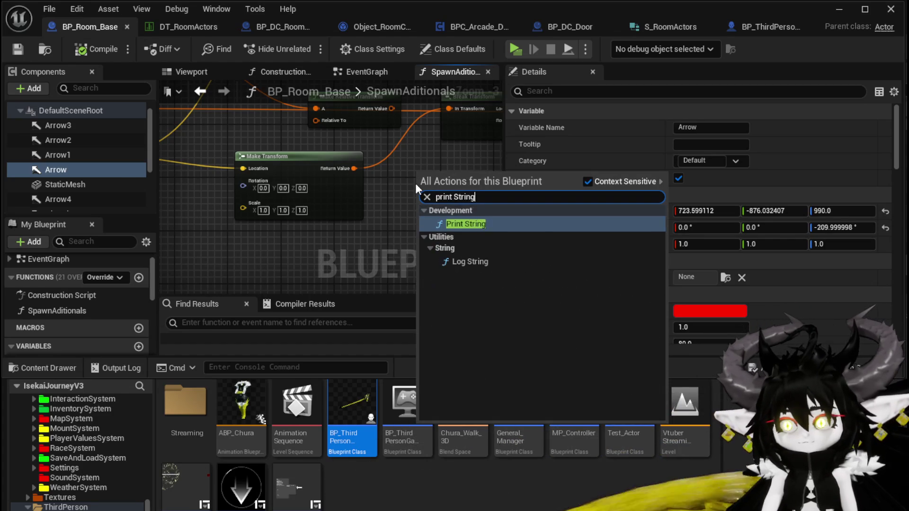
pyautogui.press('Return')
# Place Print String between For Each Loop and Draw Debug Sphere and expand its advanced pins
pyautogui.moveTo(299, 144)
pyautogui.mouseDown()
pyautogui.moveTo(296, 158)
pyautogui.moveTo(272, 147)
pyautogui.moveTo(488, 190)
pyautogui.moveTo(349, 118)
pyautogui.mouseUp()
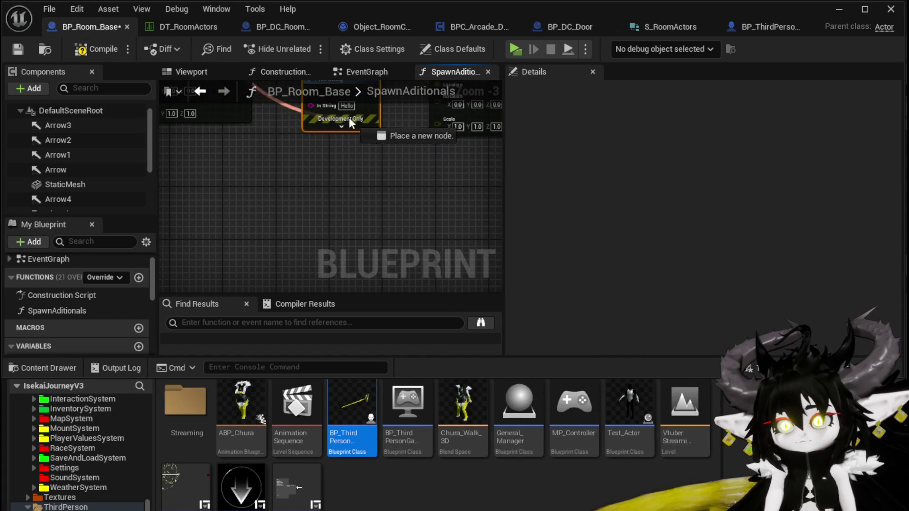
pyautogui.scroll(-2, 355, 187)
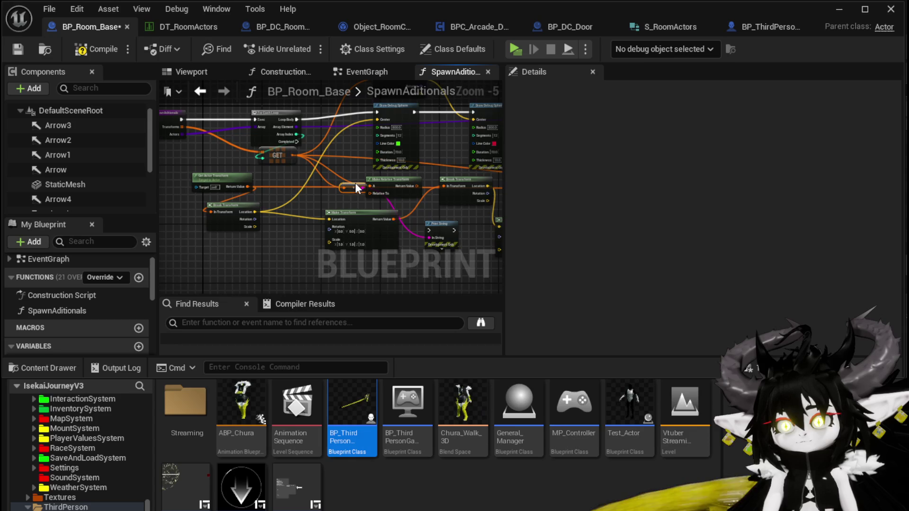
pyautogui.moveTo(442, 233); pyautogui.dragTo(391, 172)
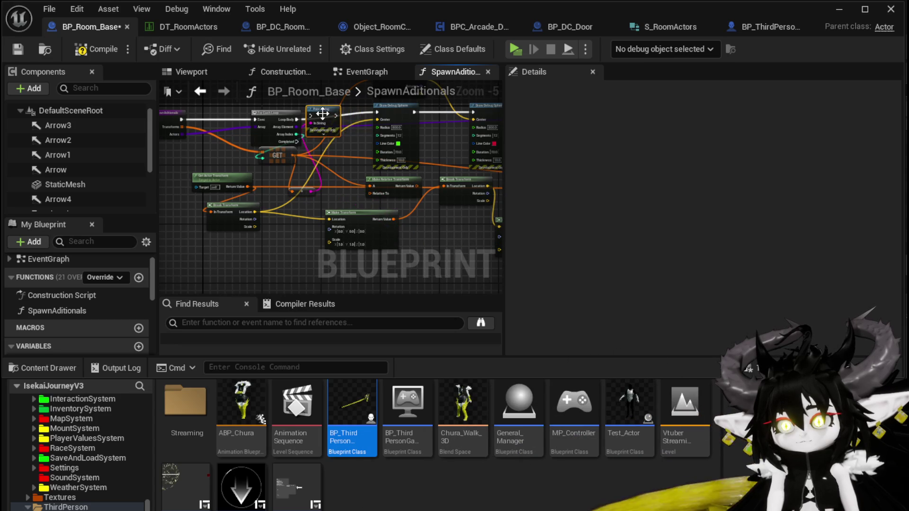
pyautogui.scroll(3, 322, 114)
pyautogui.moveTo(231, 160); pyautogui.dragTo(222, 153)
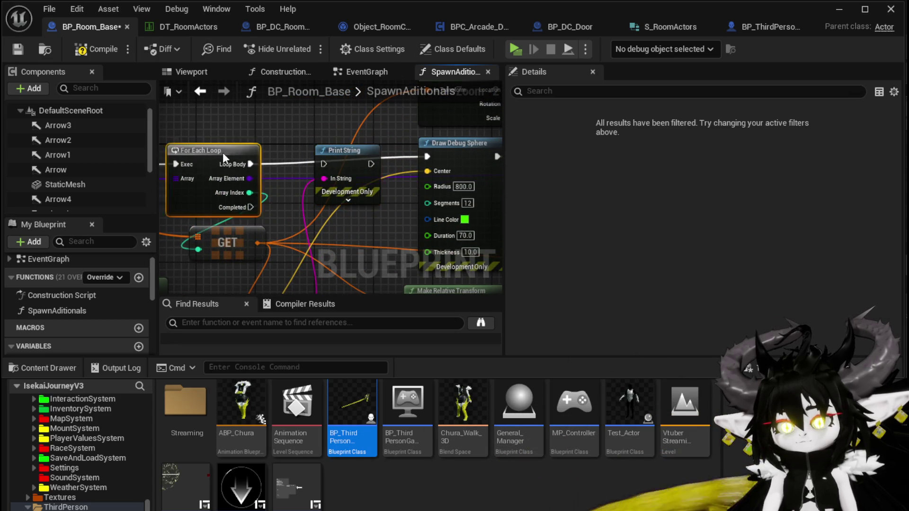
pyautogui.click(348, 201)
pyautogui.moveTo(368, 181); pyautogui.dragTo(293, 201)
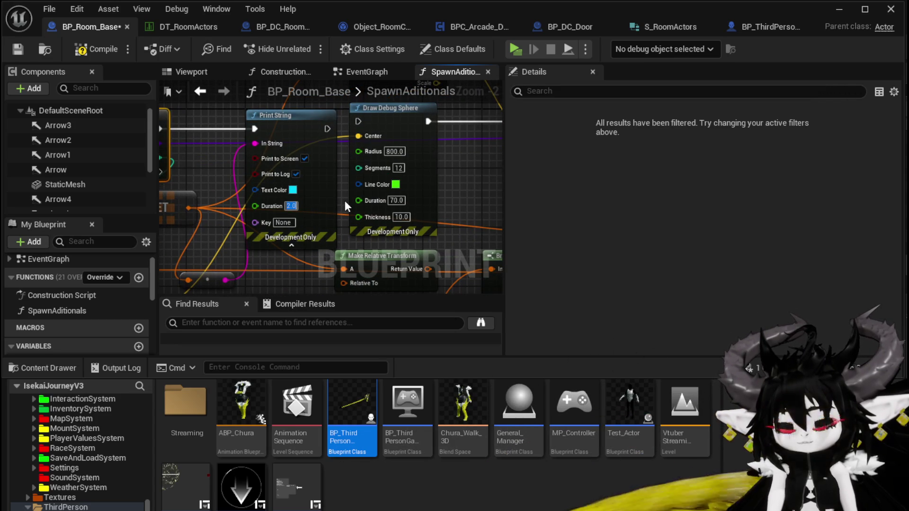
pyautogui.moveTo(198, 129); pyautogui.dragTo(407, 128)
pyautogui.scroll(-3, 407, 128)
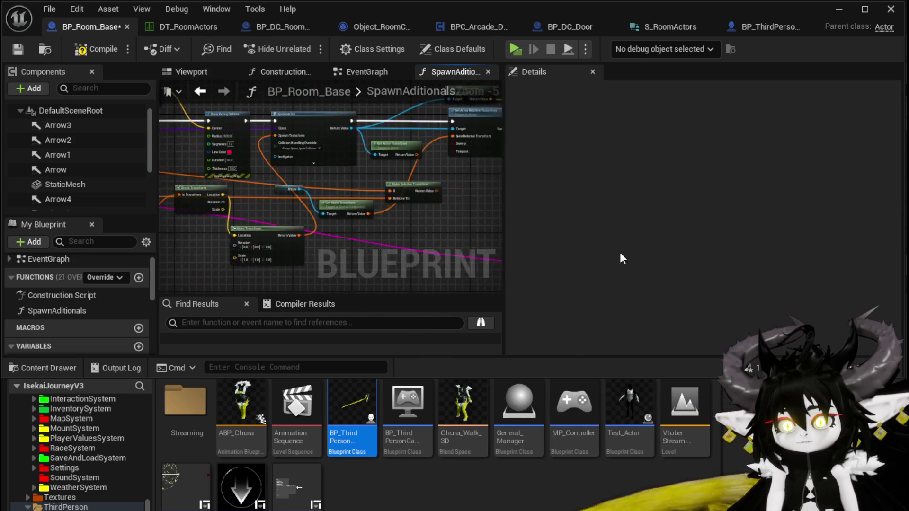
# Feed an Append node into Print String's text, then compile and save BP_Room_Base
pyautogui.scroll(3, 396, 199)
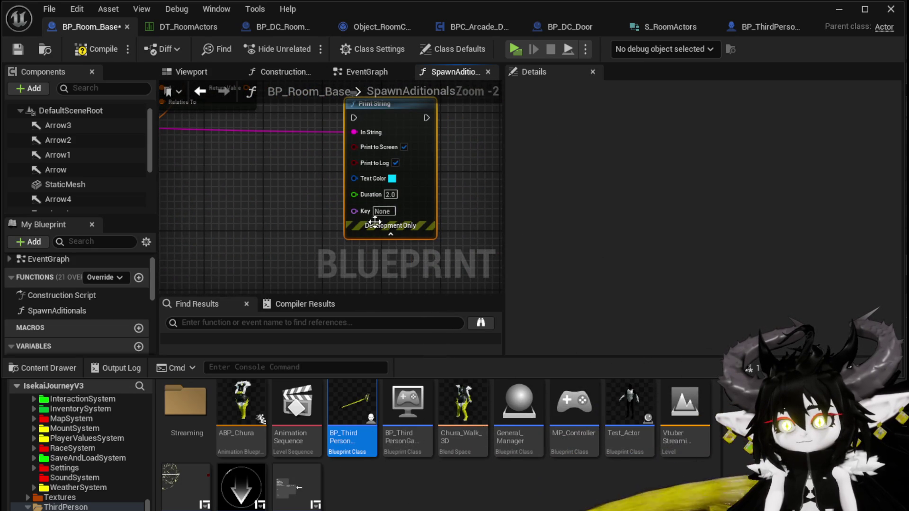
pyautogui.moveTo(248, 165); pyautogui.dragTo(249, 166)
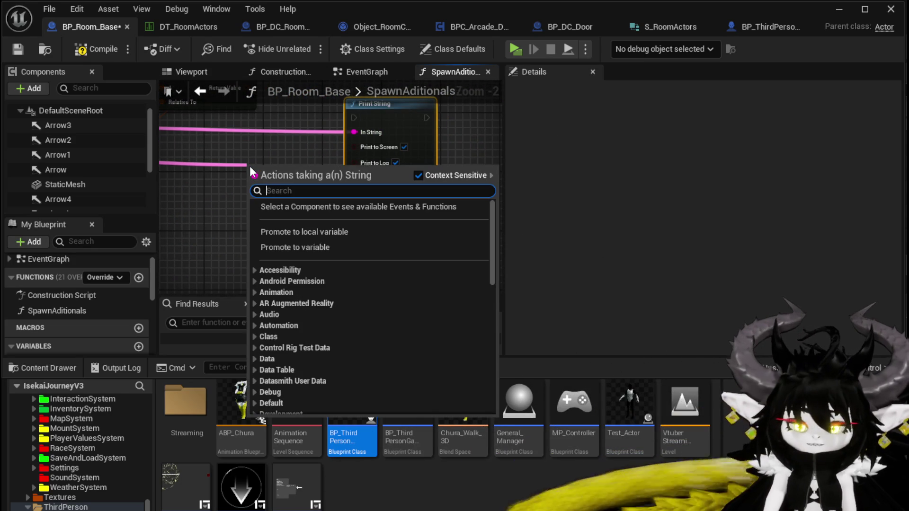
pyautogui.write('append')
pyautogui.press('Return')
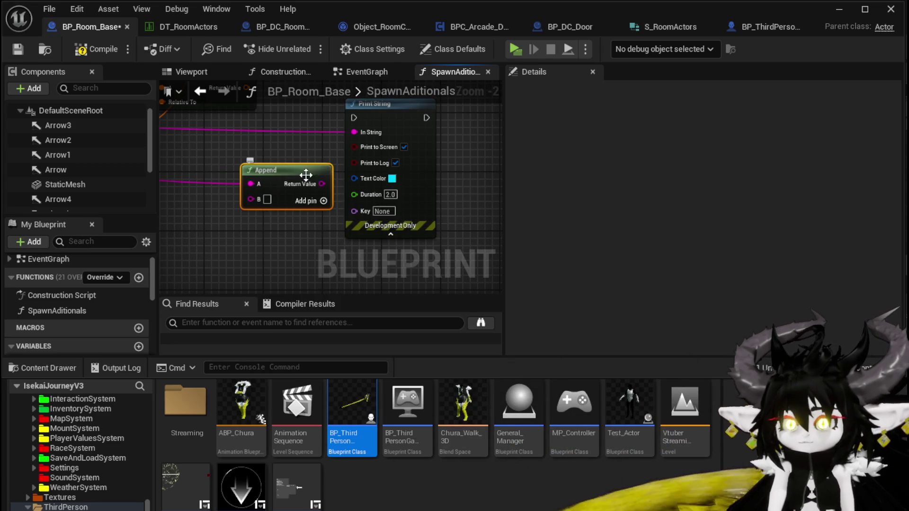
pyautogui.moveTo(354, 132); pyautogui.dragTo(354, 133)
pyautogui.moveTo(284, 170); pyautogui.dragTo(224, 155)
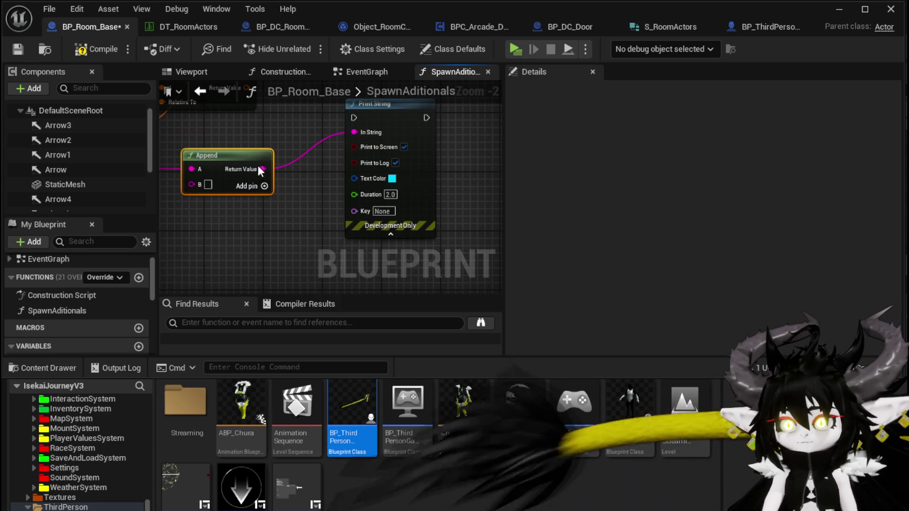
pyautogui.click(392, 179)
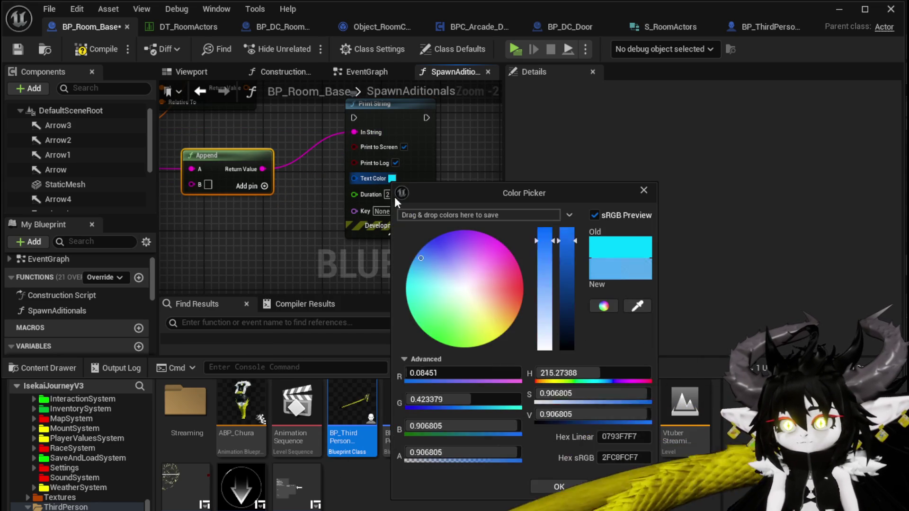
pyautogui.click(643, 189)
pyautogui.click(458, 192)
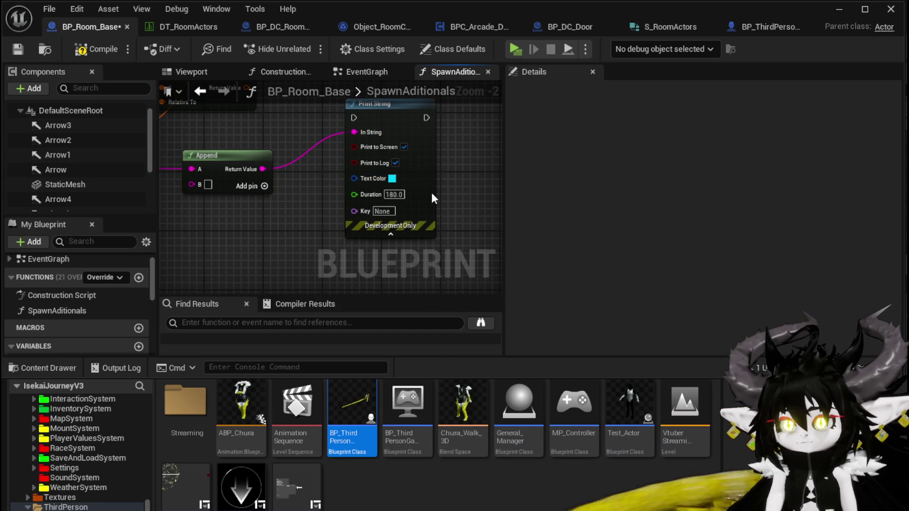
pyautogui.scroll(-3, 459, 216)
pyautogui.click(89, 50)
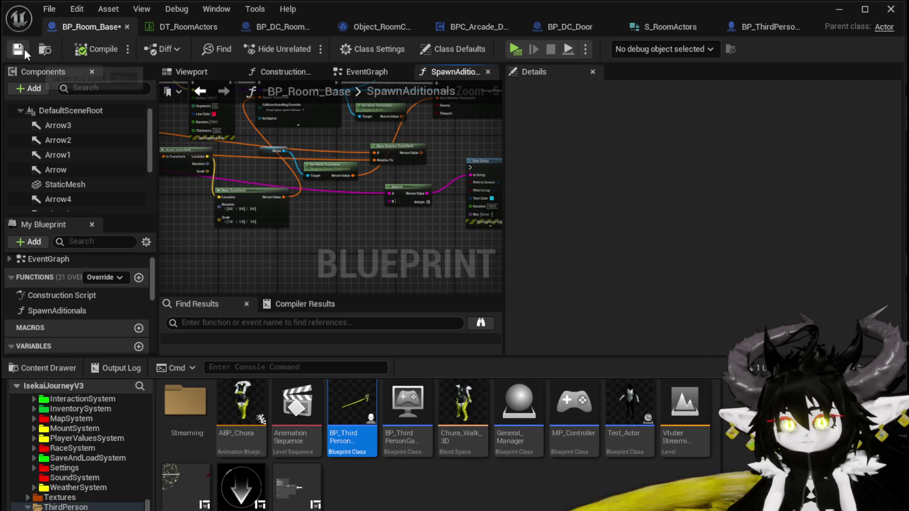
pyautogui.click(18, 49)
pyautogui.scroll(3, 296, 175)
# Wire the loop element's transform into Append's B pin, labelled 'RelativeWhereItShouldBe'
pyautogui.moveTo(337, 185); pyautogui.dragTo(339, 207)
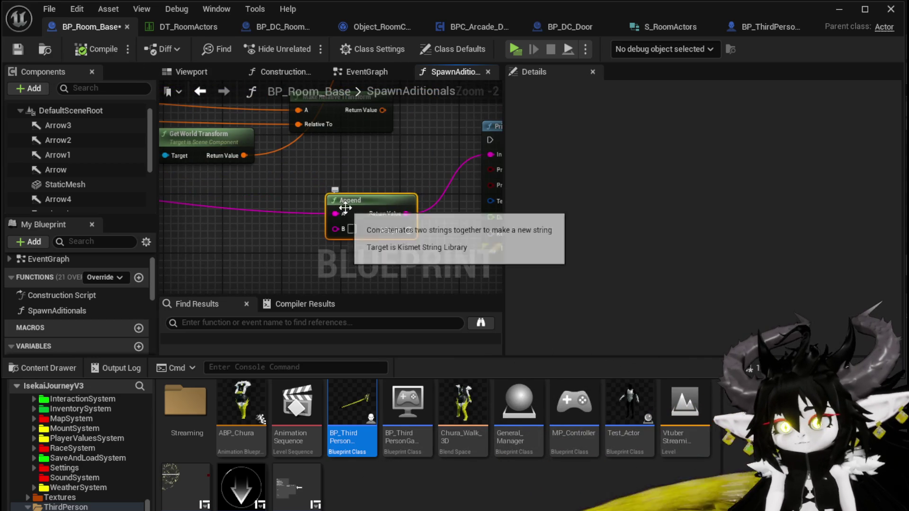
pyautogui.scroll(-3, 339, 206)
pyautogui.scroll(2, 339, 206)
pyautogui.keyDown('alt'); pyautogui.click(340, 210); pyautogui.keyUp('alt')
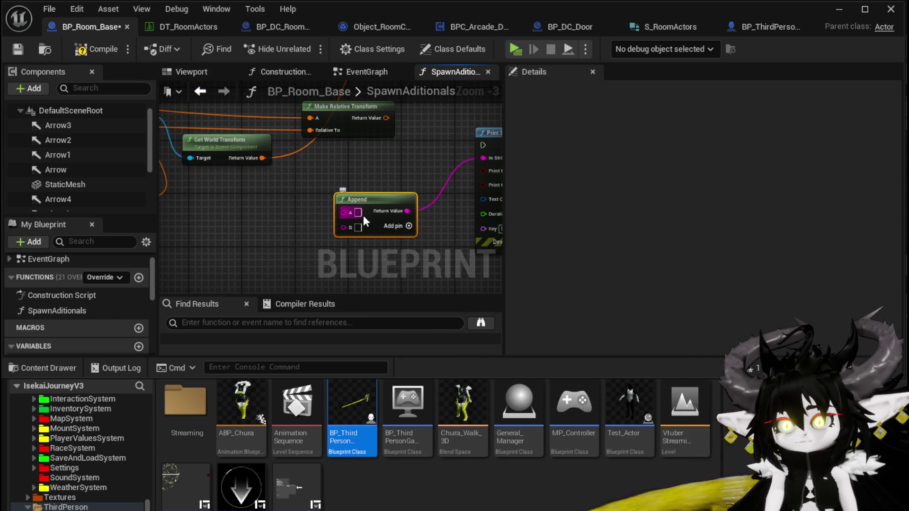
pyautogui.scroll(-2, 348, 204)
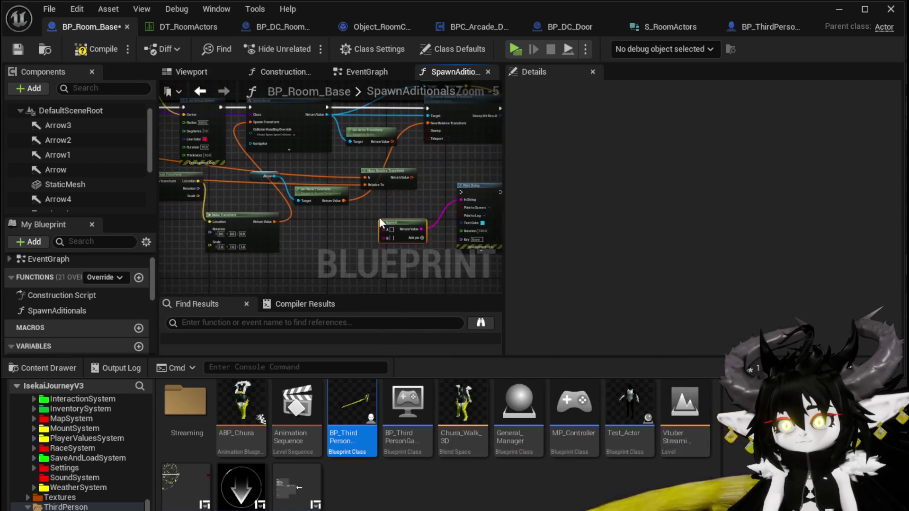
pyautogui.moveTo(334, 241)
pyautogui.mouseDown()
pyautogui.moveTo(329, 183)
pyautogui.moveTo(425, 218)
pyautogui.mouseUp()
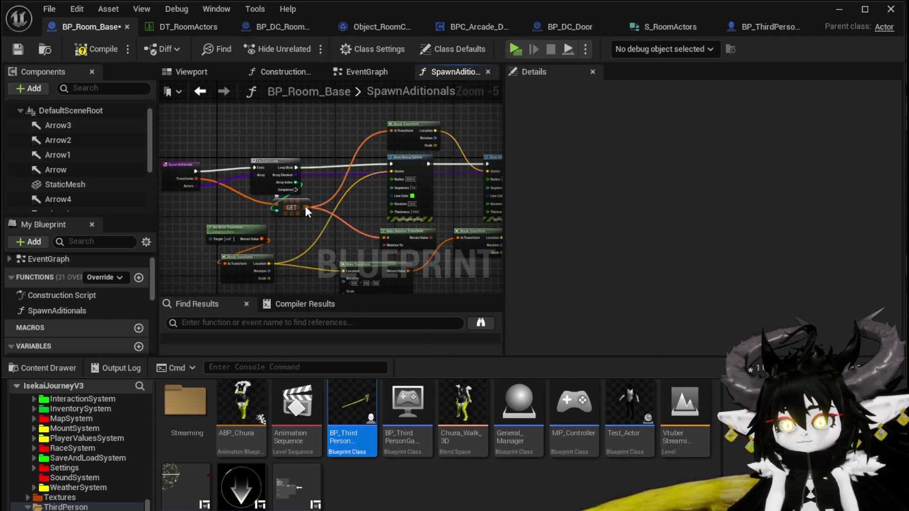
pyautogui.moveTo(305, 206)
pyautogui.mouseDown()
pyautogui.moveTo(333, 299)
pyautogui.moveTo(330, 146)
pyautogui.moveTo(293, 128)
pyautogui.mouseUp()
pyautogui.scroll(3, 298, 178)
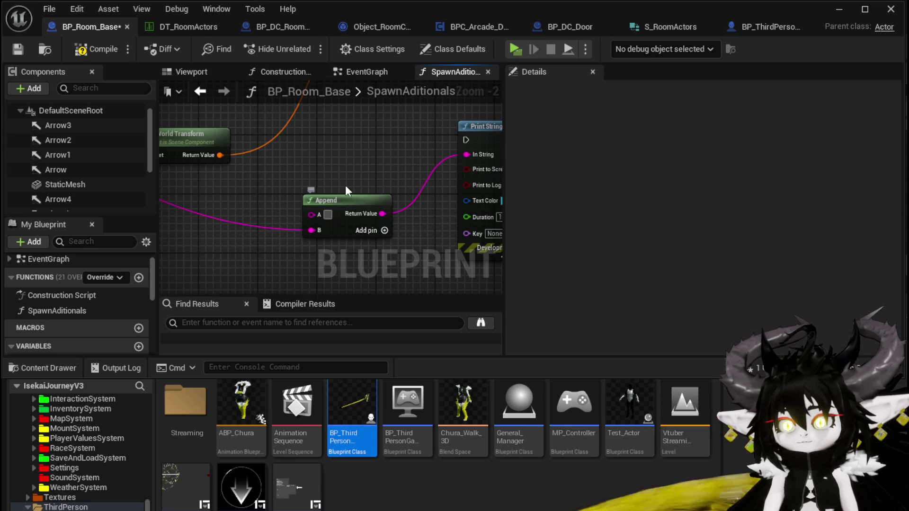
pyautogui.write('Relati')
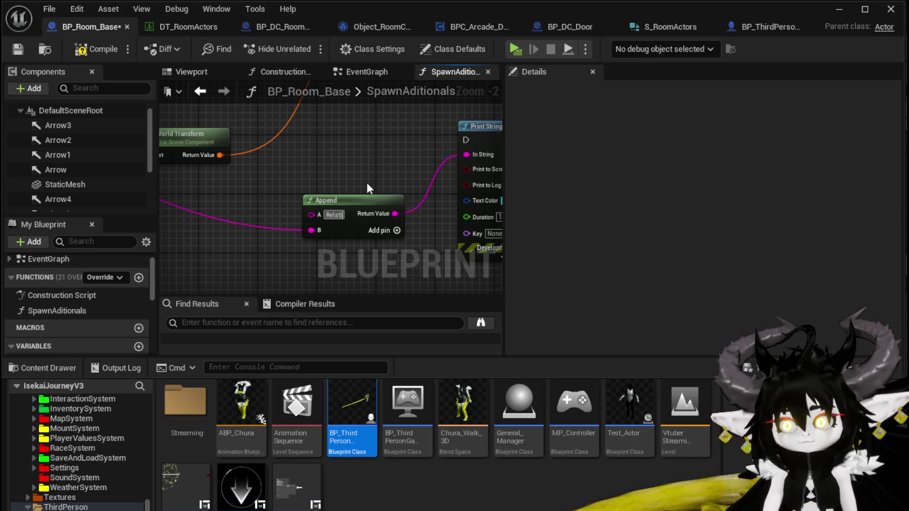
pyautogui.write('veWhere')
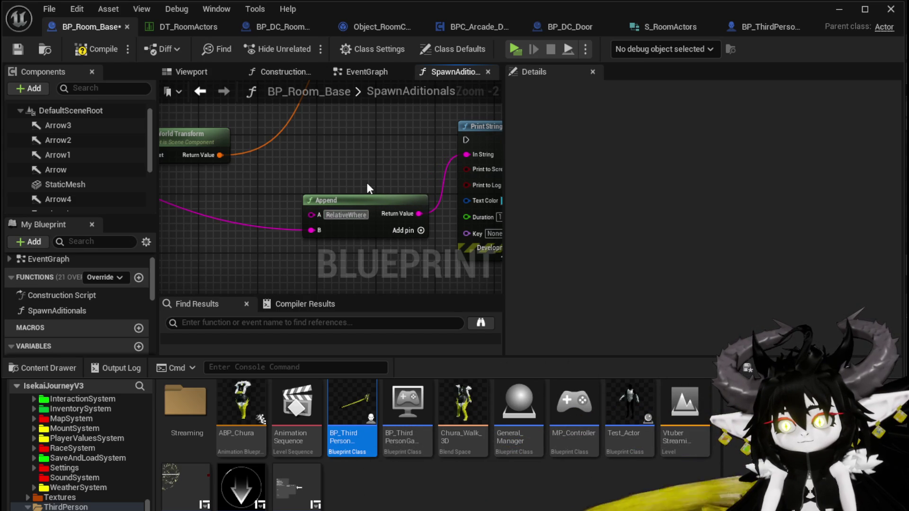
pyautogui.write('ltShould')
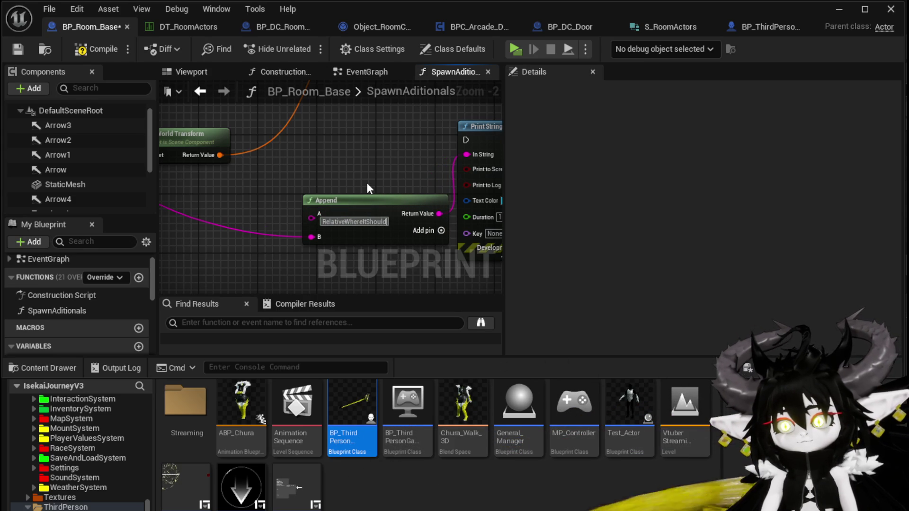
pyautogui.write('Be')
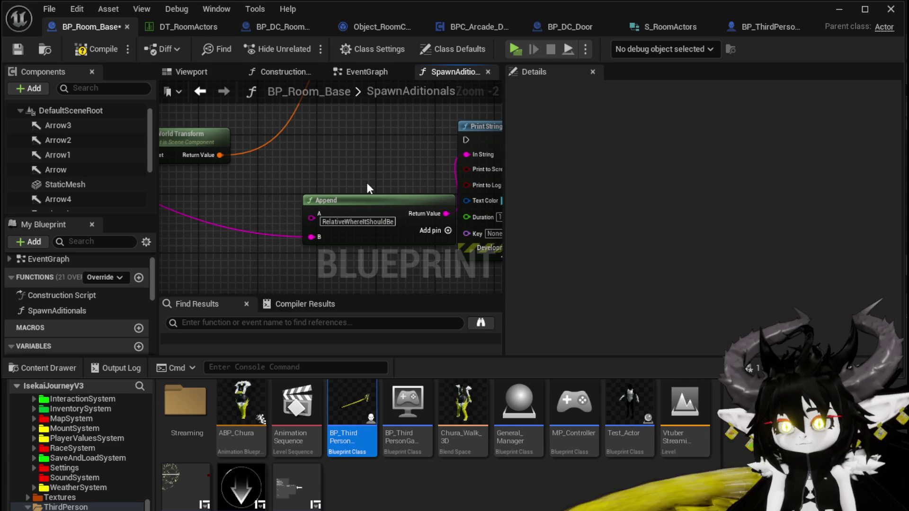
# Add Append inputs, feeding the SpawnActor Return Value transform into D with a 'Room' label on C
pyautogui.click(448, 230)
pyautogui.scroll(-2, 447, 235)
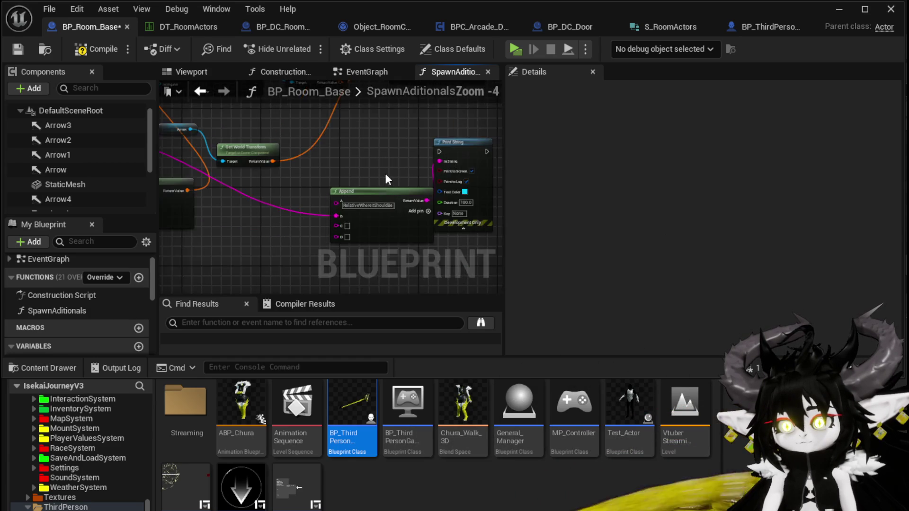
pyautogui.moveTo(385, 173)
pyautogui.mouseDown()
pyautogui.moveTo(398, 256)
pyautogui.moveTo(401, 216)
pyautogui.moveTo(385, 183)
pyautogui.moveTo(320, 218)
pyautogui.moveTo(247, 220)
pyautogui.moveTo(196, 144)
pyautogui.moveTo(243, 164)
pyautogui.mouseUp()
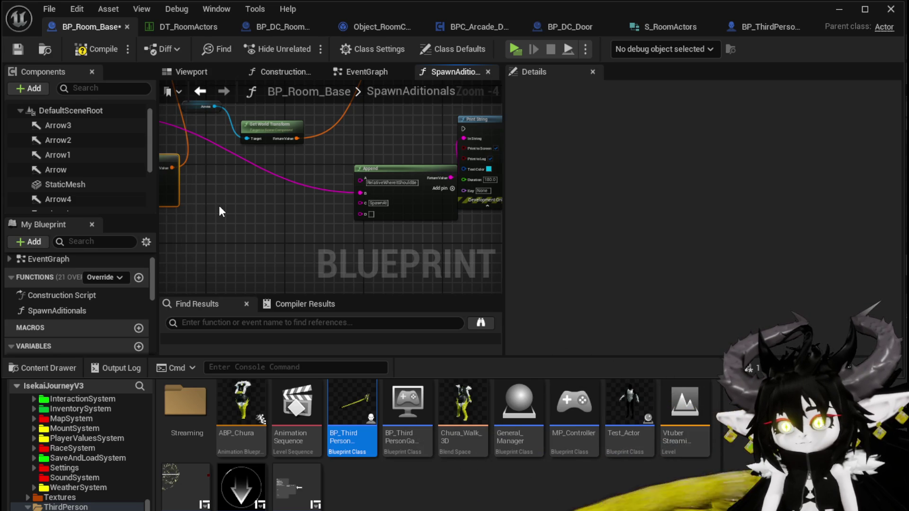
pyautogui.moveTo(219, 205)
pyautogui.mouseDown()
pyautogui.moveTo(469, 211)
pyautogui.moveTo(244, 192)
pyautogui.mouseUp()
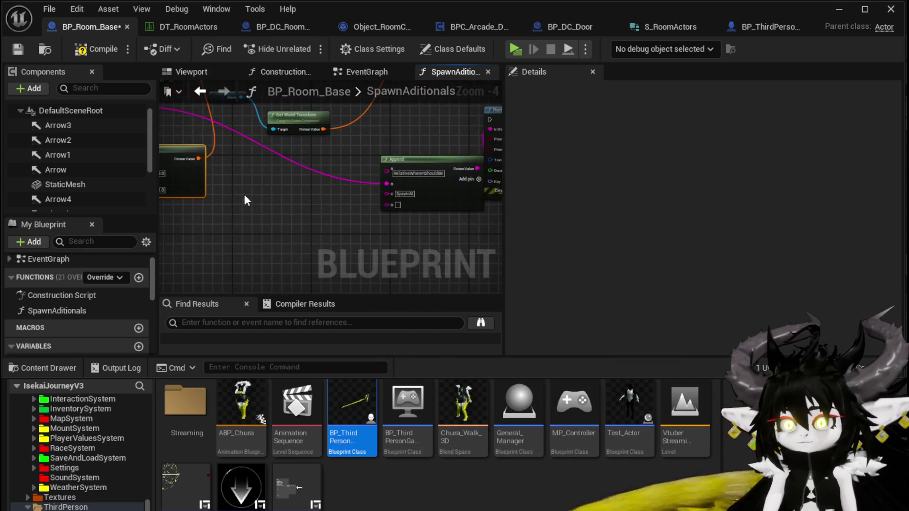
pyautogui.moveTo(196, 158)
pyautogui.mouseDown()
pyautogui.moveTo(393, 204)
pyautogui.moveTo(346, 204)
pyautogui.mouseUp()
pyautogui.scroll(2, 348, 195)
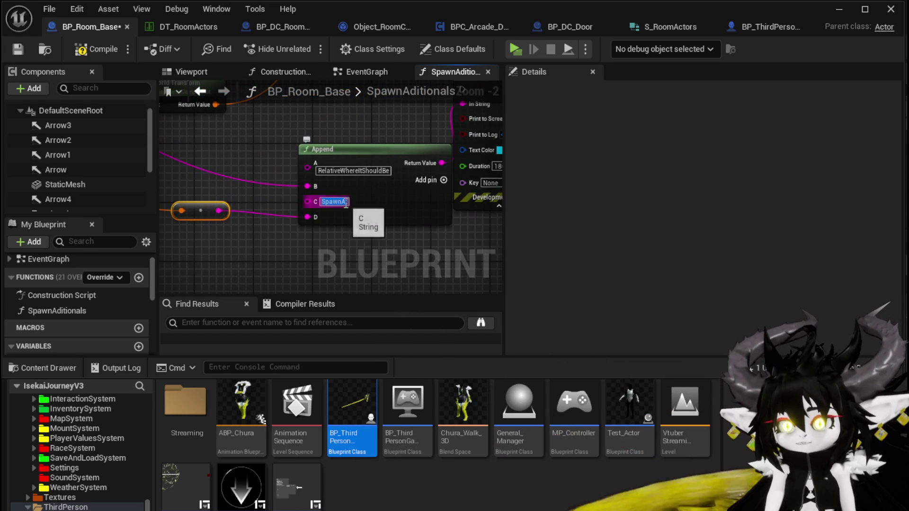
pyautogui.write('Room')
pyautogui.press('Return')
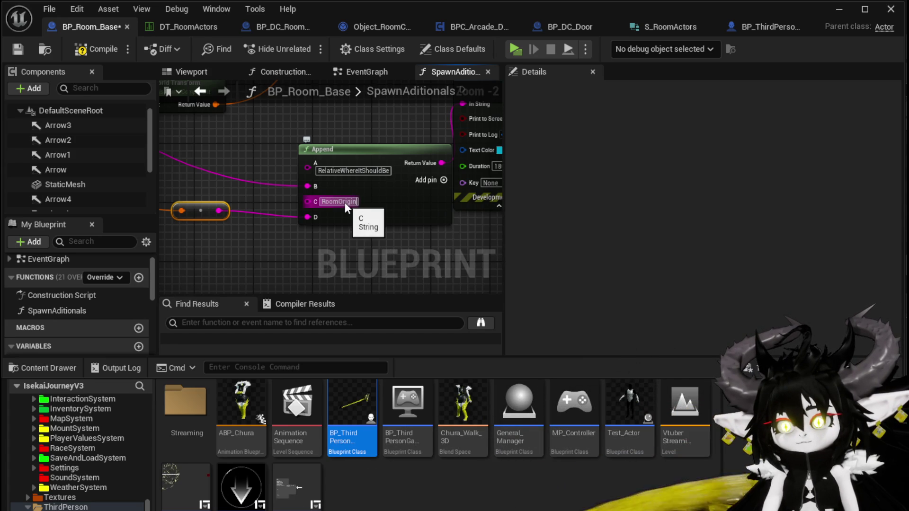
# Add two more Append pins, label E 'WhereItEndsUp', connect F, and compile
pyautogui.click(443, 181)
pyautogui.click(443, 181)
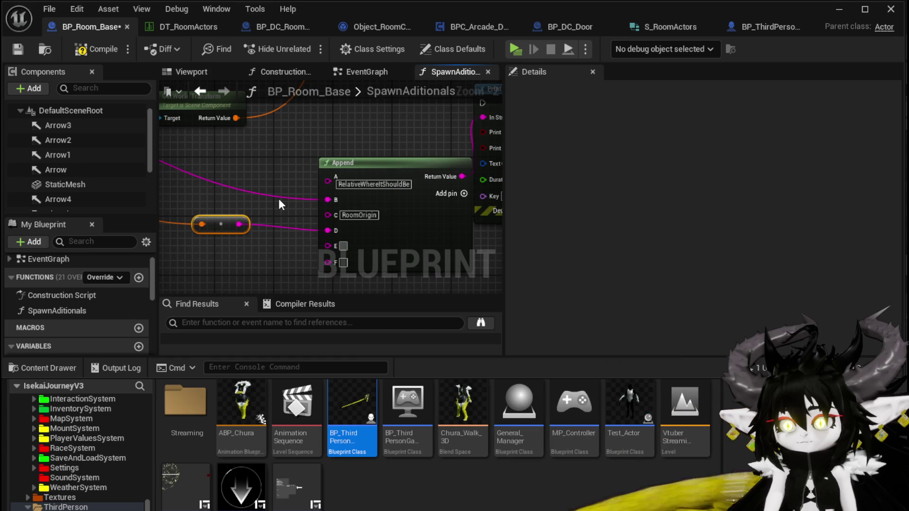
pyautogui.write('Where')
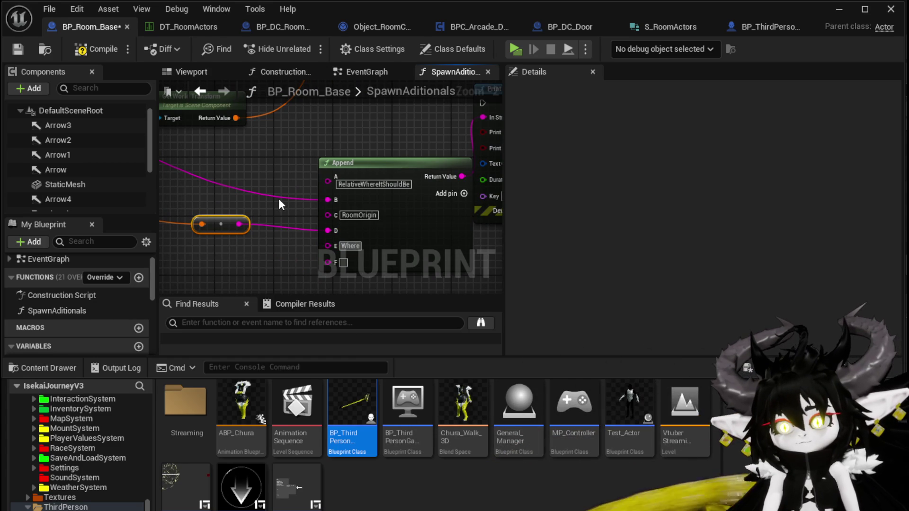
pyautogui.write('ItE')
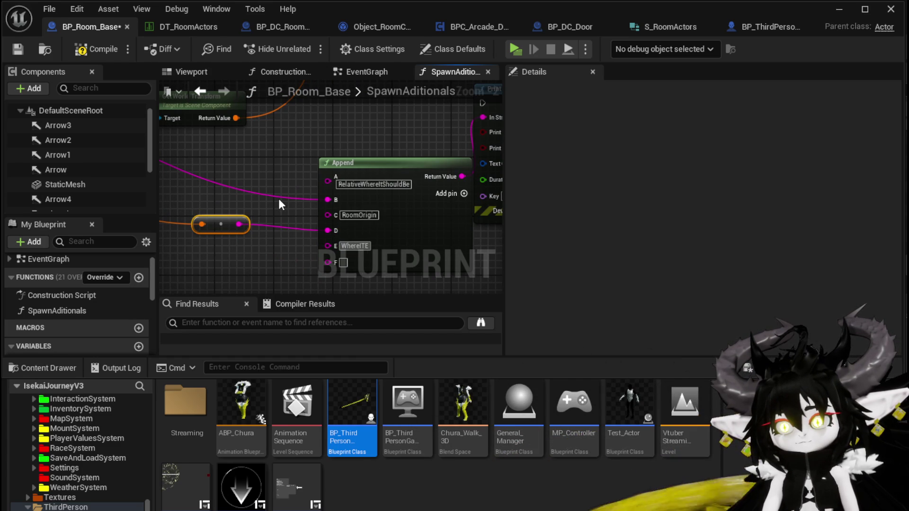
pyautogui.write('ndsUp')
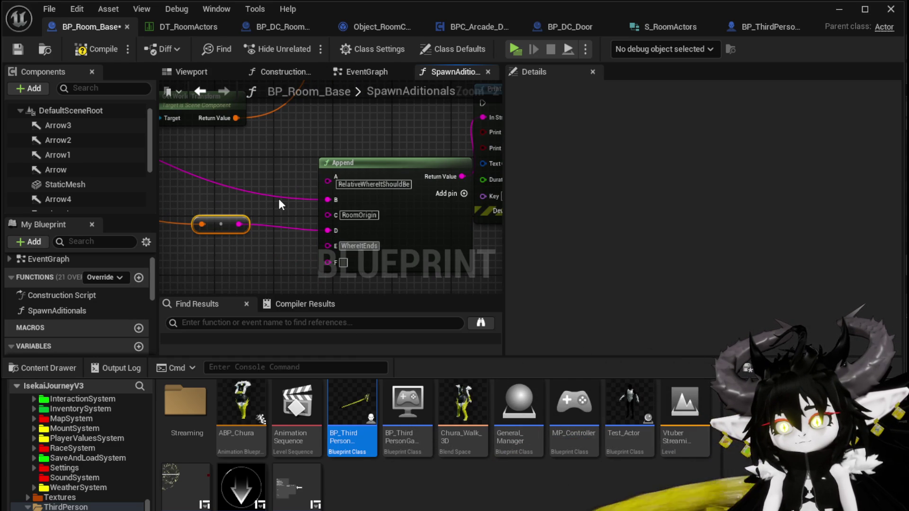
pyautogui.press('Return')
pyautogui.moveTo(279, 196)
pyautogui.mouseDown()
pyautogui.moveTo(331, 218)
pyautogui.moveTo(431, 234)
pyautogui.moveTo(295, 268)
pyautogui.moveTo(376, 199)
pyautogui.moveTo(317, 205)
pyautogui.moveTo(311, 186)
pyautogui.moveTo(266, 288)
pyautogui.moveTo(309, 256)
pyautogui.moveTo(309, 185)
pyautogui.mouseUp()
pyautogui.scroll(-1, 431, 239)
pyautogui.moveTo(365, 142)
pyautogui.mouseDown()
pyautogui.moveTo(504, 108)
pyautogui.moveTo(446, 116)
pyautogui.moveTo(444, 137)
pyautogui.moveTo(413, 142)
pyautogui.moveTo(436, 141)
pyautogui.mouseUp()
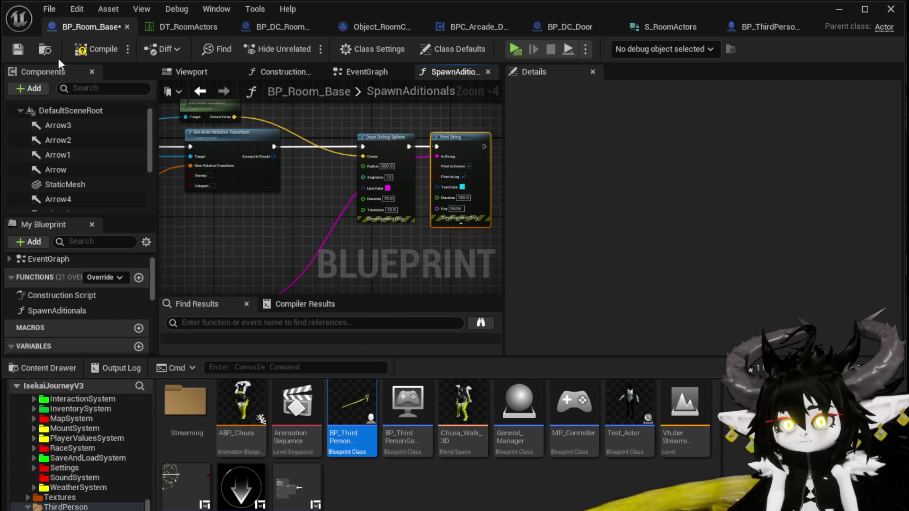
pyautogui.click(83, 52)
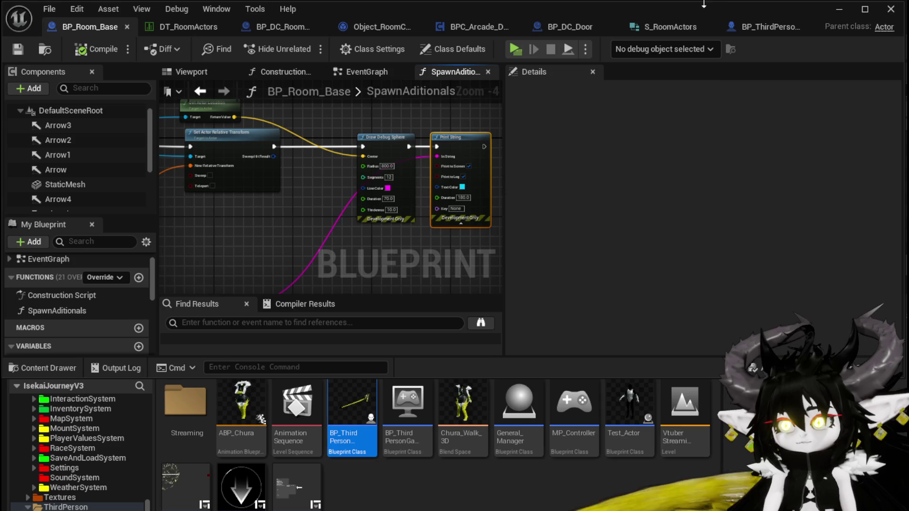
# Launch the game preview and walk through the gateway to choose the WindMill room
pyautogui.click(844, 10)
pyautogui.click(308, 50)
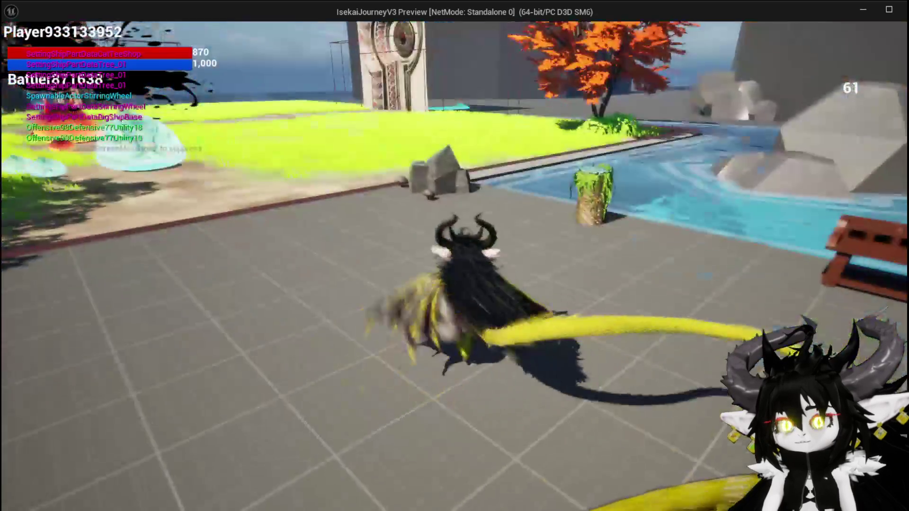
pyautogui.press('w')
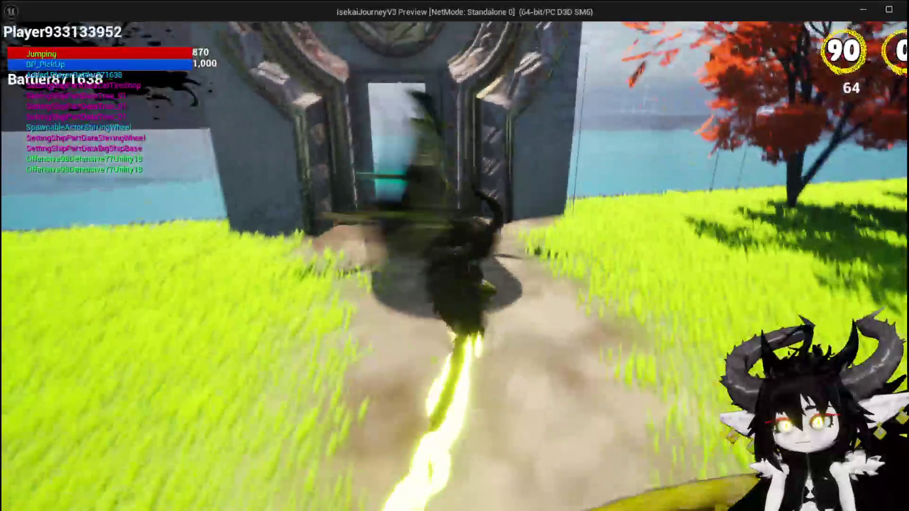
pyautogui.press('space')
pyautogui.press('w')
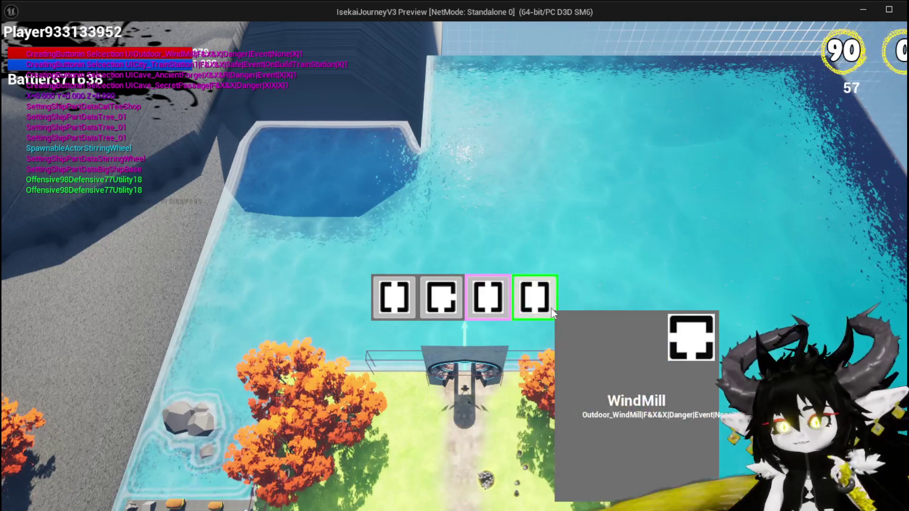
pyautogui.click(535, 297)
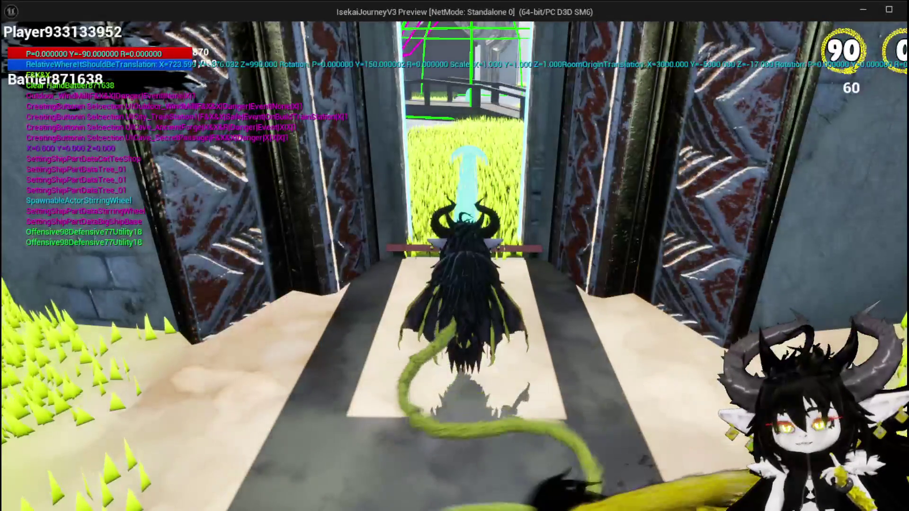
# Run up to the windmill to inspect its debug spheres and printed transforms, then return to the portal
pyautogui.press('w')
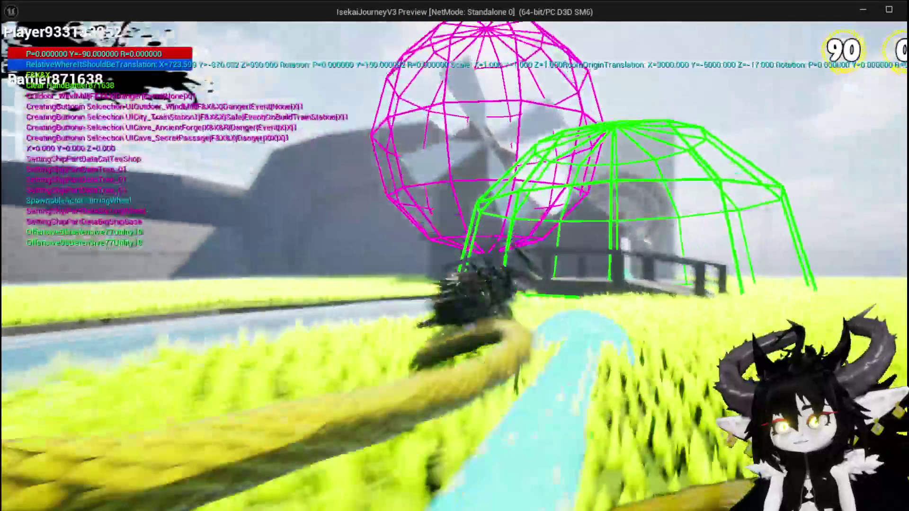
pyautogui.press('w')
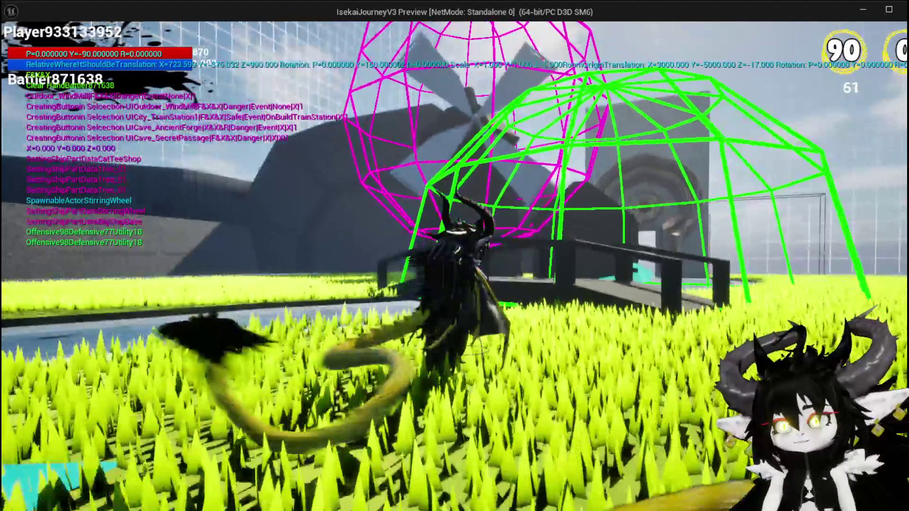
pyautogui.press('w')
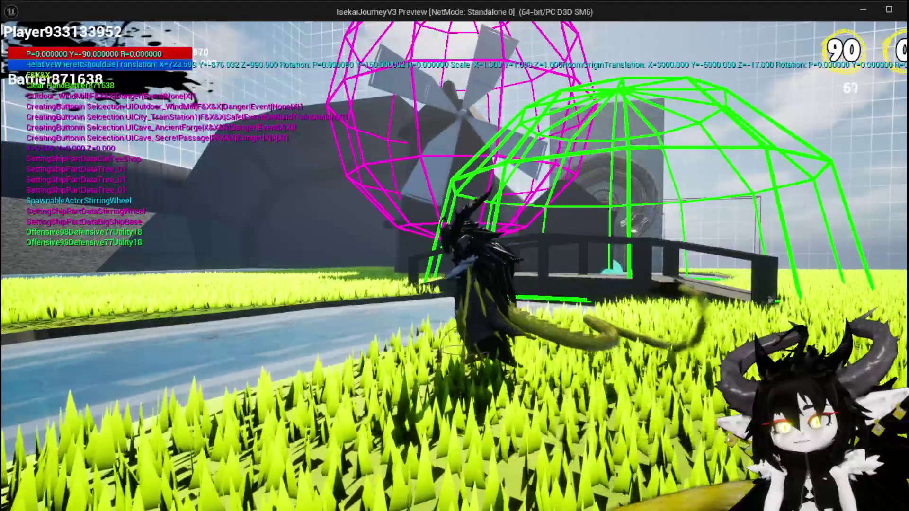
pyautogui.press('w')
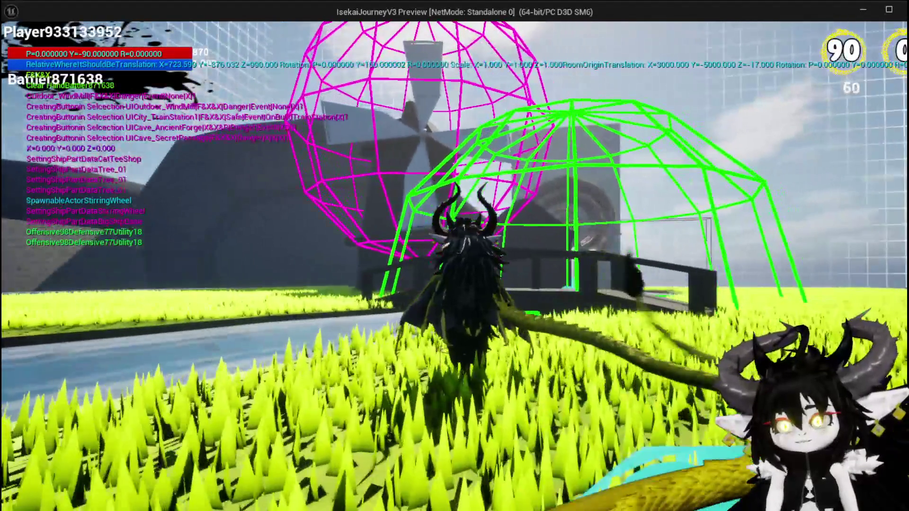
pyautogui.press('w')
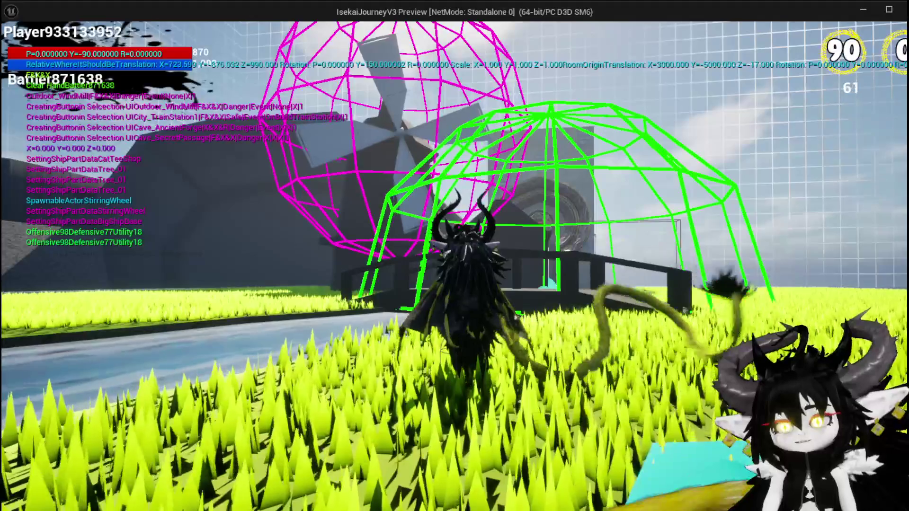
pyautogui.press('w')
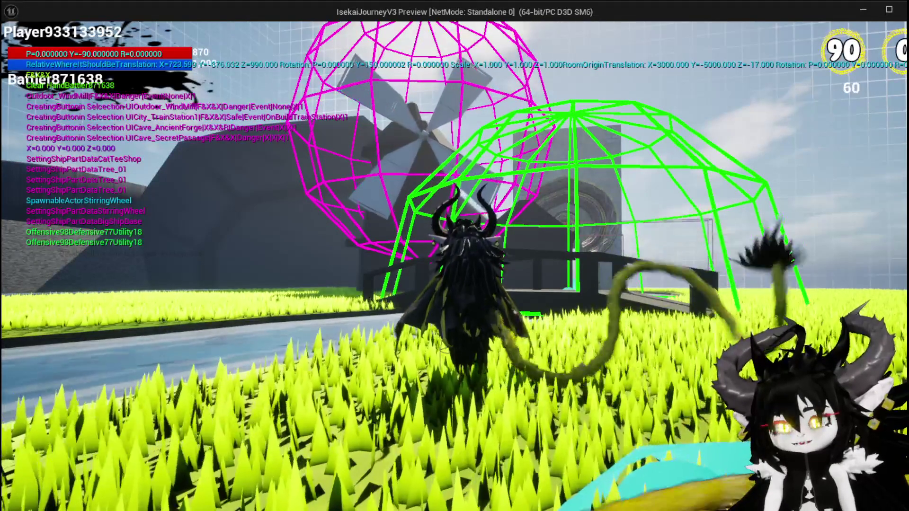
pyautogui.press('w')
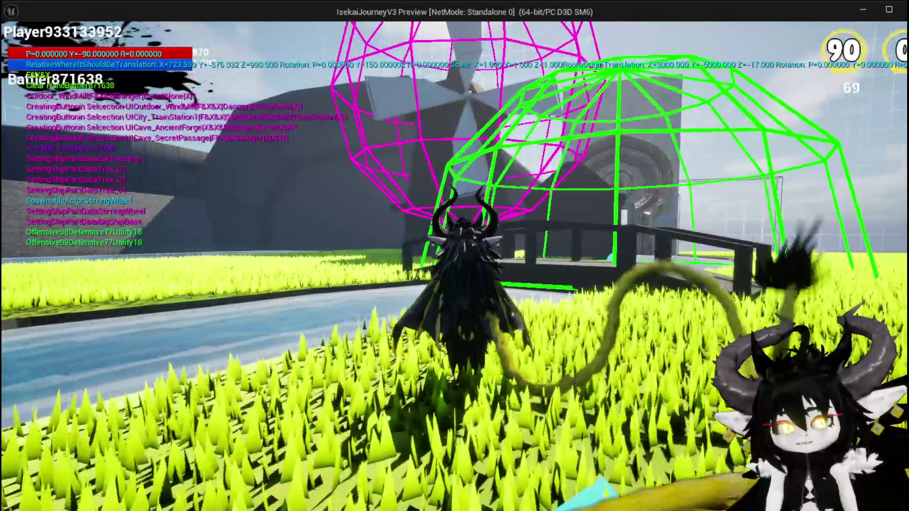
pyautogui.press('w')
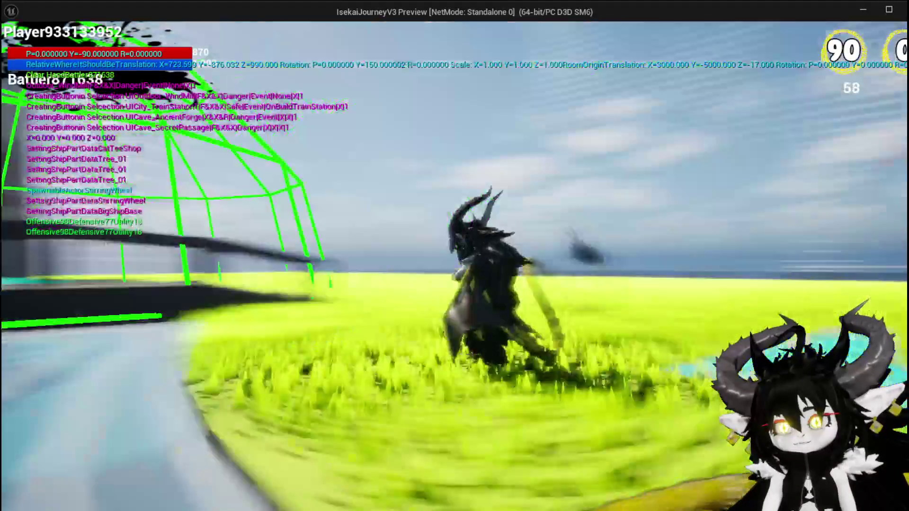
pyautogui.press('w')
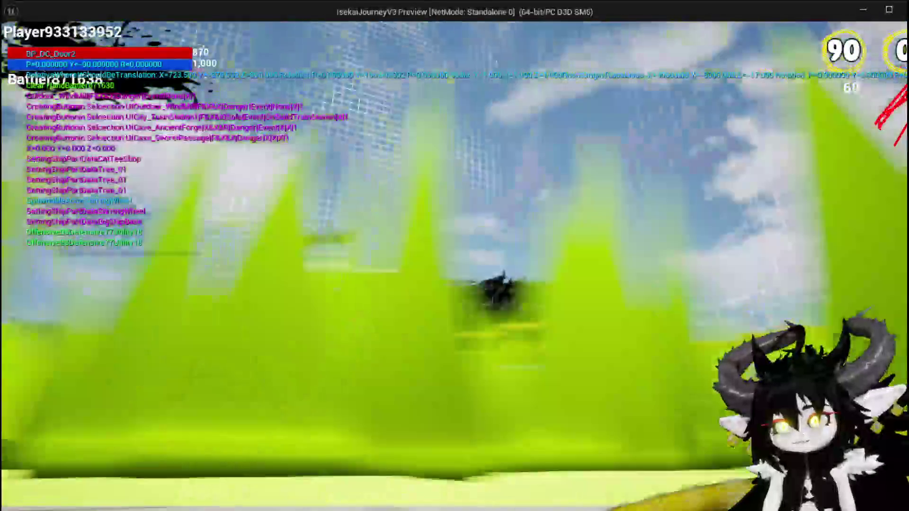
pyautogui.press('w')
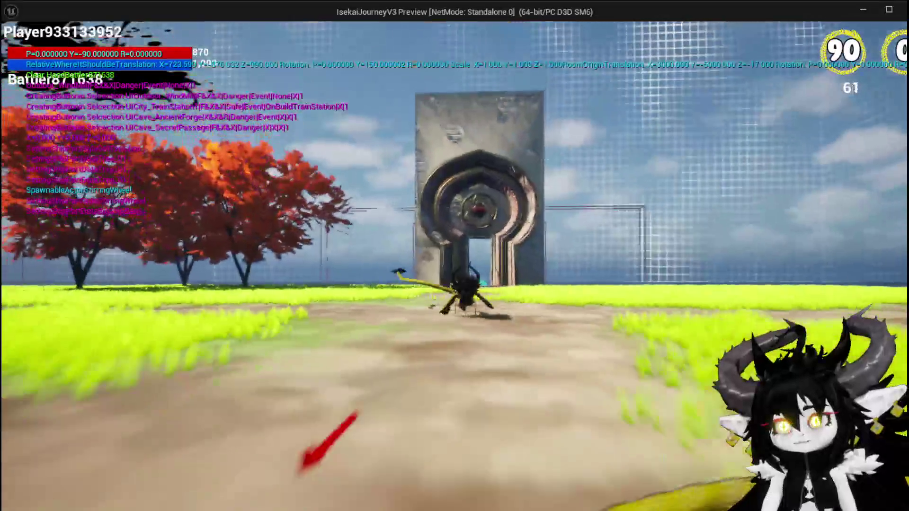
pyautogui.press('w')
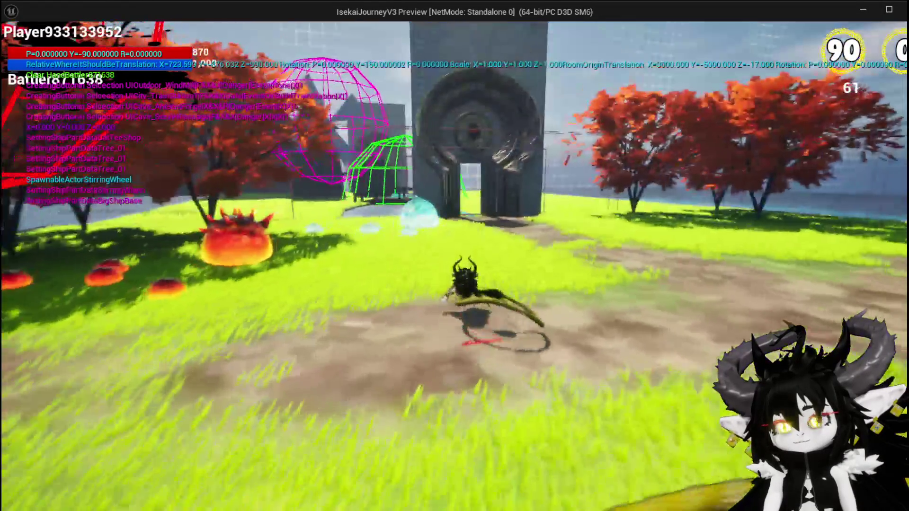
pyautogui.press('w')
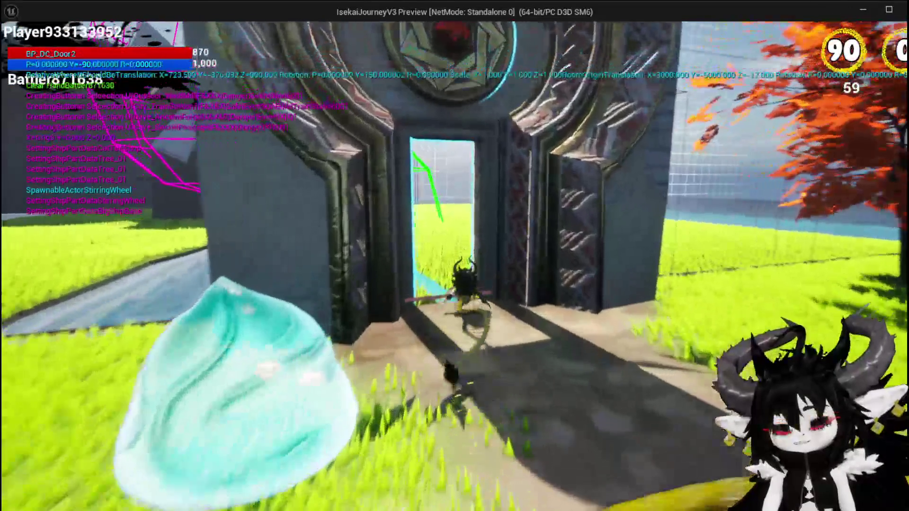
# Roam the field past the orange trees, windmill and bridge to view the debug spheres from other angles
pyautogui.press('w')
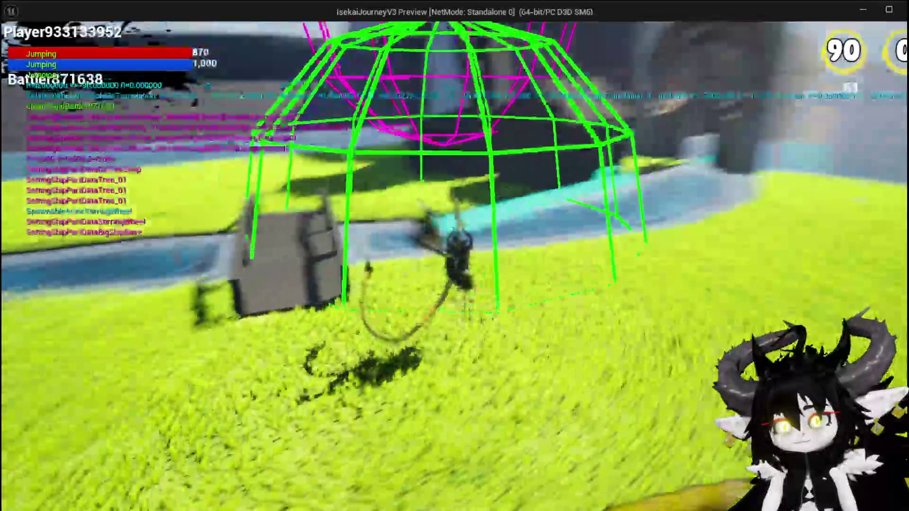
pyautogui.press('w')
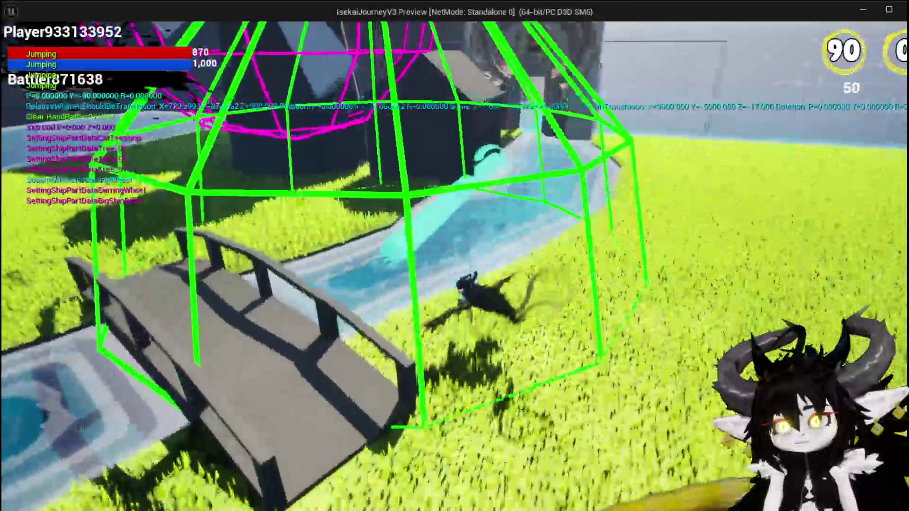
pyautogui.press('w')
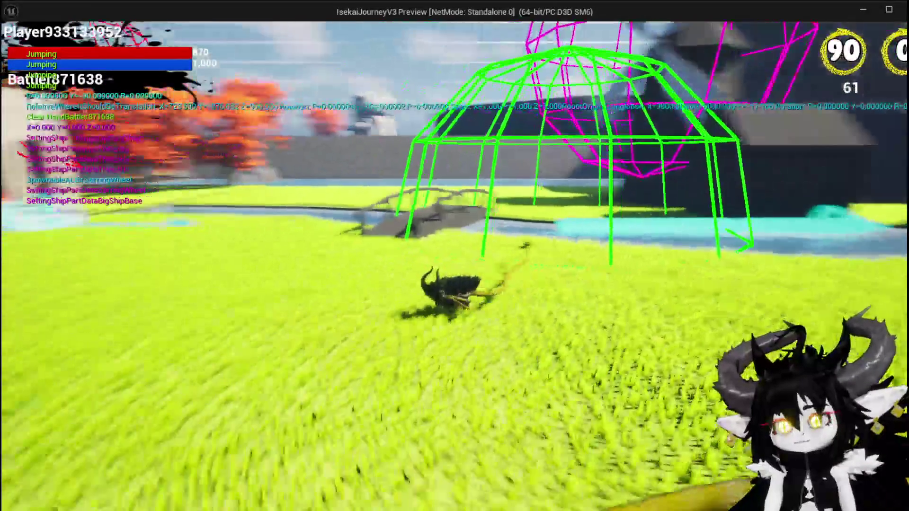
pyautogui.press('w')
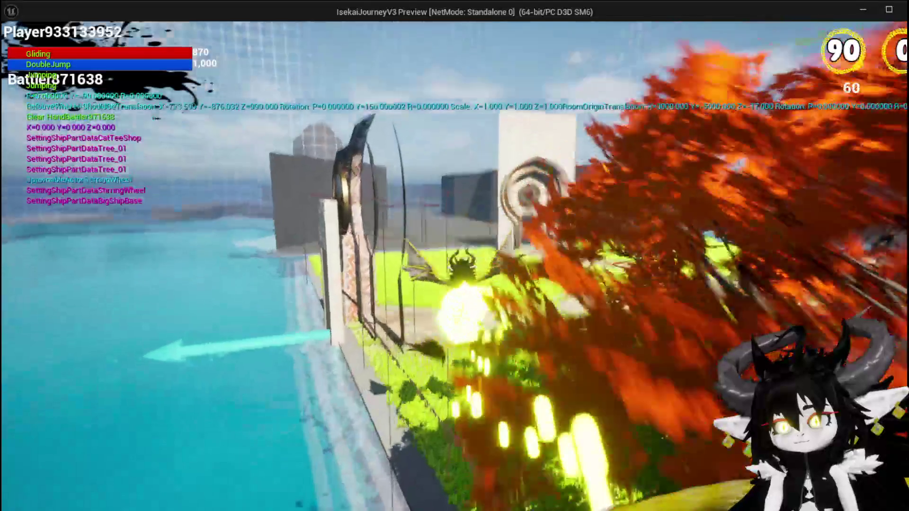
pyautogui.press('w')
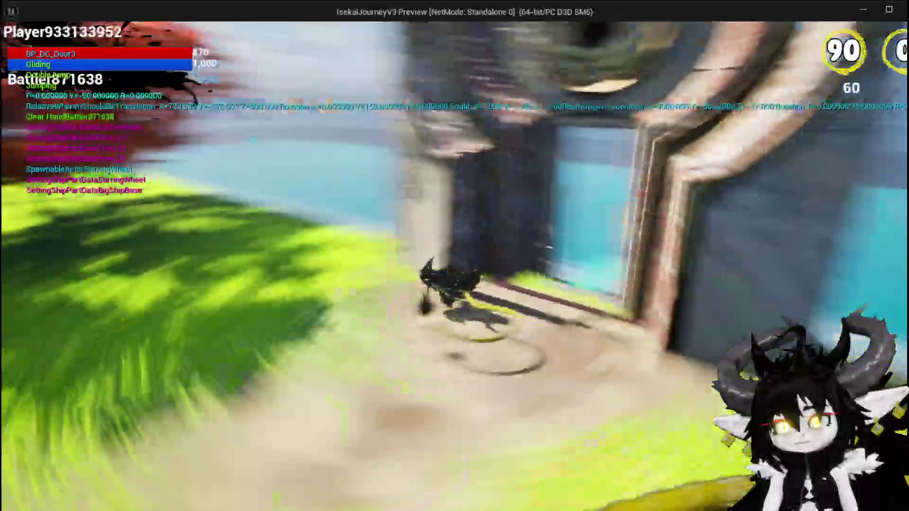
pyautogui.press('w')
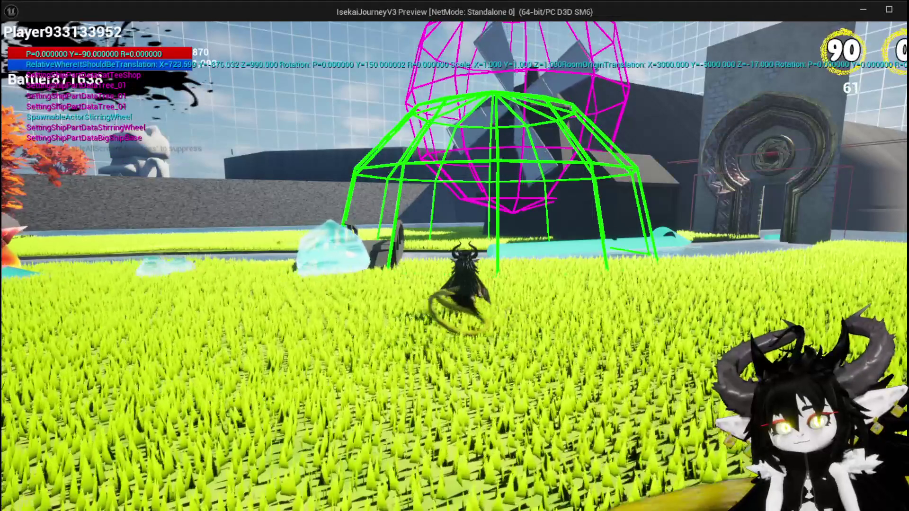
pyautogui.press('w')
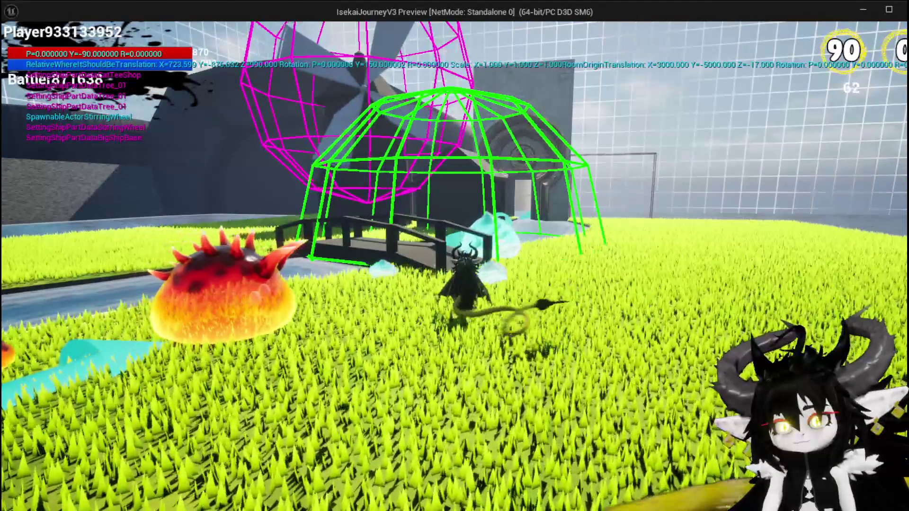
pyautogui.press('space')
pyautogui.press('space')
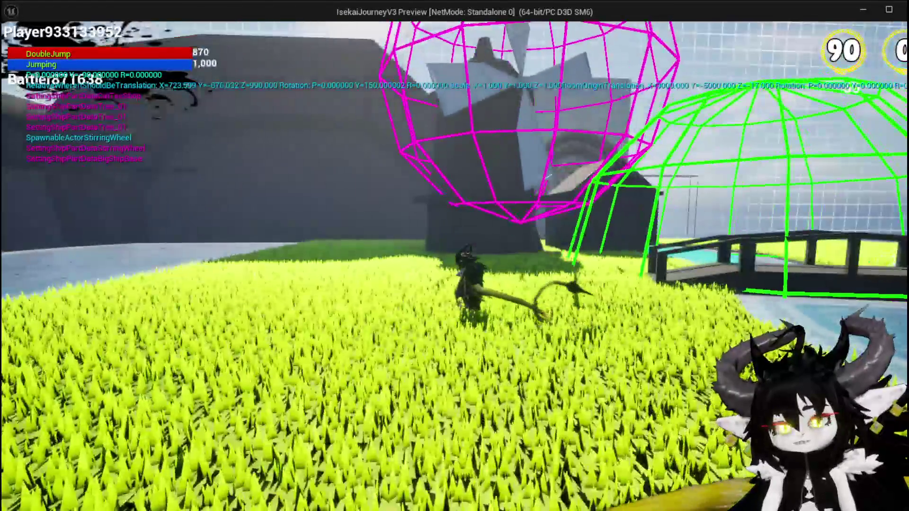
pyautogui.press('w')
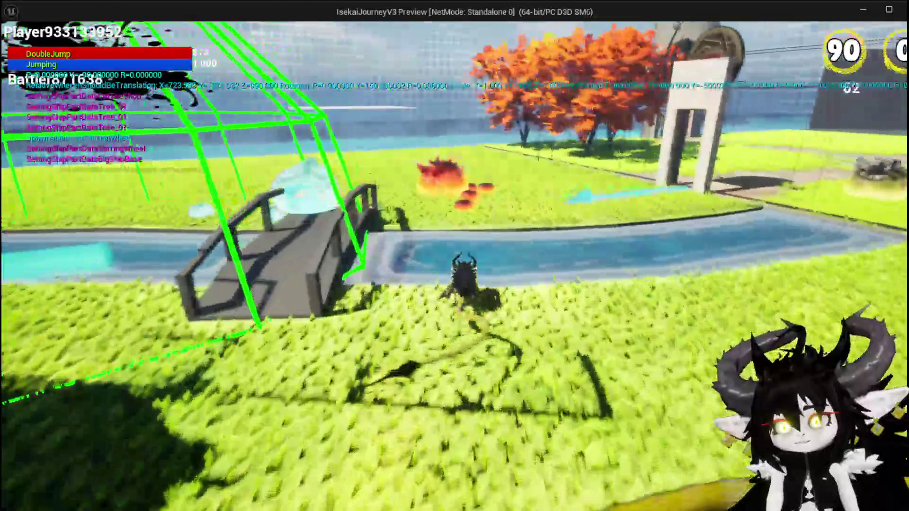
pyautogui.press('space')
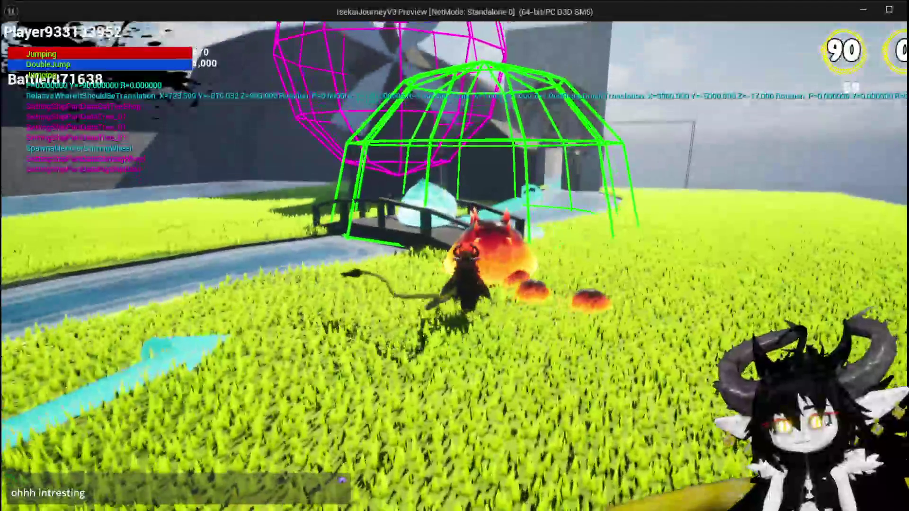
pyautogui.press('s')
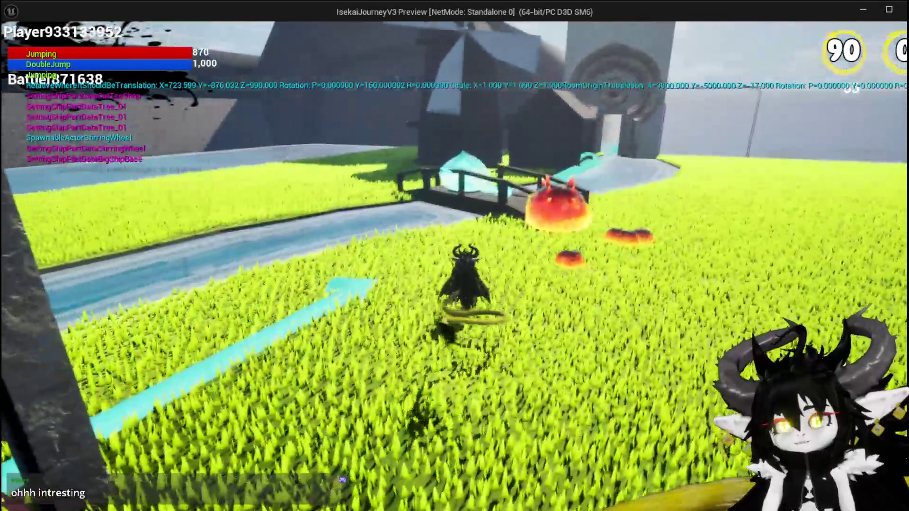
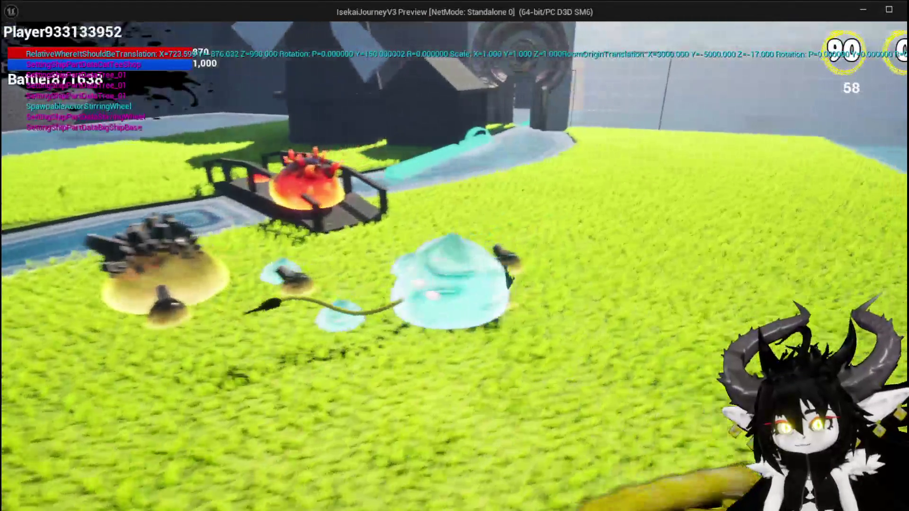
# Restart the play-test, run to the doorway and place the WindMill from the build menu
pyautogui.press('Escape')
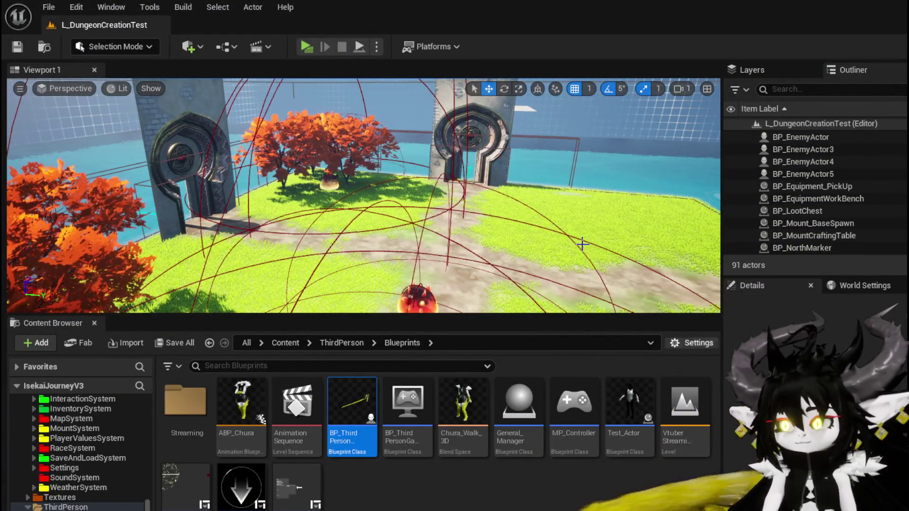
pyautogui.click(297, 42)
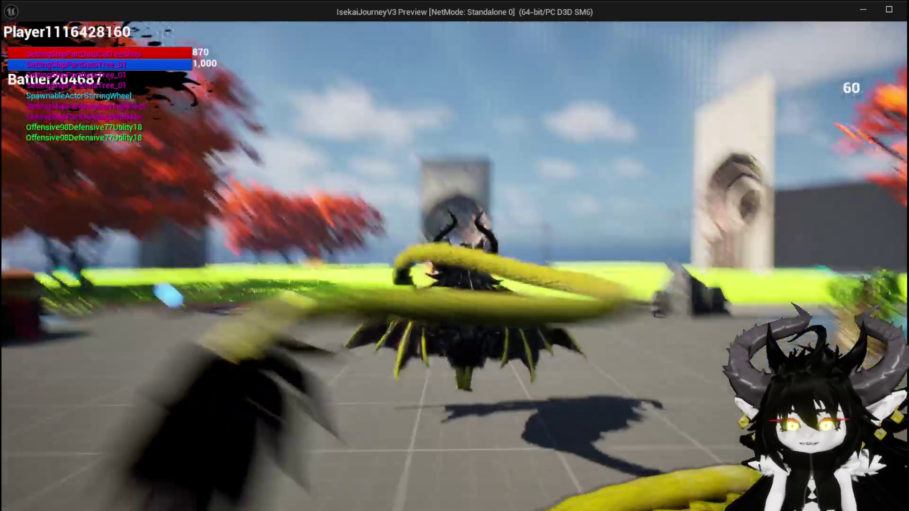
pyautogui.press('w')
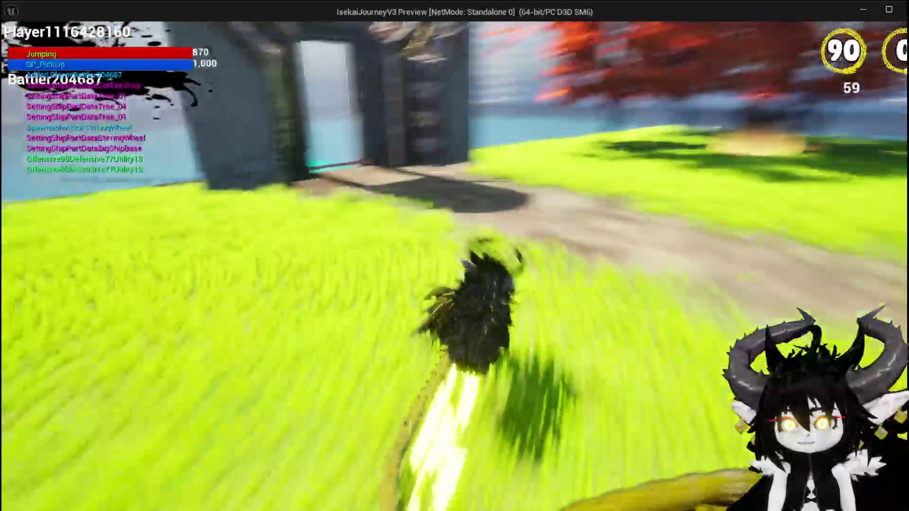
pyautogui.press('space')
pyautogui.press('b')
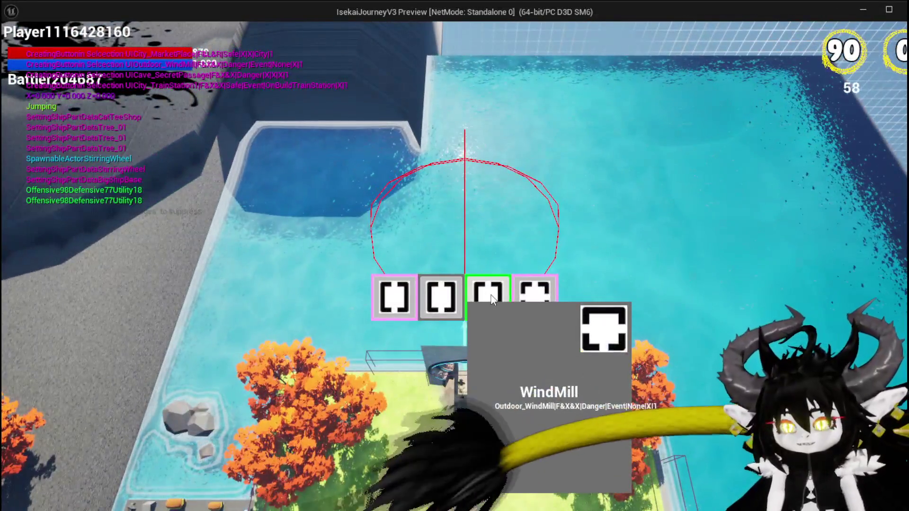
pyautogui.click(491, 300)
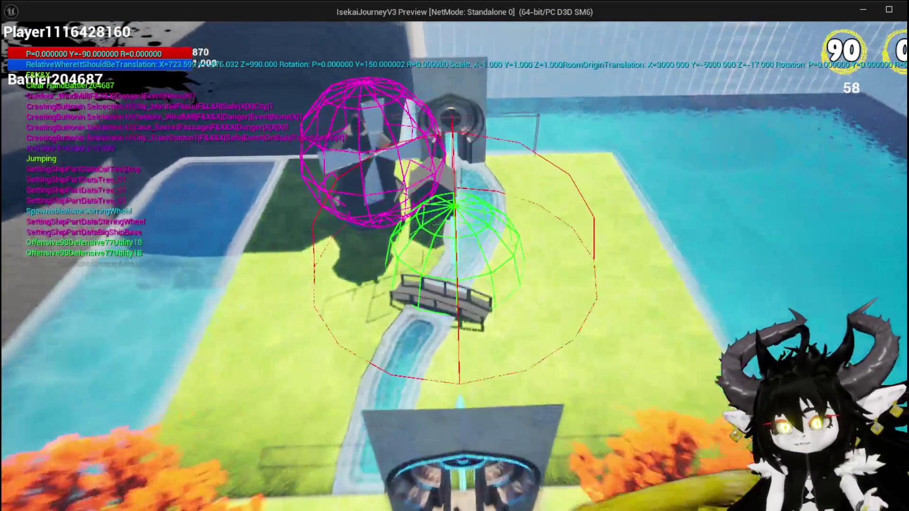
# Explore the grass, bridge and water area around the placed windmill
pyautogui.press('w')
pyautogui.press('space')
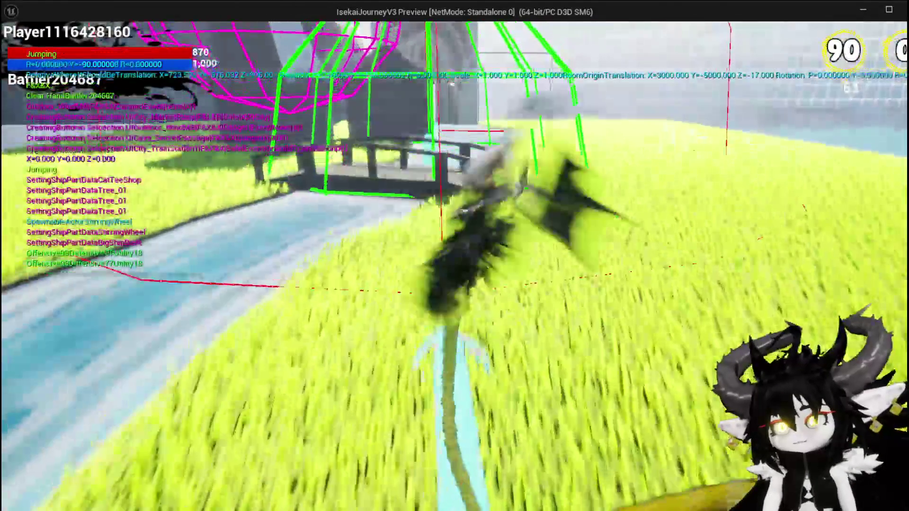
pyautogui.press('space')
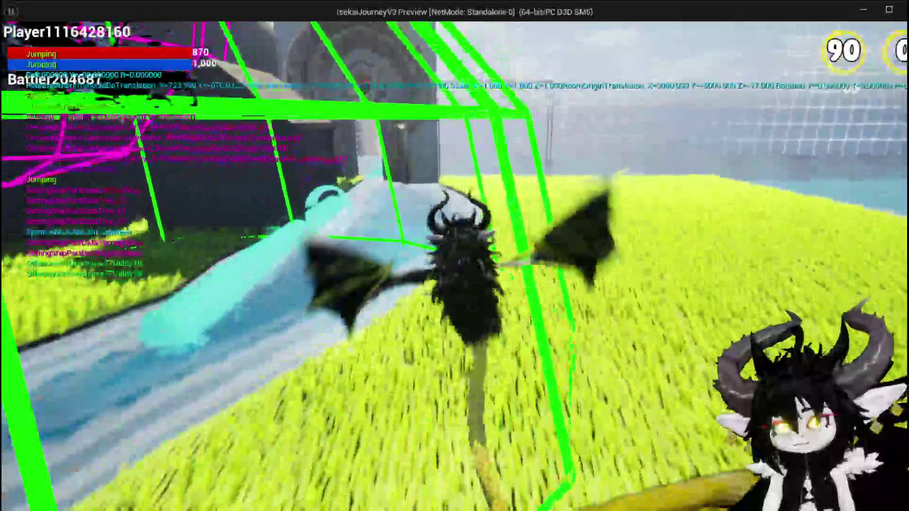
pyautogui.press('a')
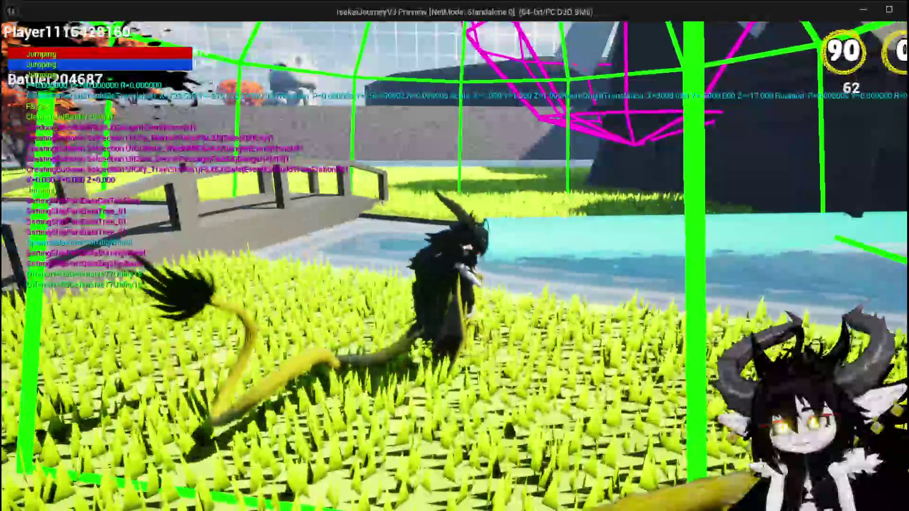
pyautogui.press('s')
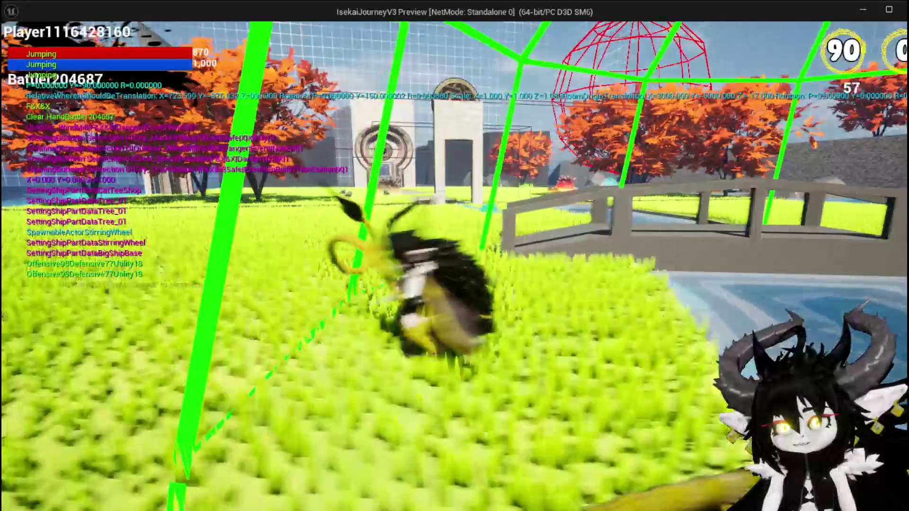
pyautogui.press('a')
pyautogui.press('w')
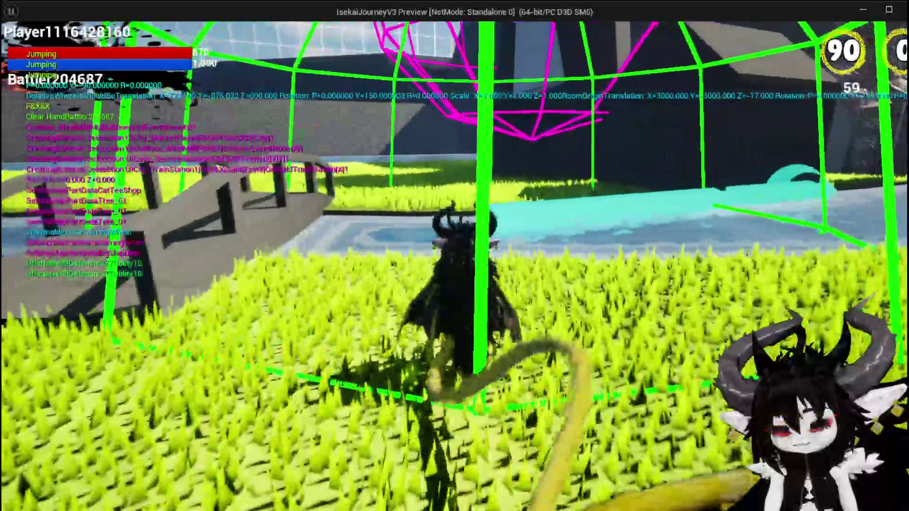
pyautogui.press('w')
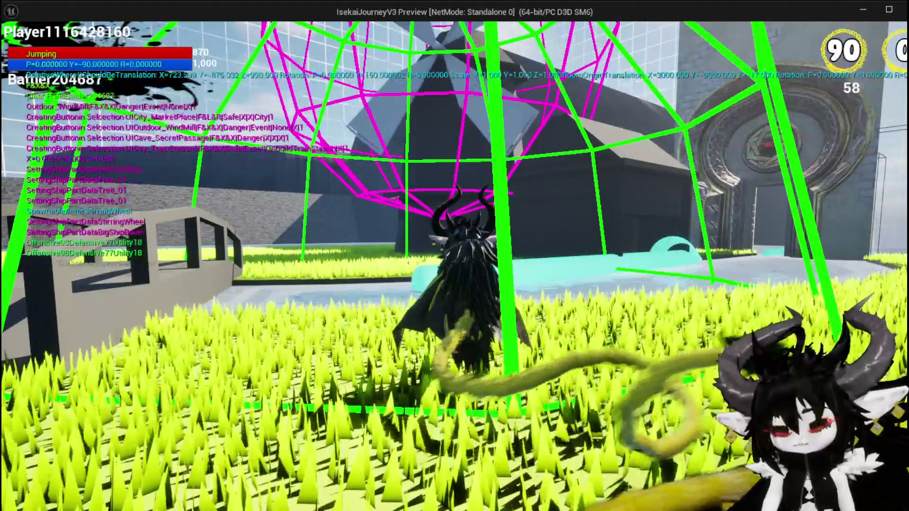
pyautogui.press('w')
pyautogui.press('w')
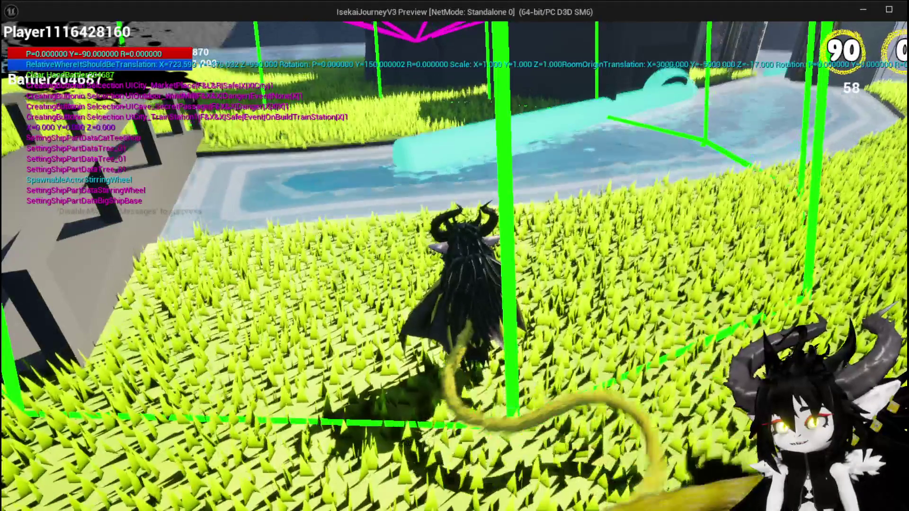
pyautogui.moveTo(454, 256)
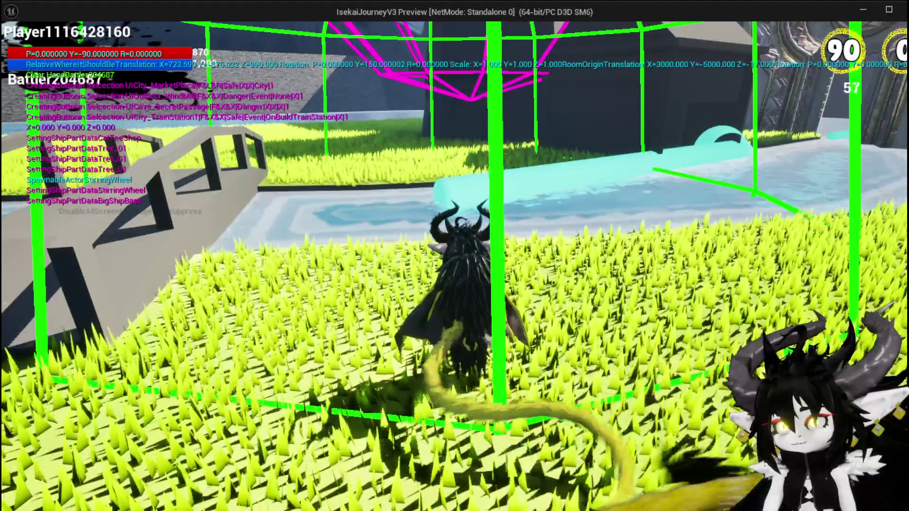
# Stop the preview and bring SpawnAditionals' Draw Debug and Print String nodes into view
pyautogui.press('Escape')
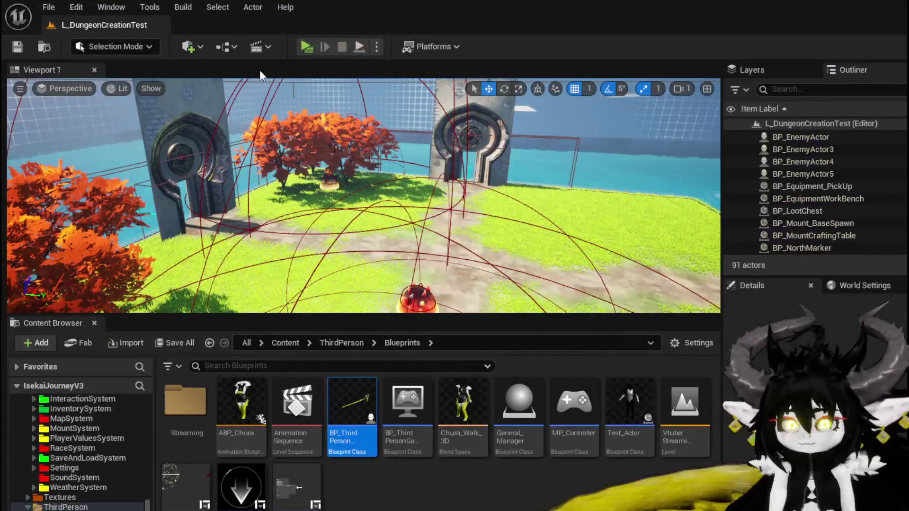
pyautogui.click(18, 47)
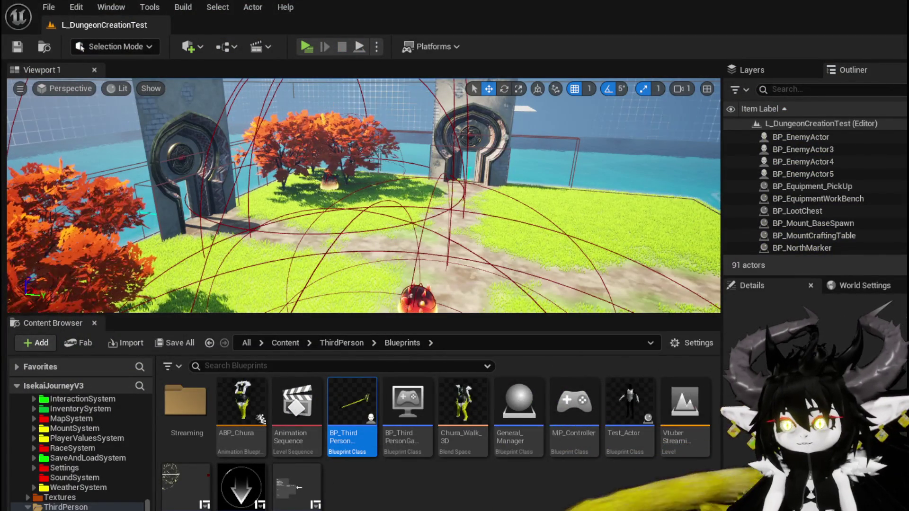
pyautogui.hotkey('alt', 'Tab')
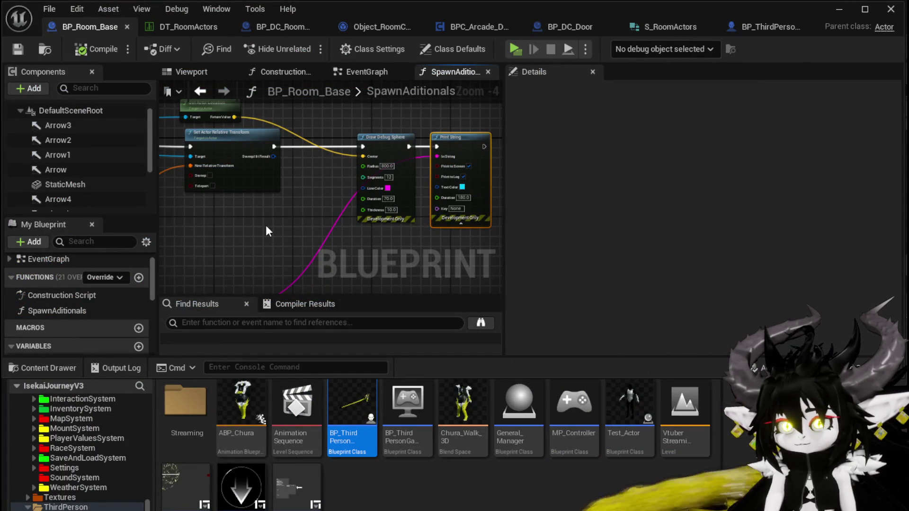
pyautogui.moveTo(265, 226)
pyautogui.mouseDown()
pyautogui.moveTo(458, 221)
pyautogui.moveTo(483, 203)
pyautogui.mouseUp()
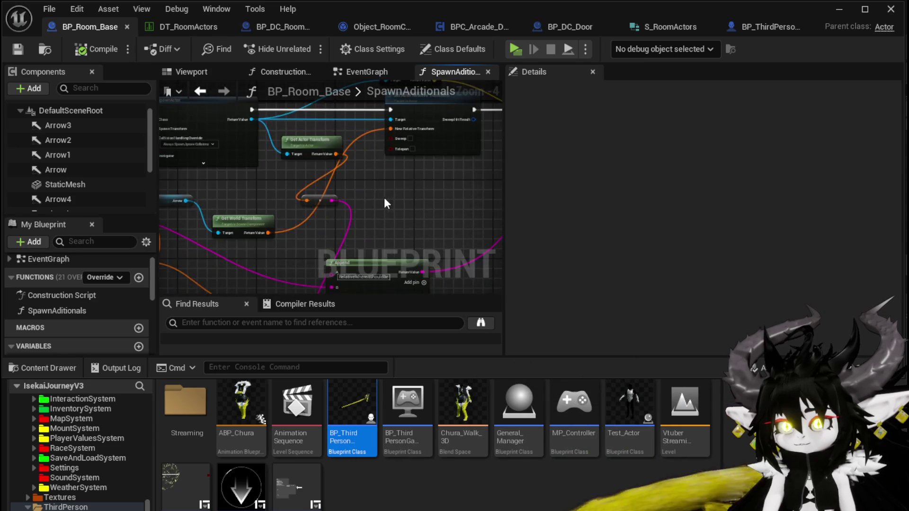
pyautogui.moveTo(386, 200); pyautogui.dragTo(454, 191)
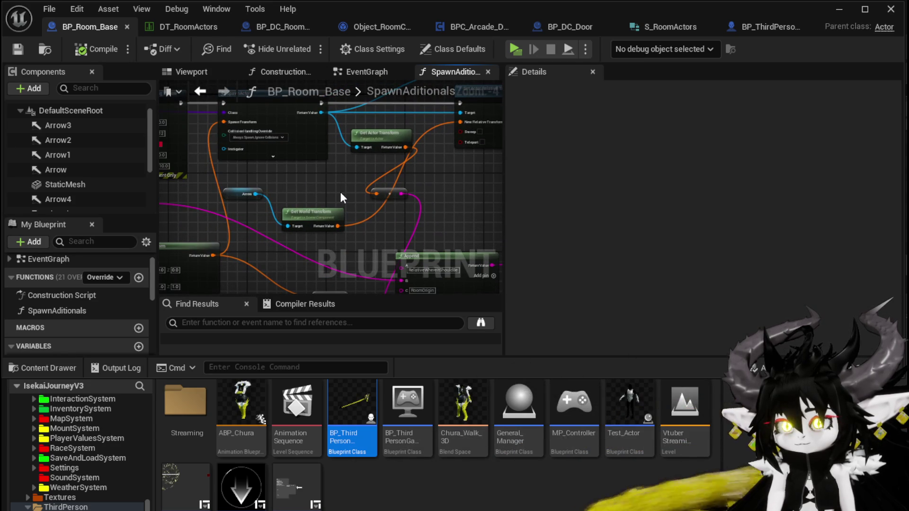
pyautogui.moveTo(340, 192); pyautogui.dragTo(251, 254)
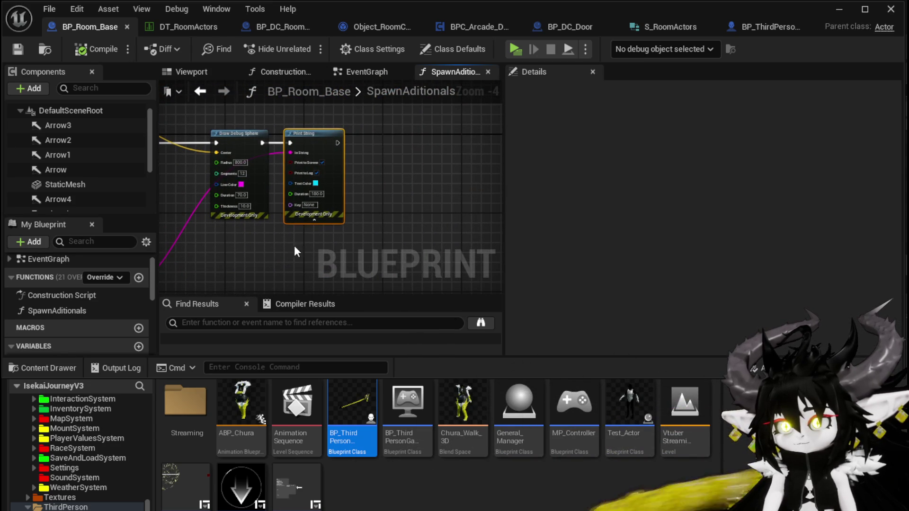
# Duplicate the Print String, chain it after the first, and feed it Append's Return Value
pyautogui.hotkey('ctrl', 'v')
pyautogui.moveTo(337, 142)
pyautogui.mouseDown()
pyautogui.moveTo(432, 155)
pyautogui.moveTo(444, 140)
pyautogui.moveTo(415, 138)
pyautogui.moveTo(408, 103)
pyautogui.moveTo(413, 160)
pyautogui.mouseUp()
pyautogui.click(418, 156)
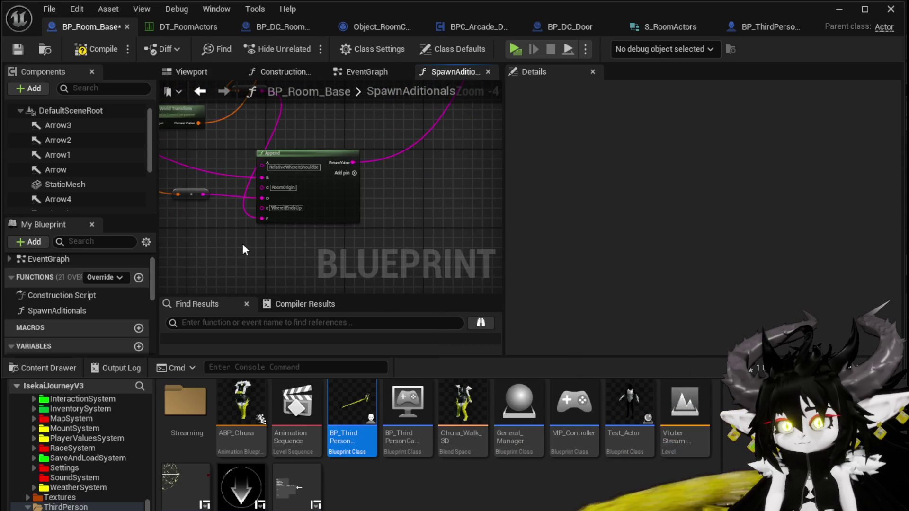
pyautogui.moveTo(436, 189); pyautogui.dragTo(433, 270)
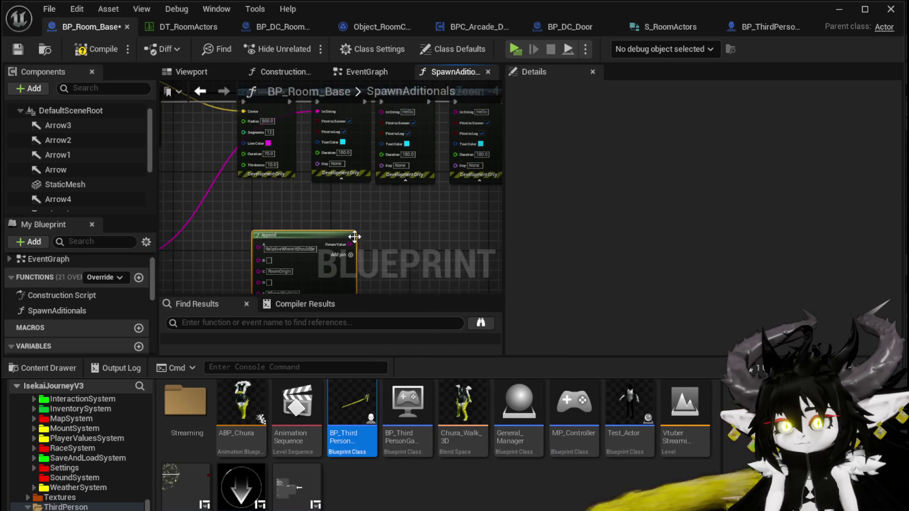
pyautogui.moveTo(348, 246)
pyautogui.mouseDown()
pyautogui.moveTo(380, 107)
pyautogui.moveTo(300, 230)
pyautogui.mouseUp()
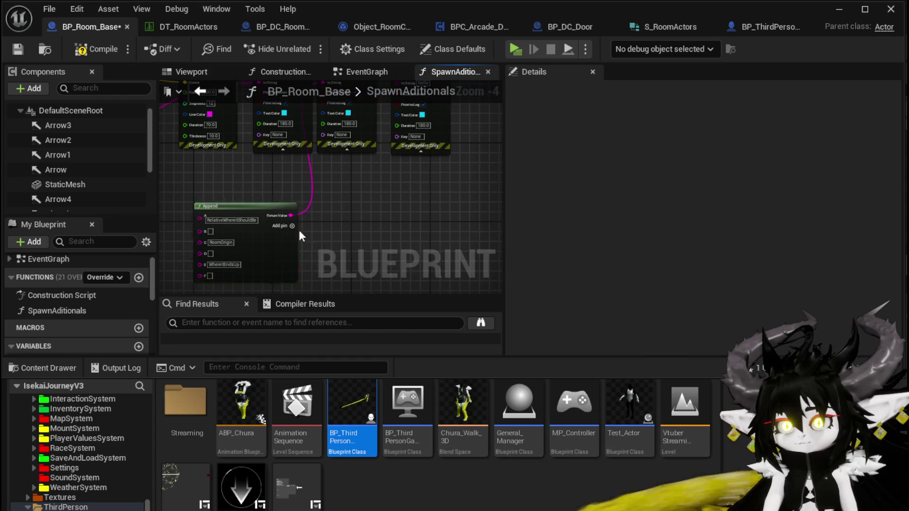
pyautogui.moveTo(407, 218)
pyautogui.mouseDown()
pyautogui.moveTo(419, 215)
pyautogui.moveTo(399, 124)
pyautogui.mouseUp()
pyautogui.scroll(3, 399, 124)
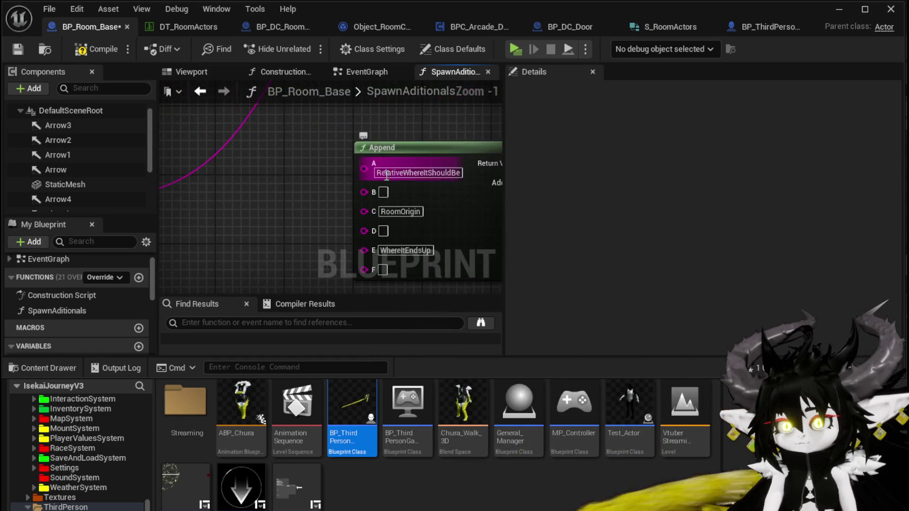
# Remove extra Append input pins, disconnecting RoomOrigin from input C before removing it
pyautogui.rightClick(362, 171)
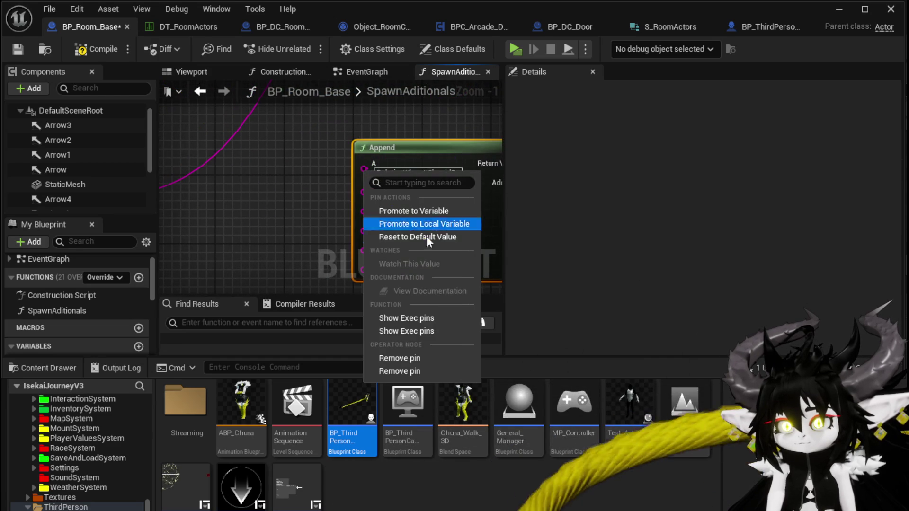
pyautogui.click(411, 368)
pyautogui.rightClick(365, 164)
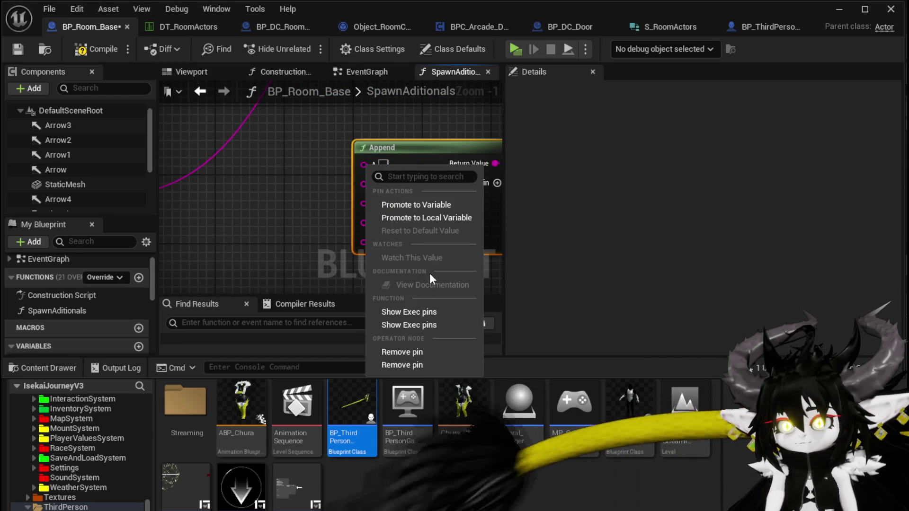
pyautogui.click(410, 368)
pyautogui.scroll(-1, 288, 223)
pyautogui.moveTo(175, 195)
pyautogui.mouseDown()
pyautogui.moveTo(275, 176)
pyautogui.moveTo(265, 197)
pyautogui.moveTo(277, 201)
pyautogui.moveTo(466, 176)
pyautogui.moveTo(370, 142)
pyautogui.moveTo(291, 163)
pyautogui.mouseUp()
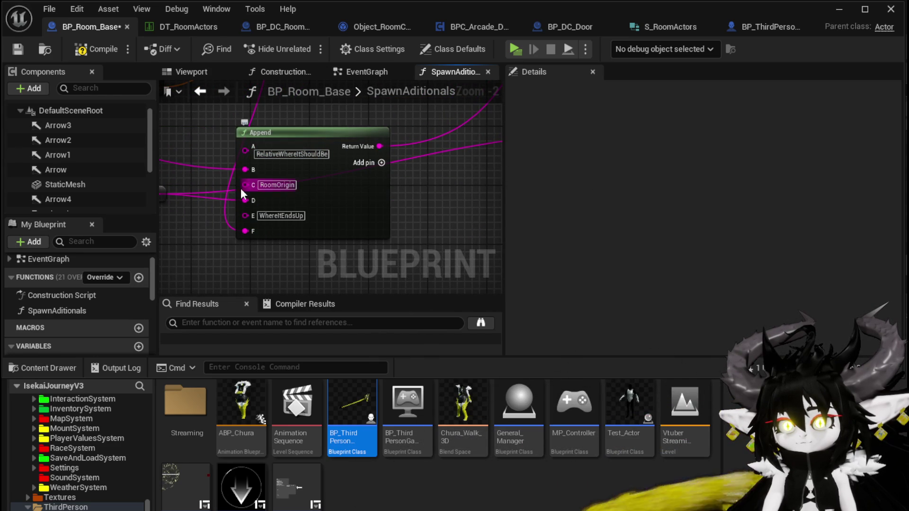
pyautogui.rightClick(244, 184)
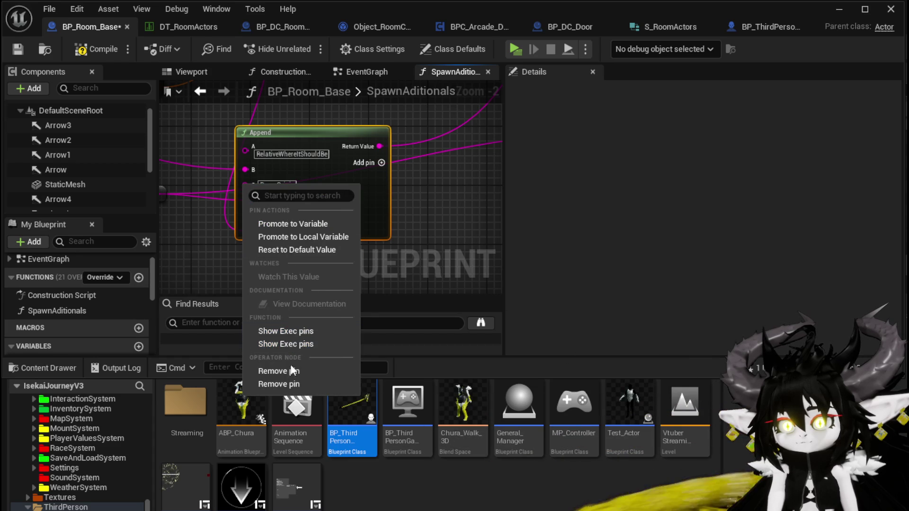
pyautogui.click(279, 372)
pyautogui.keyDown('alt'); pyautogui.click(246, 186); pyautogui.keyUp('alt')
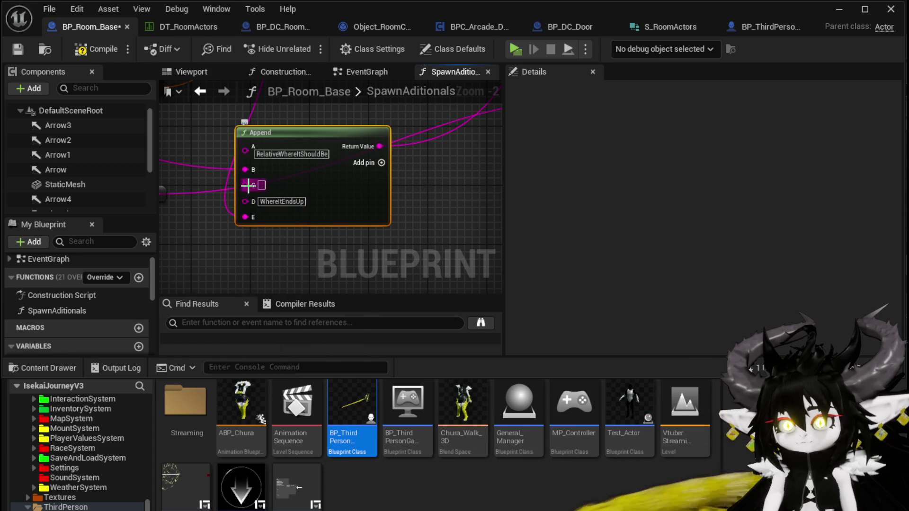
pyautogui.rightClick(247, 185)
pyautogui.click(284, 372)
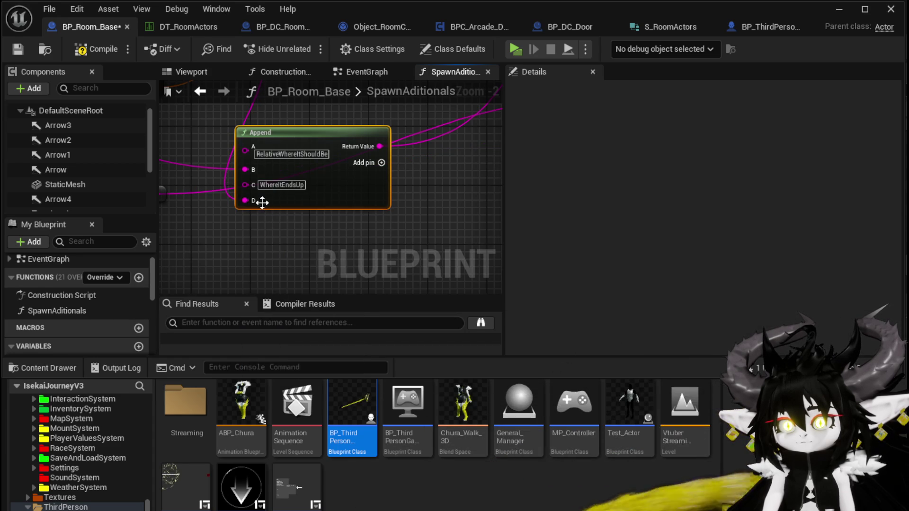
# Remove four more unused input pins from the first Append node
pyautogui.moveTo(328, 204)
pyautogui.mouseDown()
pyautogui.moveTo(369, 194)
pyautogui.moveTo(351, 206)
pyautogui.mouseUp()
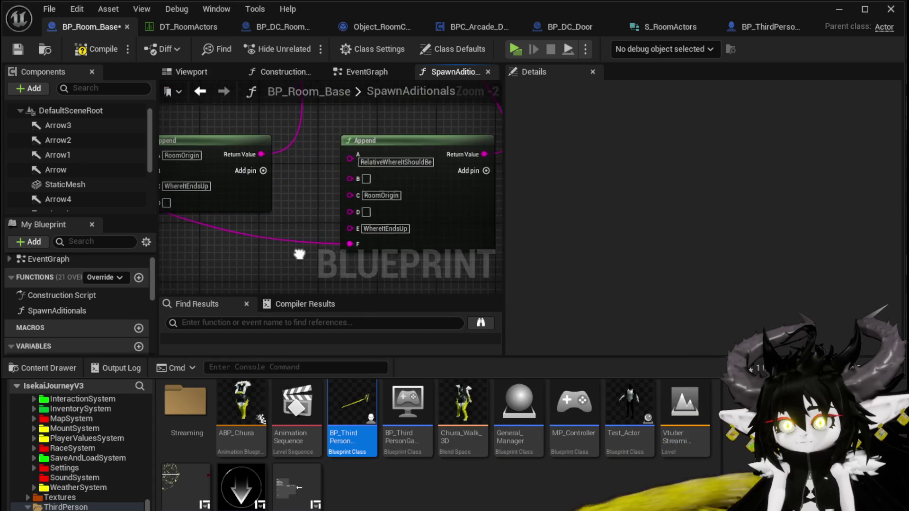
pyautogui.rightClick(352, 160)
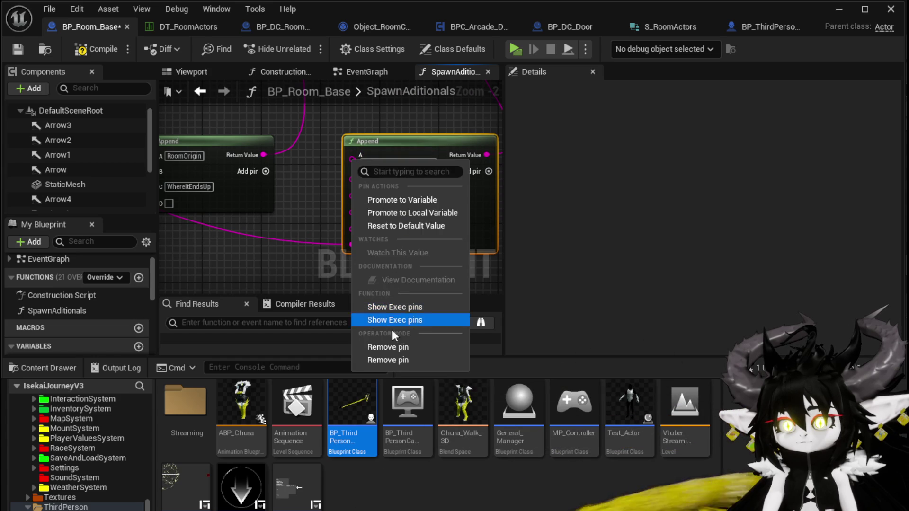
pyautogui.click(388, 347)
pyautogui.rightClick(356, 154)
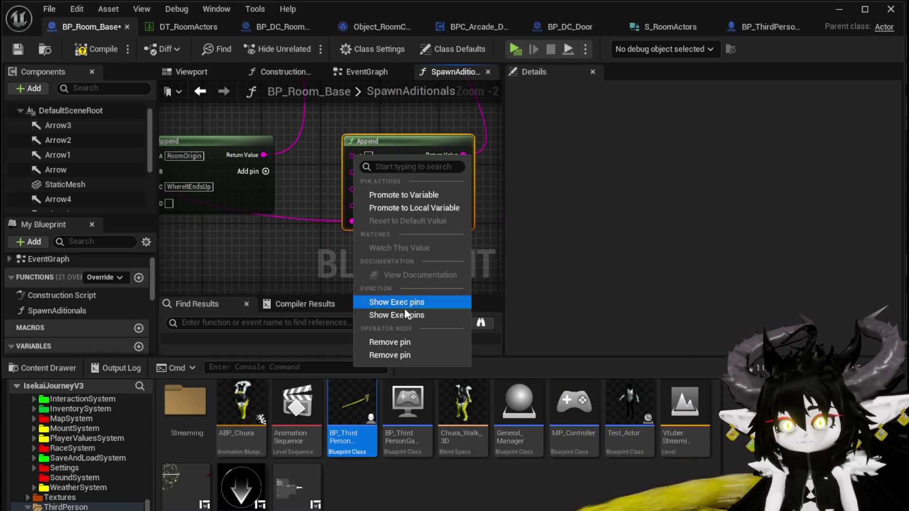
pyautogui.click(389, 340)
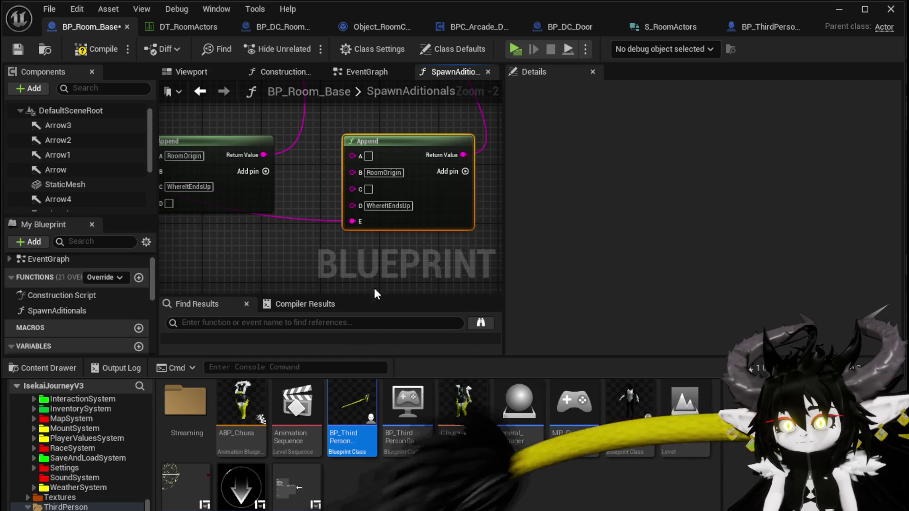
pyautogui.rightClick(355, 155)
pyautogui.click(401, 342)
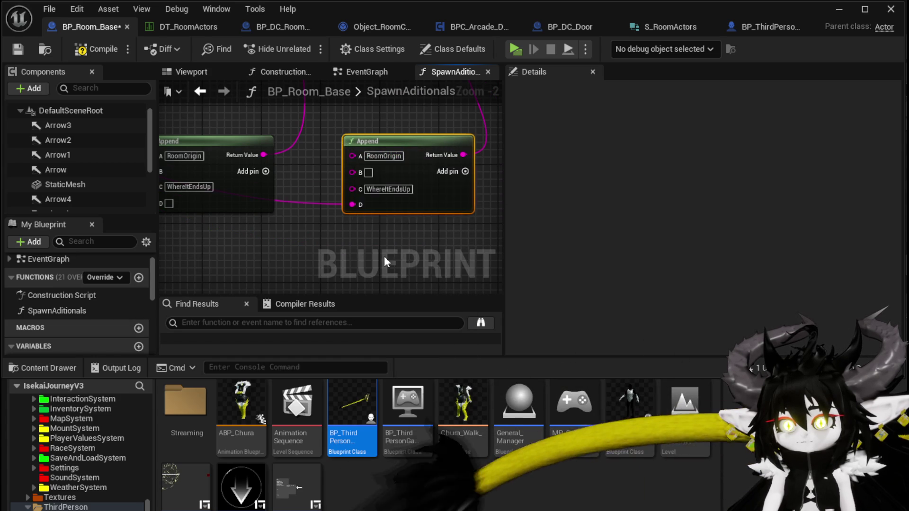
pyautogui.rightClick(348, 155)
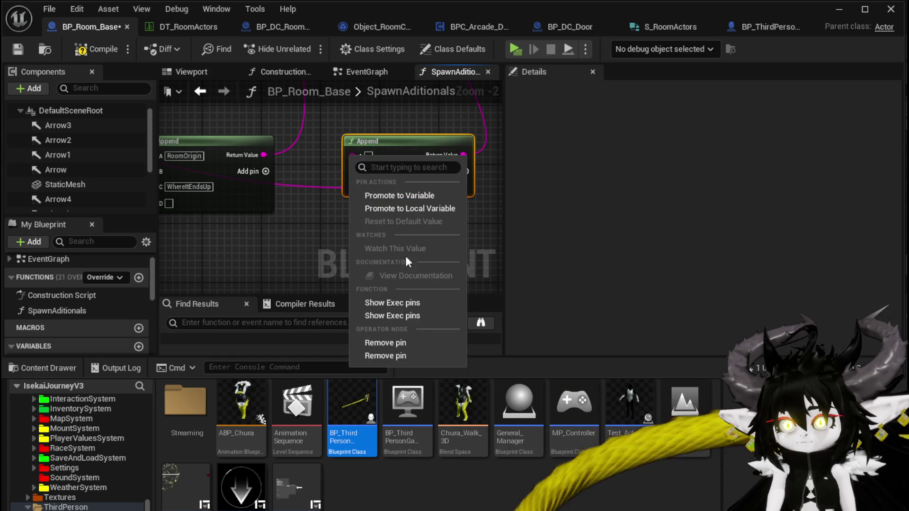
pyautogui.click(395, 342)
pyautogui.scroll(-2, 297, 220)
pyautogui.scroll(2, 337, 231)
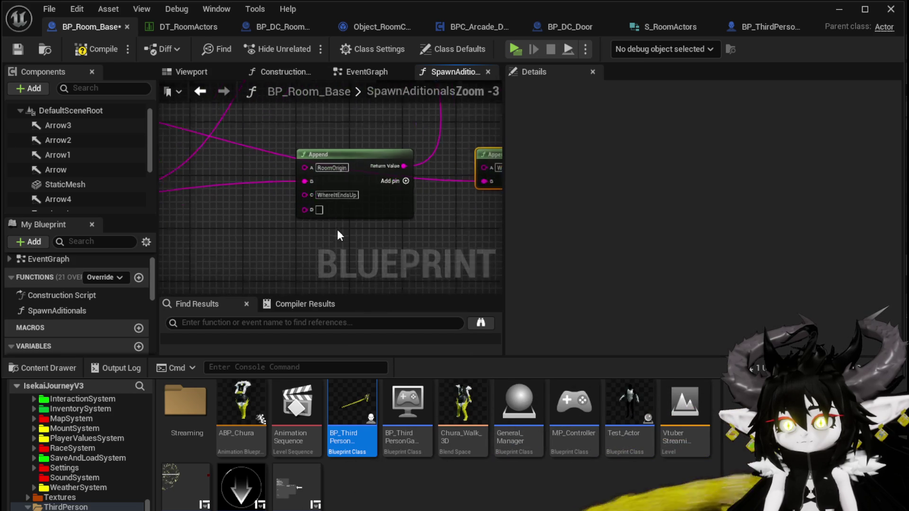
# Trim the second Append node to inputs A and B, then compile BP_Room_Base
pyautogui.rightClick(301, 194)
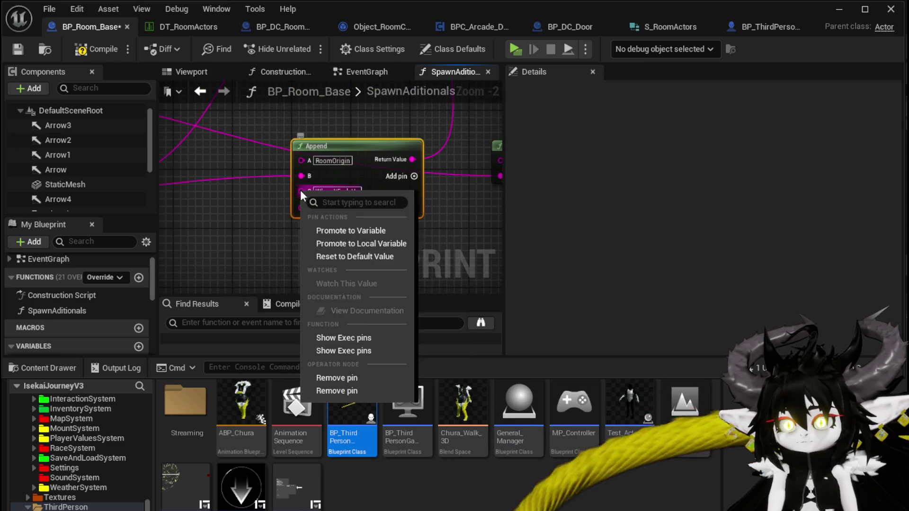
pyautogui.click(342, 375)
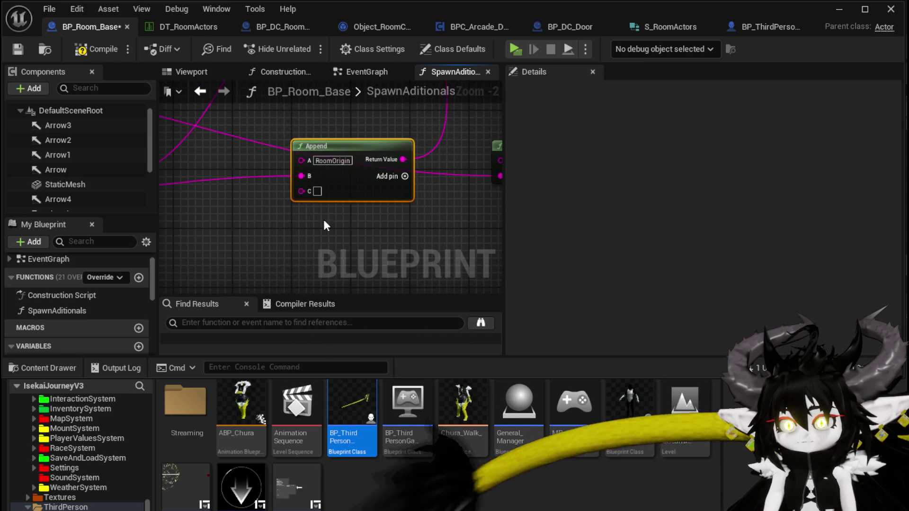
pyautogui.rightClick(300, 192)
pyautogui.click(372, 382)
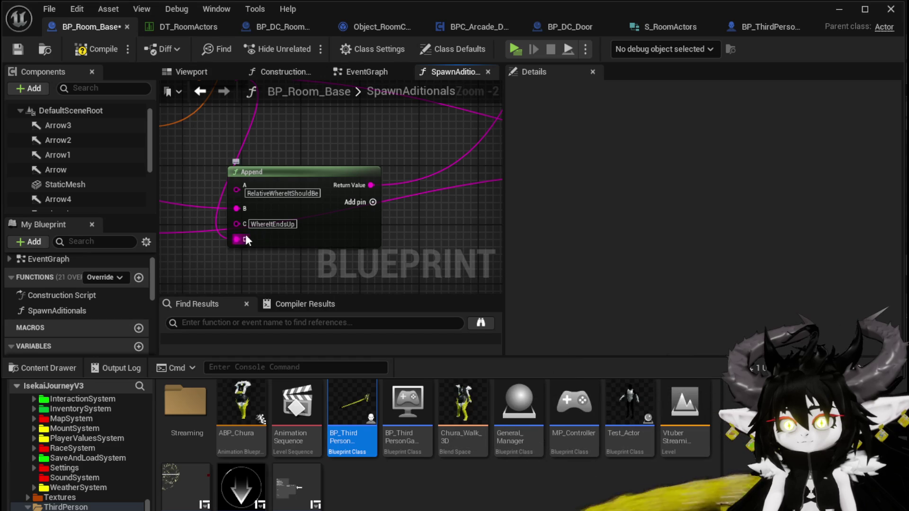
pyautogui.keyDown('alt'); pyautogui.click(242, 238); pyautogui.keyUp('alt')
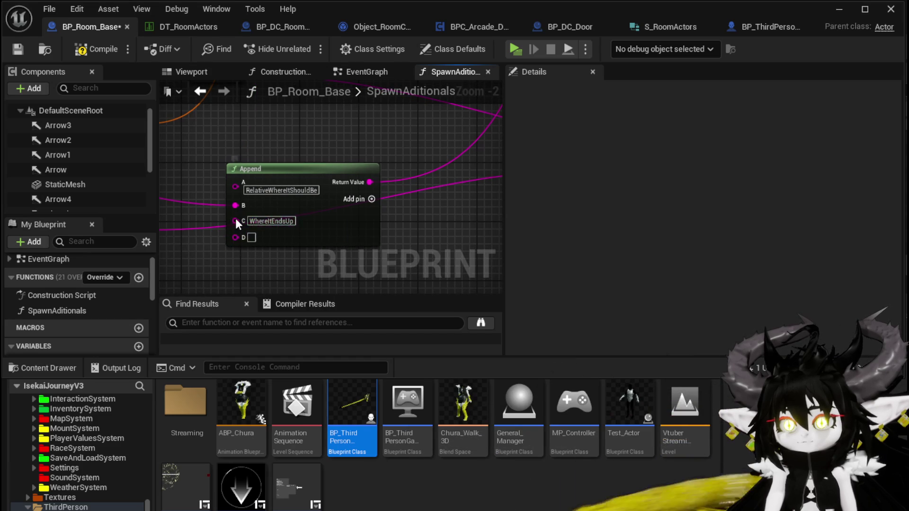
pyautogui.rightClick(236, 221)
pyautogui.click(269, 402)
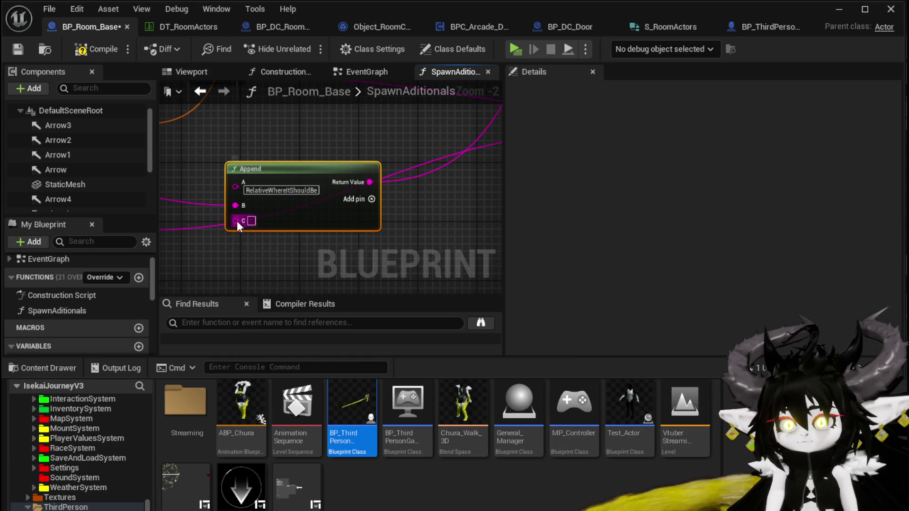
pyautogui.rightClick(236, 220)
pyautogui.click(286, 409)
pyautogui.scroll(-2, 317, 278)
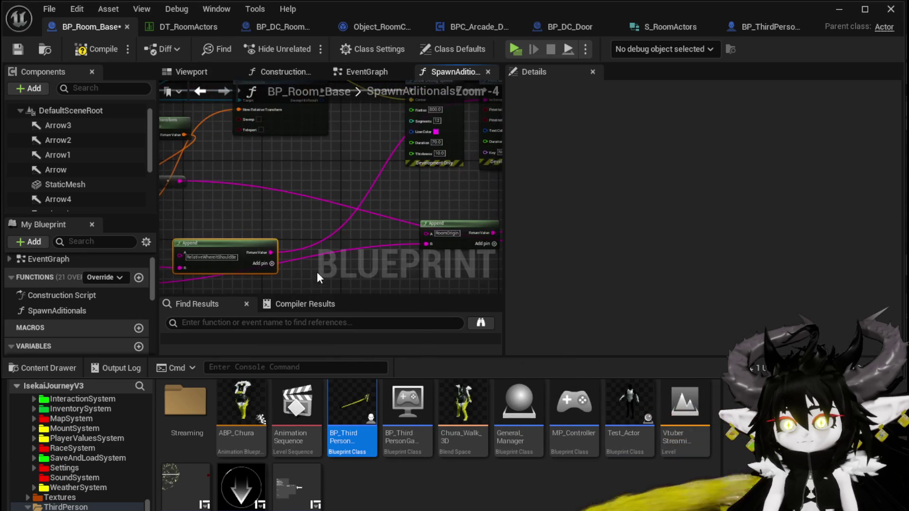
pyautogui.click(106, 54)
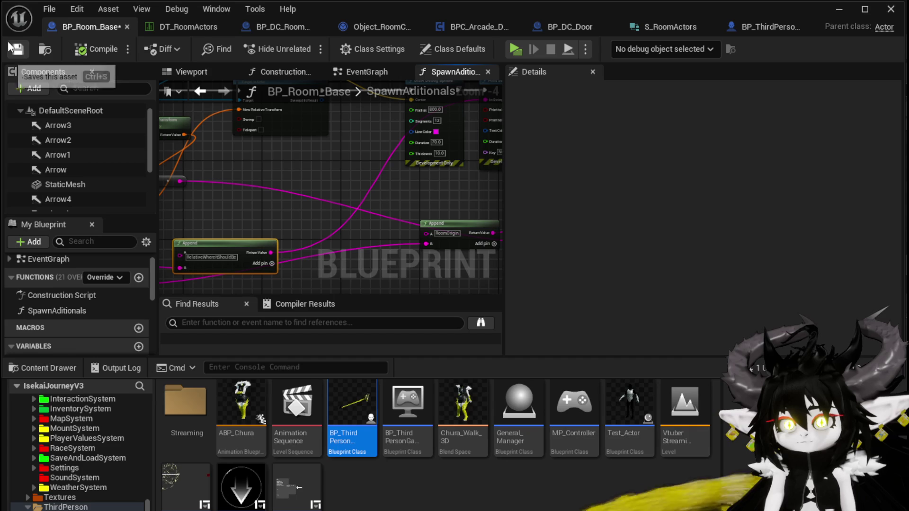
# Launch a standalone preview, pass through the stone gate and build the WindMill room
pyautogui.moveTo(367, 188); pyautogui.dragTo(216, 181)
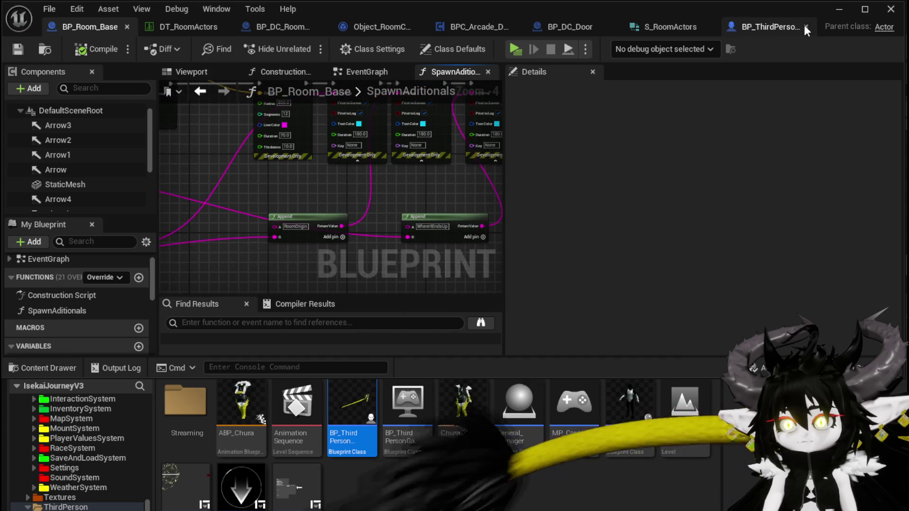
pyautogui.click(837, 13)
pyautogui.click(311, 48)
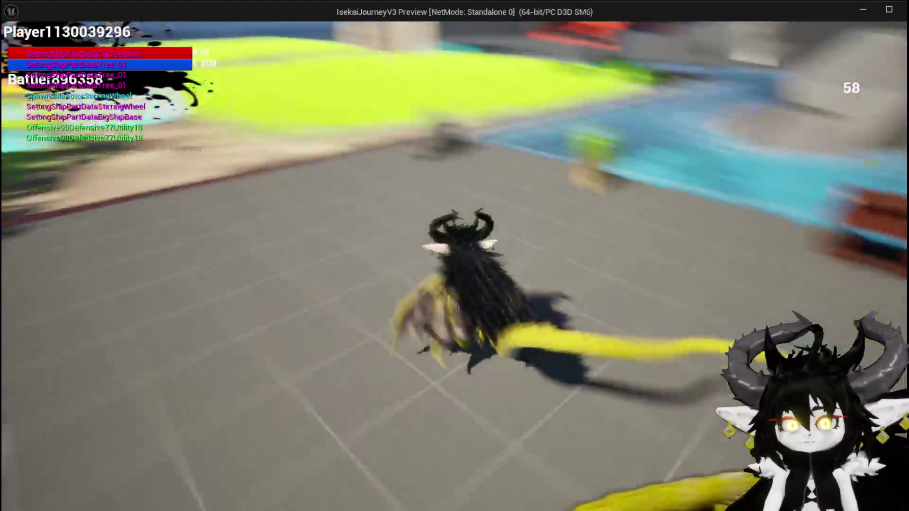
pyautogui.press('w')
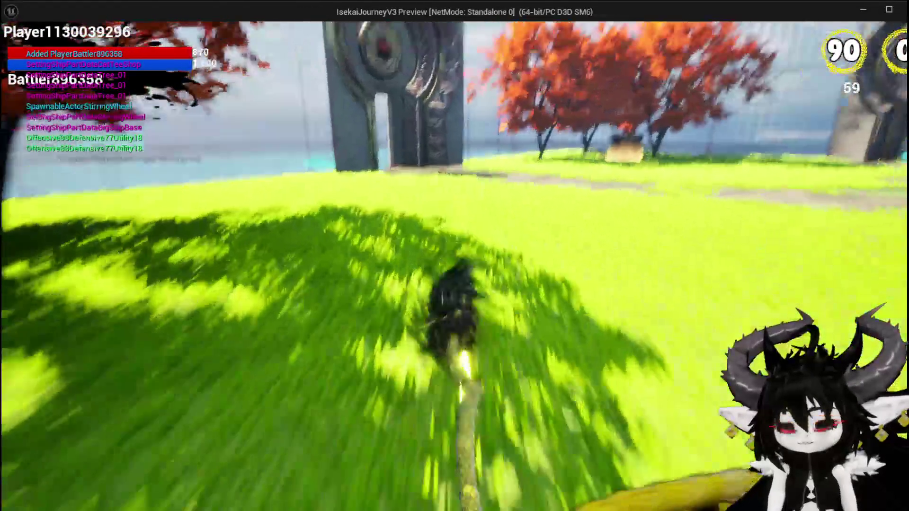
pyautogui.press('space')
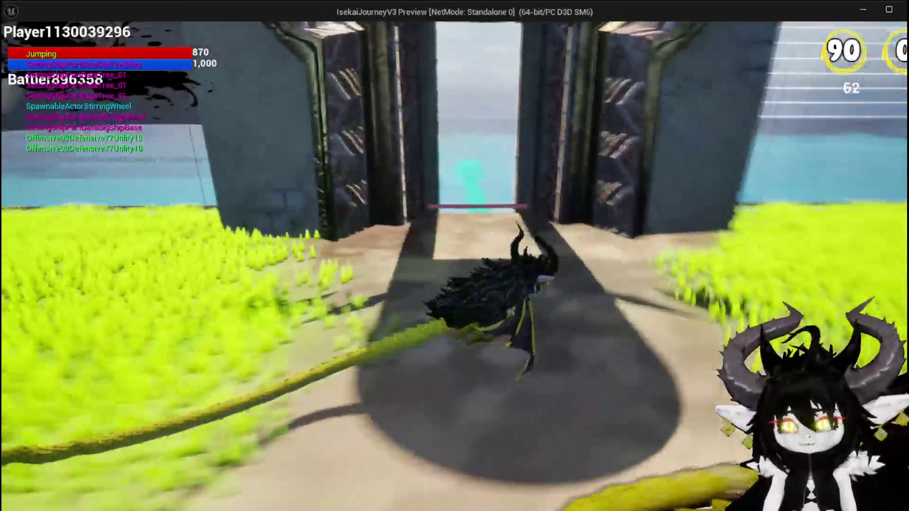
pyautogui.press('b')
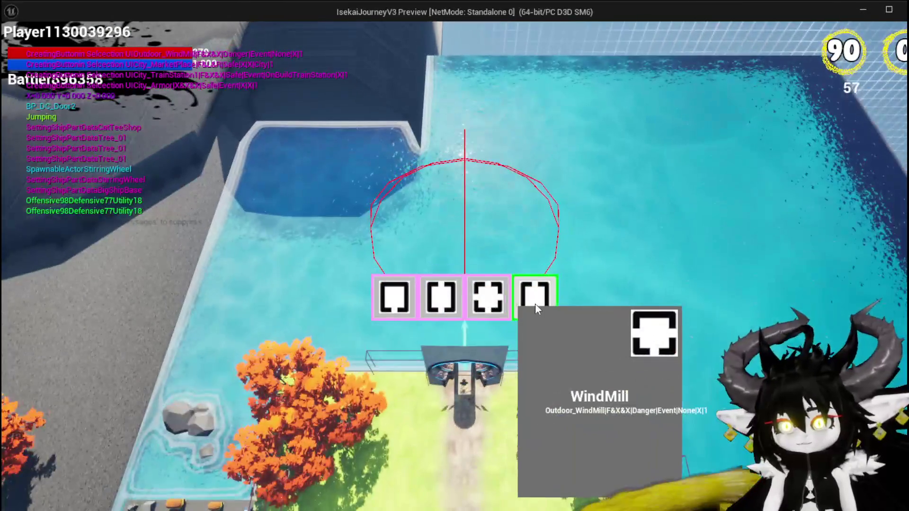
pyautogui.click(535, 307)
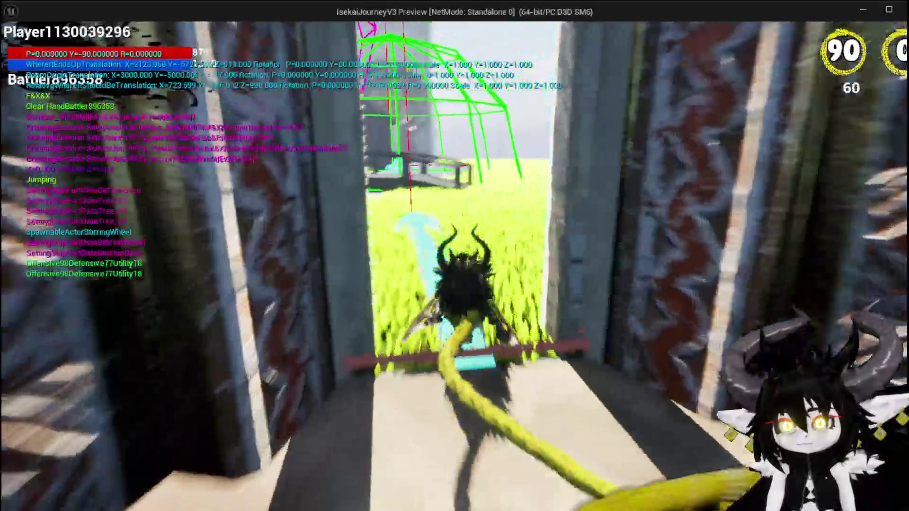
# Jump and fly around the windmill and bridge, then stop the preview
pyautogui.press('space')
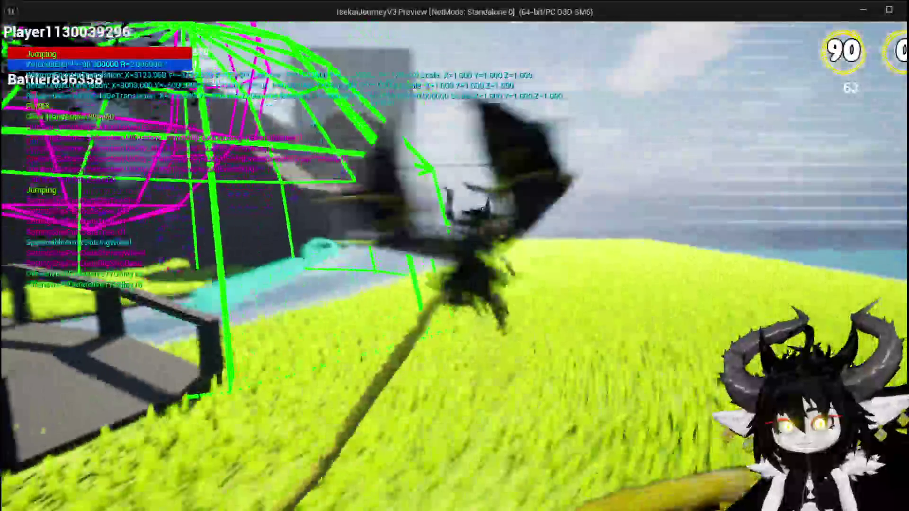
pyautogui.press('space')
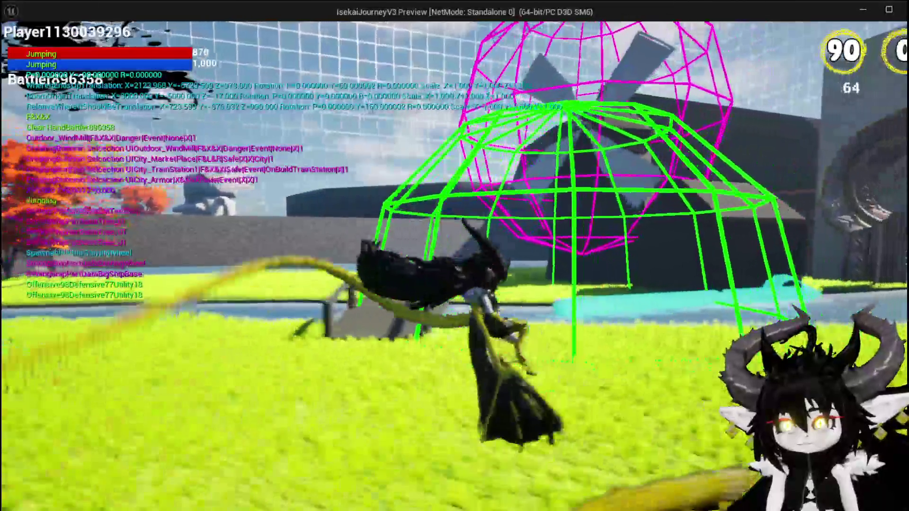
pyautogui.press('space')
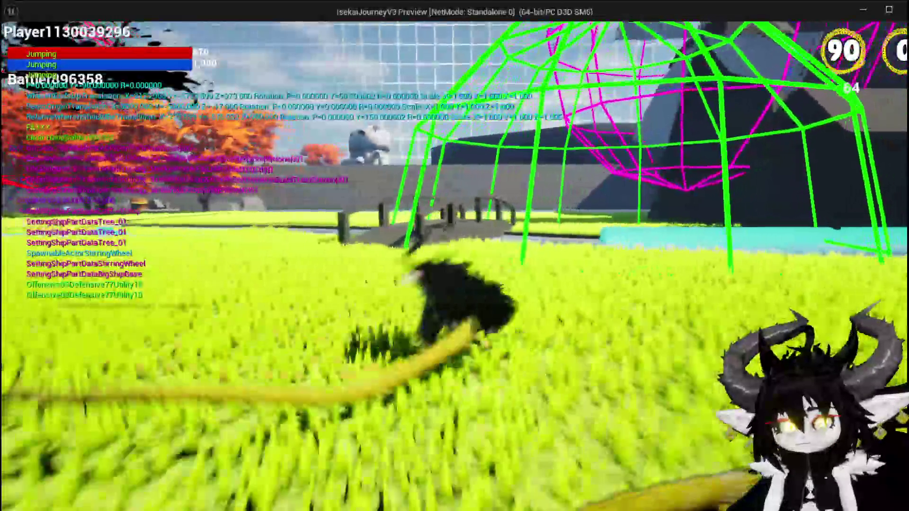
pyautogui.press('space')
pyautogui.press('space')
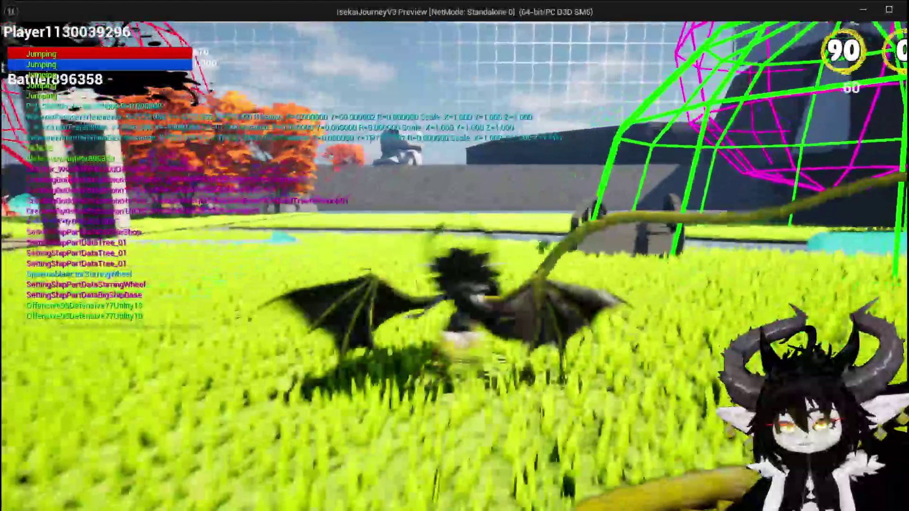
pyautogui.press('space')
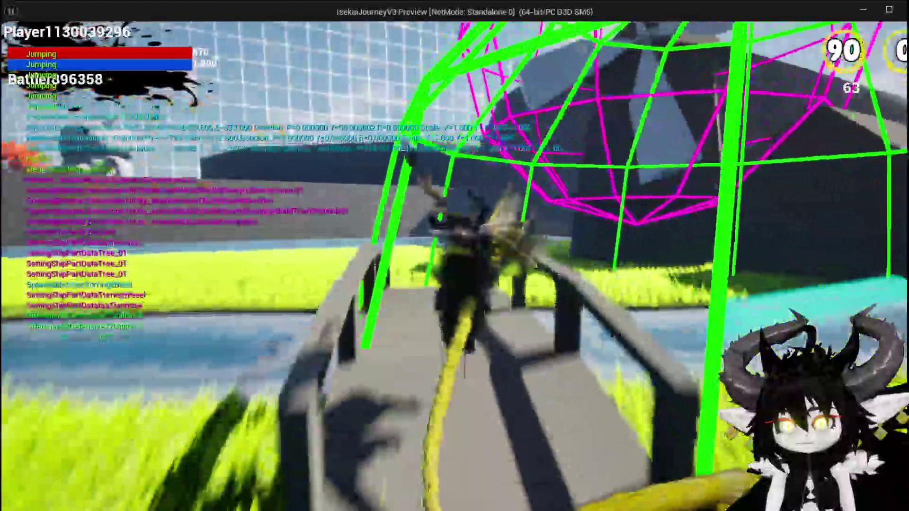
pyautogui.press('space')
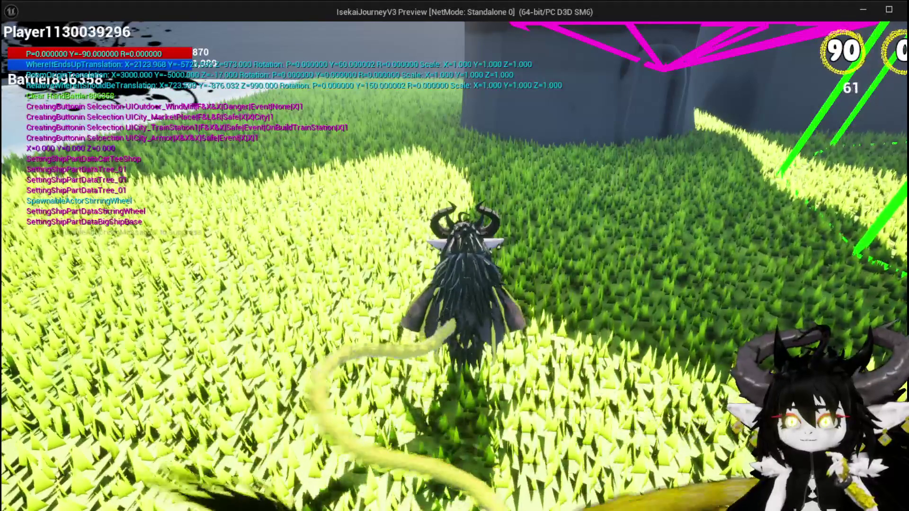
pyautogui.press('Escape')
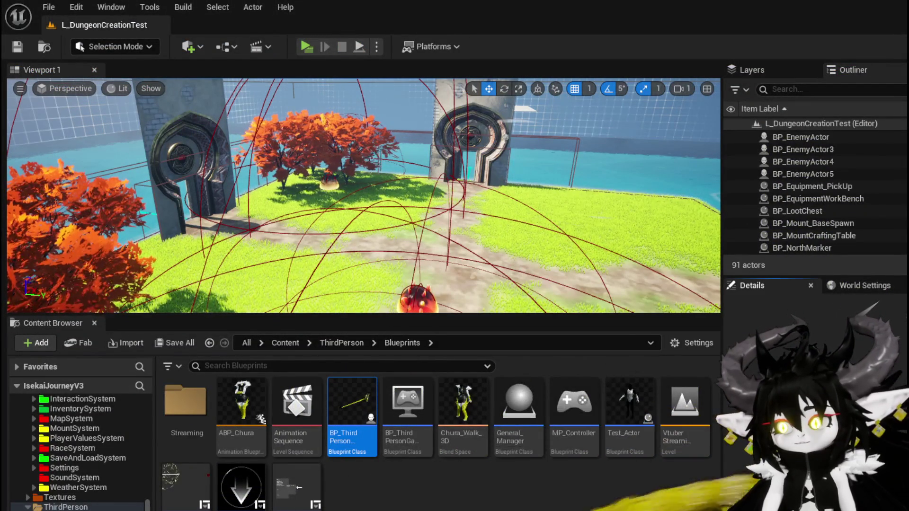
# Delete the Arrow and Get World Transform nodes from the SpawnAditionals graph
pyautogui.hotkey('alt', 'Tab')
pyautogui.scroll(-5, 355, 260)
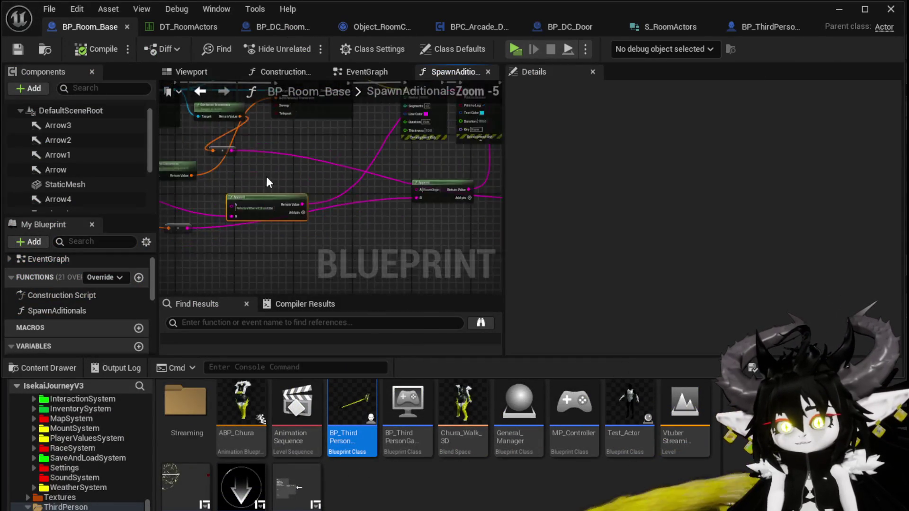
pyautogui.scroll(3, 355, 260)
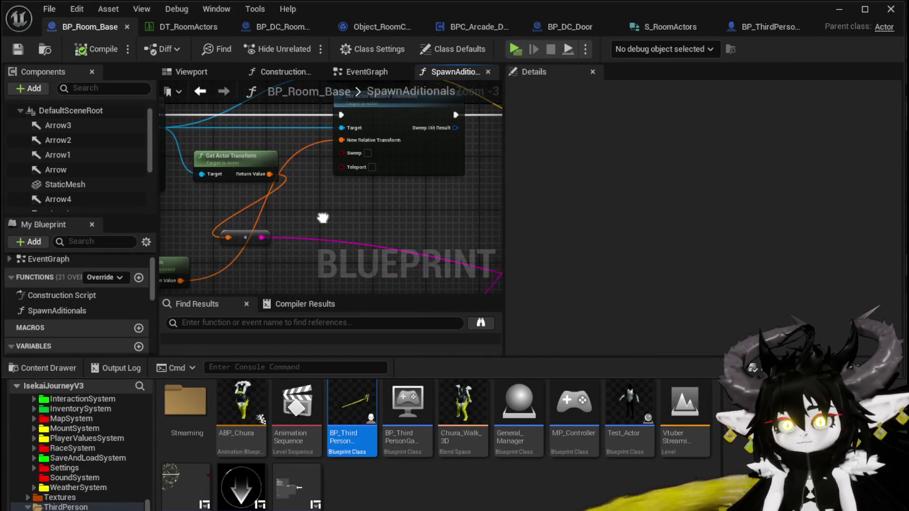
pyautogui.moveTo(245, 162); pyautogui.dragTo(234, 194)
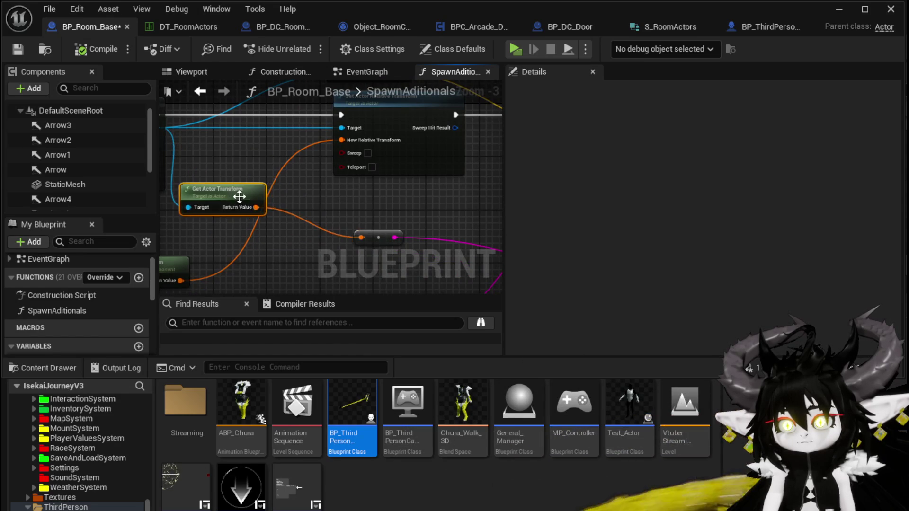
pyautogui.moveTo(361, 190)
pyautogui.mouseDown()
pyautogui.moveTo(457, 156)
pyautogui.moveTo(369, 209)
pyautogui.moveTo(243, 209)
pyautogui.moveTo(368, 224)
pyautogui.moveTo(399, 215)
pyautogui.mouseUp()
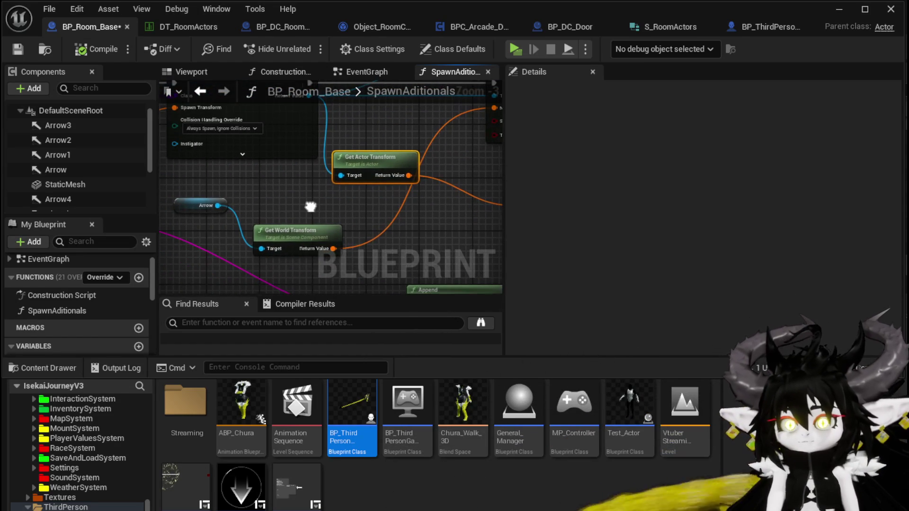
pyautogui.moveTo(309, 203)
pyautogui.mouseDown()
pyautogui.moveTo(270, 234)
pyautogui.moveTo(218, 236)
pyautogui.mouseUp()
pyautogui.press('Delete')
# Connect Make Relative Transform's Return Value to the New Relative Transform input
pyautogui.moveTo(367, 231)
pyautogui.mouseDown()
pyautogui.moveTo(263, 246)
pyautogui.moveTo(284, 223)
pyautogui.moveTo(322, 216)
pyautogui.mouseUp()
pyautogui.scroll(-2, 263, 232)
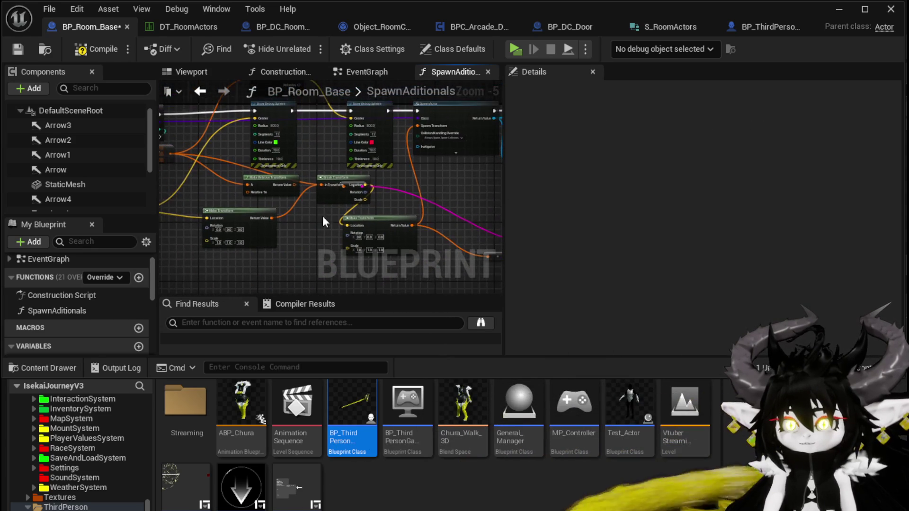
pyautogui.scroll(3, 294, 225)
pyautogui.scroll(-1, 207, 220)
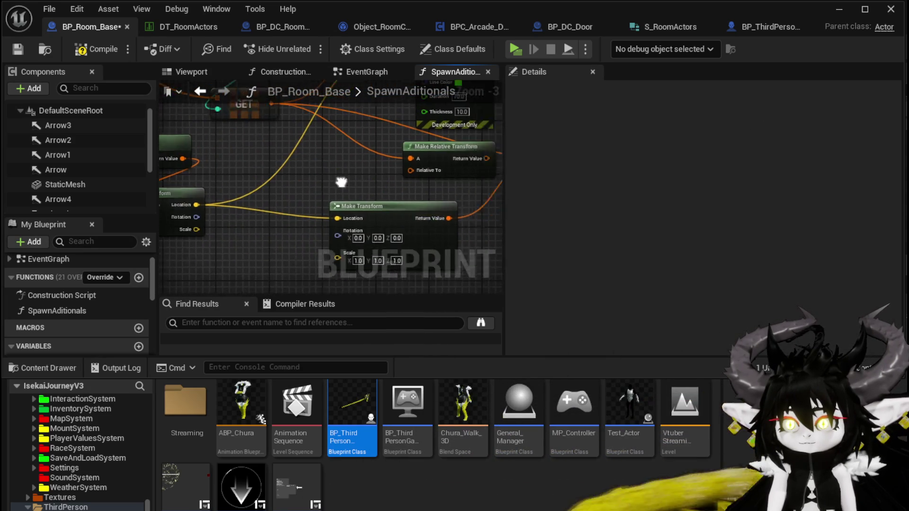
pyautogui.moveTo(345, 183)
pyautogui.mouseDown()
pyautogui.moveTo(275, 199)
pyautogui.moveTo(386, 211)
pyautogui.moveTo(360, 231)
pyautogui.moveTo(413, 226)
pyautogui.mouseUp()
pyautogui.moveTo(319, 225)
pyautogui.mouseDown()
pyautogui.moveTo(202, 259)
pyautogui.moveTo(218, 222)
pyautogui.mouseUp()
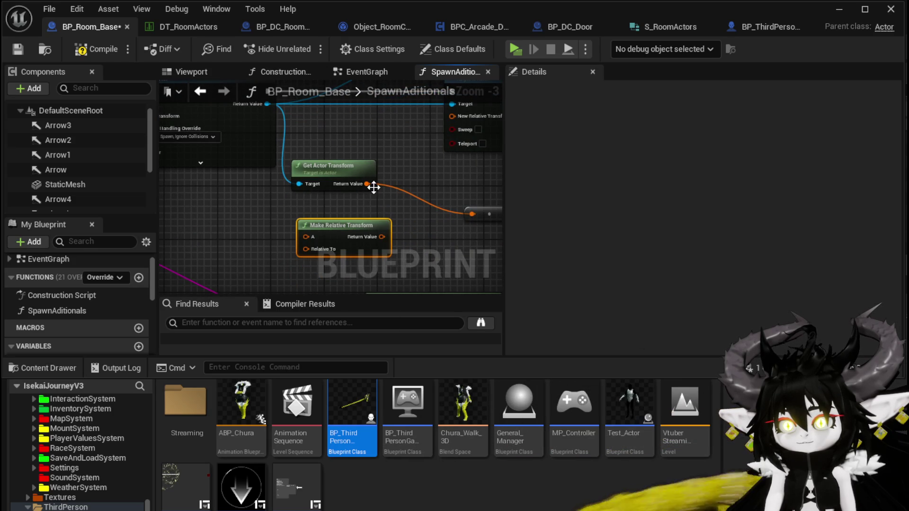
pyautogui.moveTo(356, 205); pyautogui.dragTo(293, 218)
pyautogui.moveTo(320, 250); pyautogui.dragTo(393, 134)
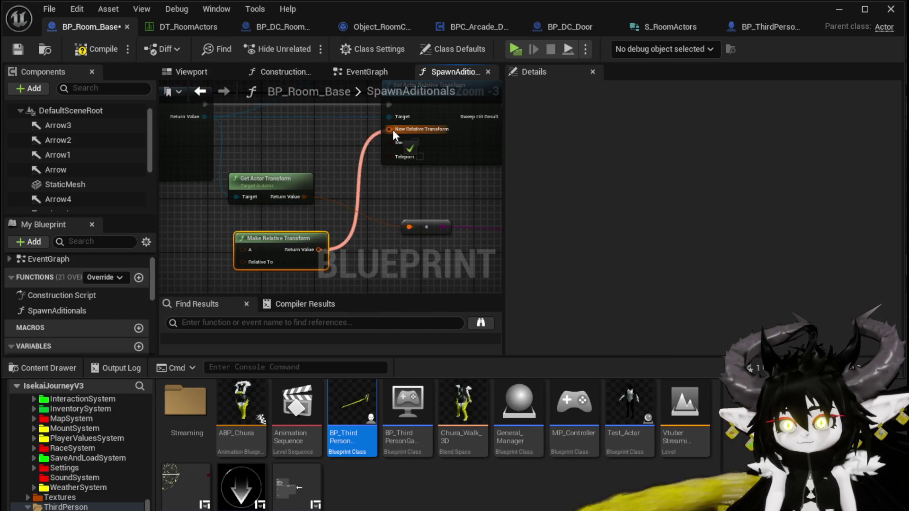
# Wire a transform into Make Relative Transform's Relative To and drag a wire from the GET node
pyautogui.moveTo(251, 217); pyautogui.dragTo(470, 169)
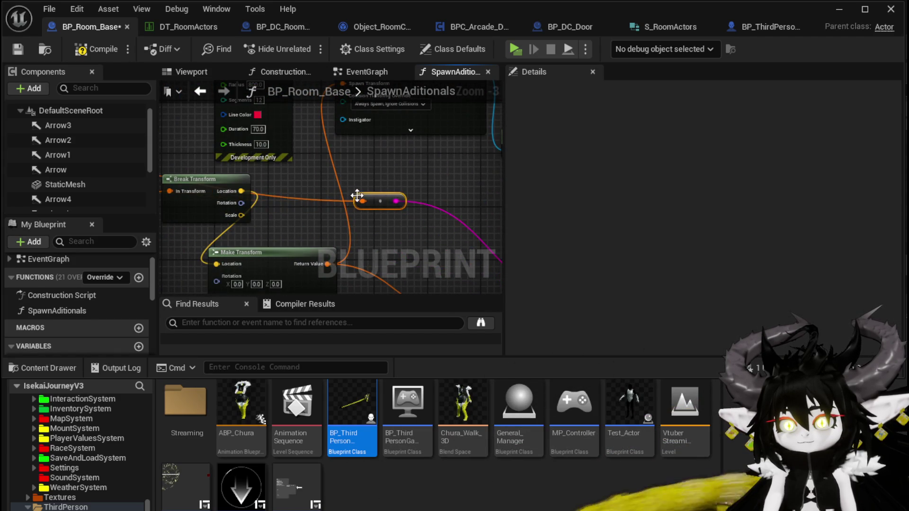
pyautogui.scroll(-2, 357, 195)
pyautogui.moveTo(340, 237); pyautogui.dragTo(428, 197)
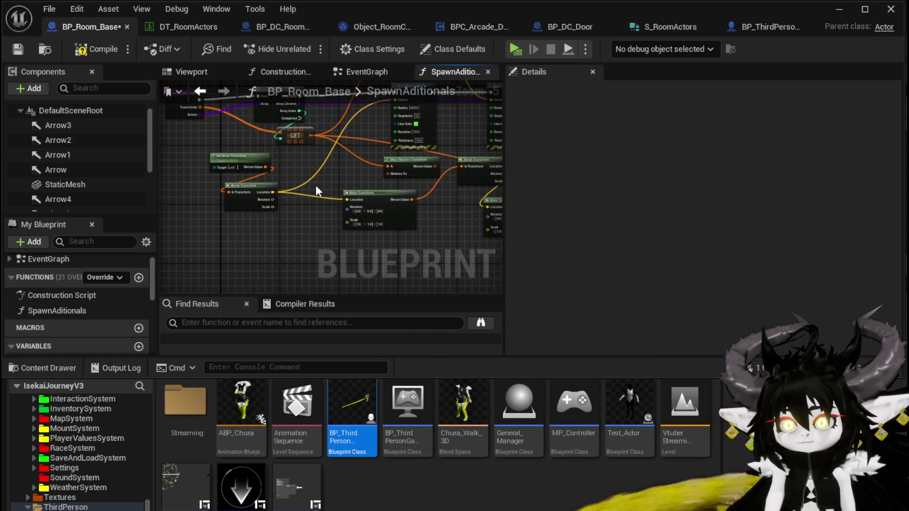
pyautogui.moveTo(315, 186)
pyautogui.mouseDown()
pyautogui.moveTo(157, 178)
pyautogui.moveTo(301, 212)
pyautogui.mouseUp()
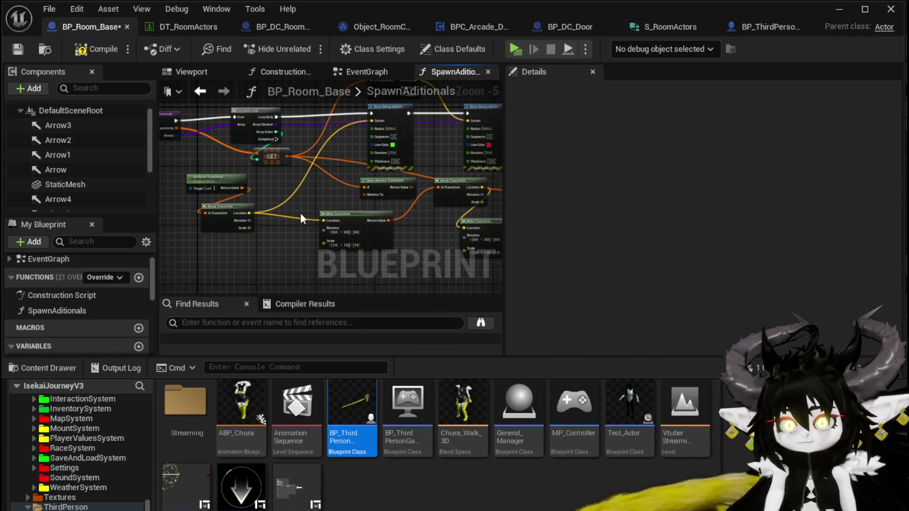
pyautogui.moveTo(209, 213)
pyautogui.mouseDown()
pyautogui.moveTo(246, 192)
pyautogui.moveTo(303, 219)
pyautogui.mouseUp()
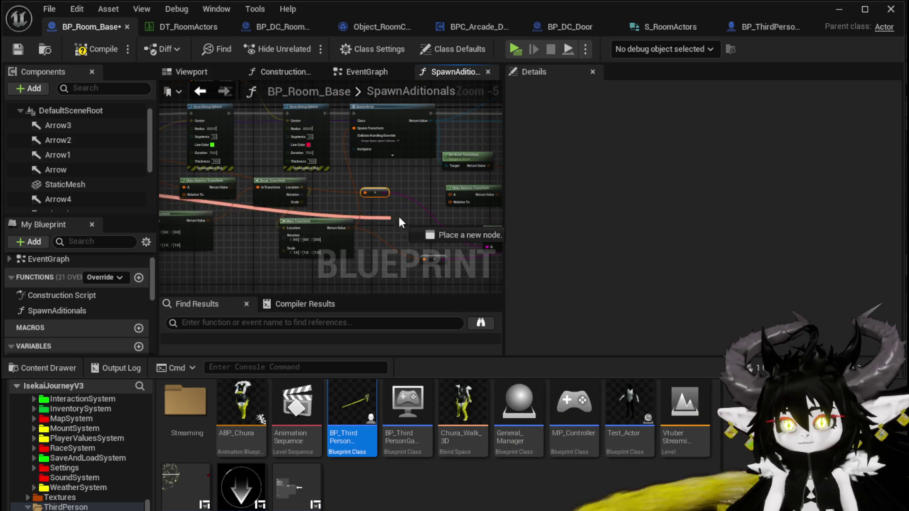
pyautogui.moveTo(451, 226); pyautogui.dragTo(369, 219)
pyautogui.scroll(3, 450, 226)
pyautogui.moveTo(251, 192); pyautogui.dragTo(251, 192)
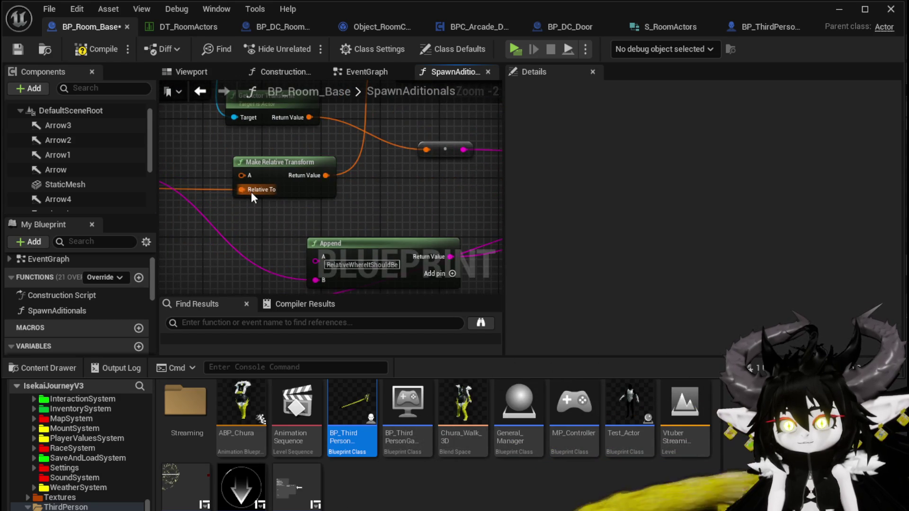
pyautogui.scroll(-4, 251, 192)
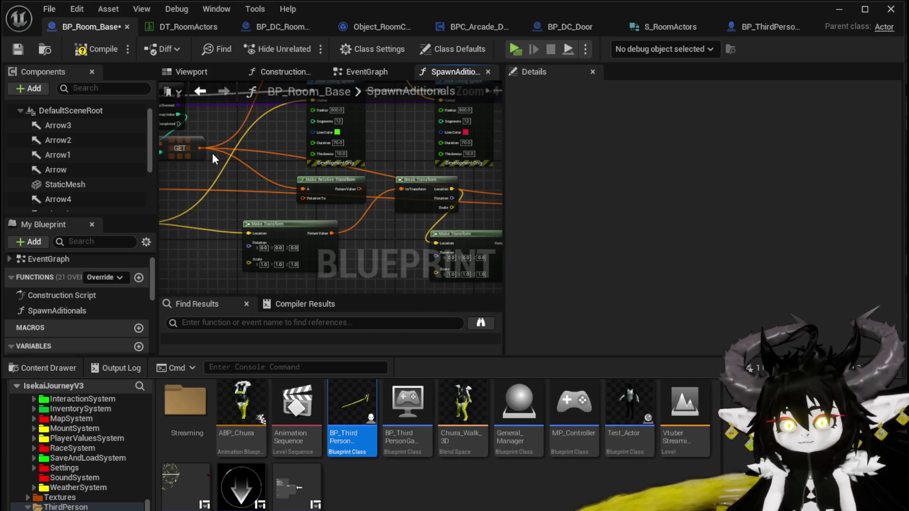
pyautogui.moveTo(203, 150)
pyautogui.mouseDown()
pyautogui.moveTo(303, 208)
pyautogui.moveTo(290, 231)
pyautogui.mouseUp()
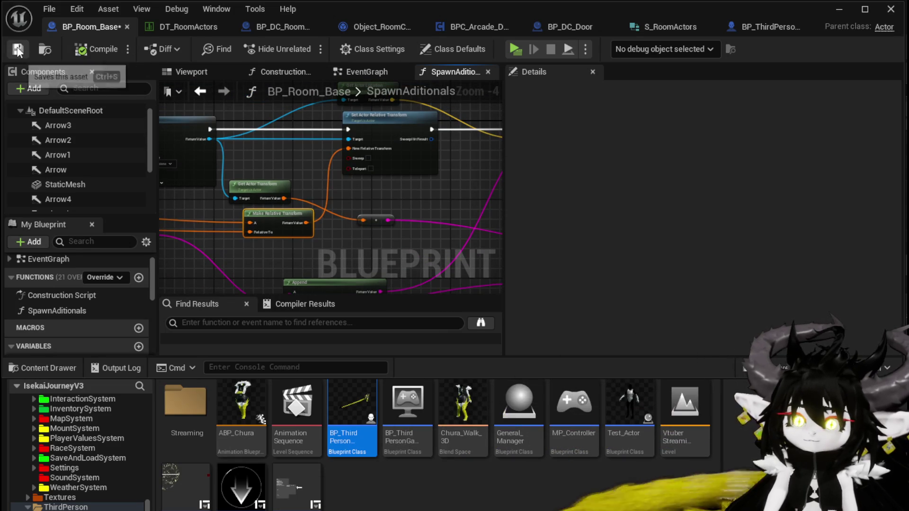
# Start a play-test and enter the WindMill room through the stone gate
pyautogui.click(839, 9)
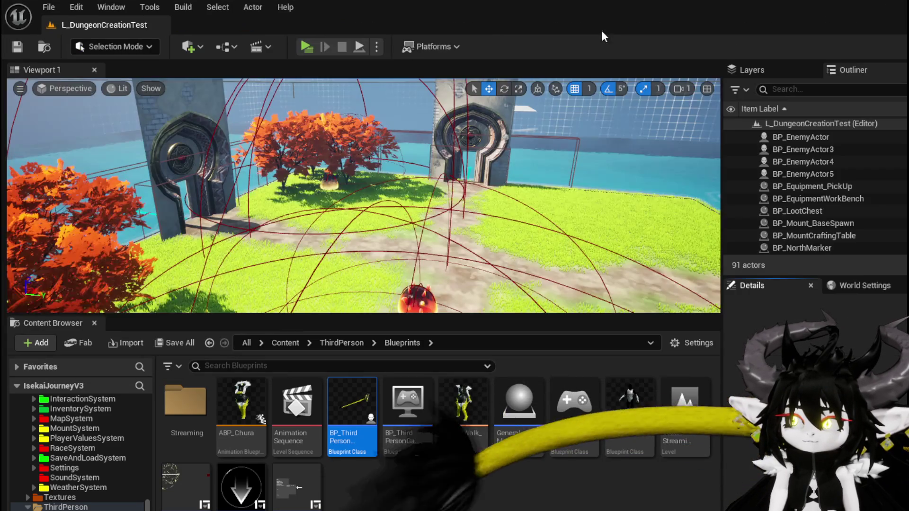
pyautogui.click(298, 45)
pyautogui.click(326, 109)
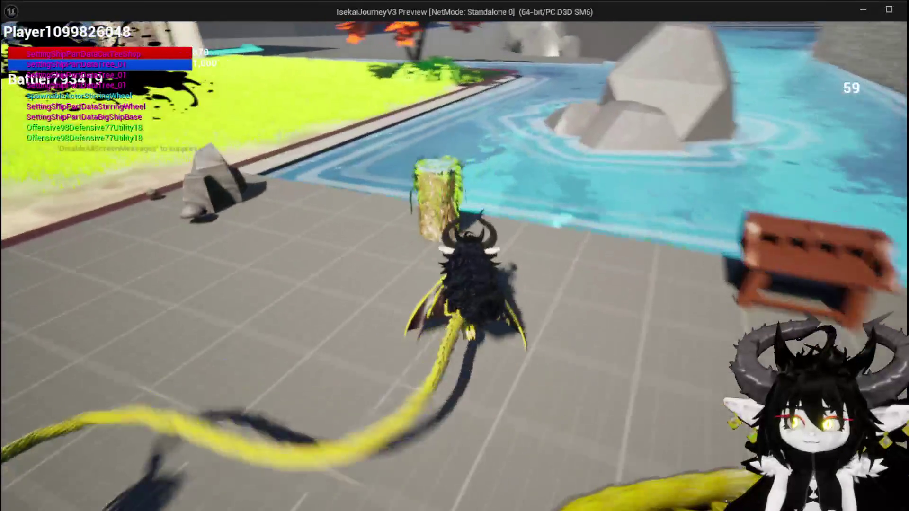
pyautogui.press('space')
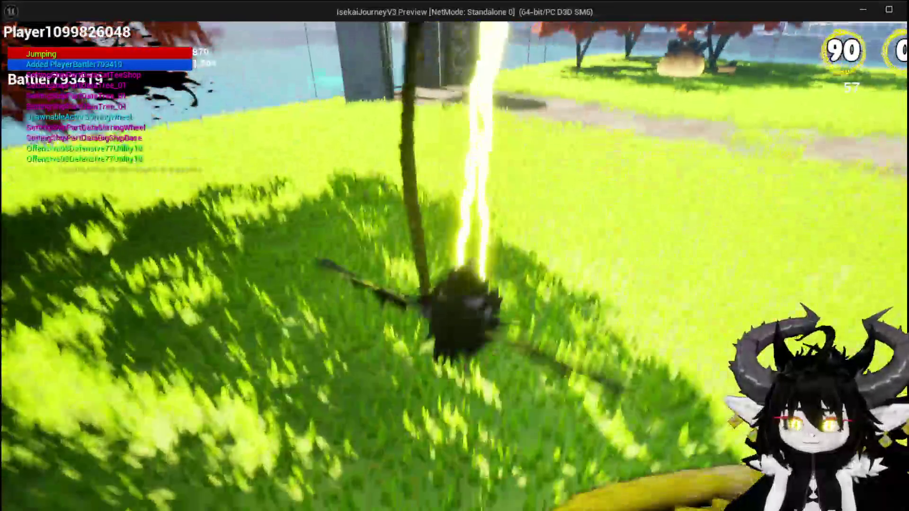
pyautogui.press('w')
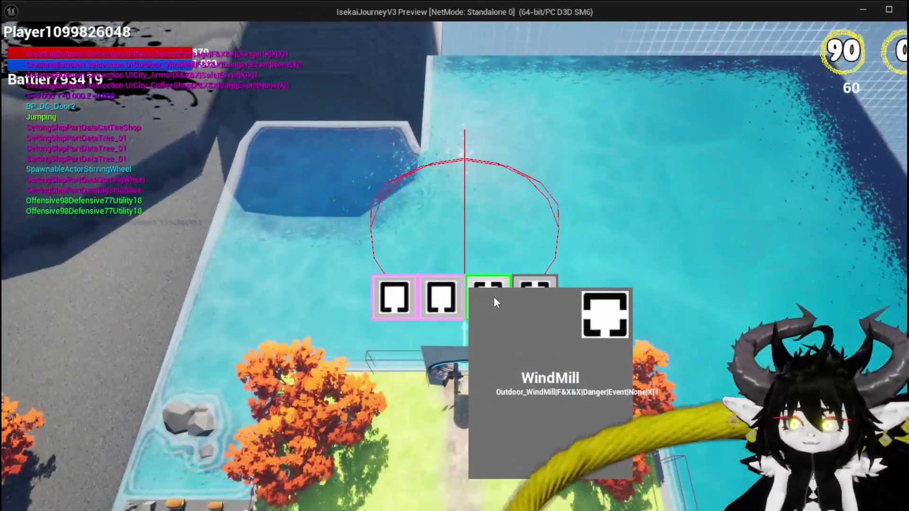
pyautogui.click(494, 296)
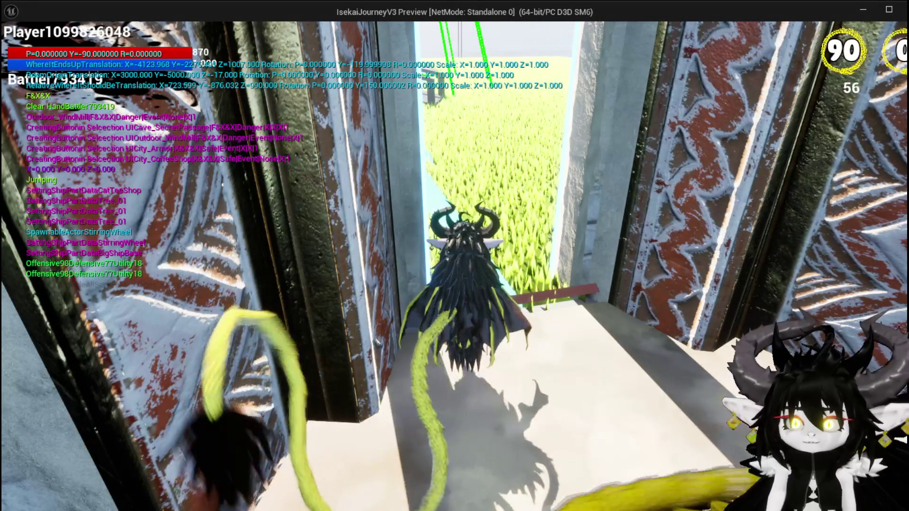
# Run around the grassy field by the pool, then stop the preview and save the level
pyautogui.press('w')
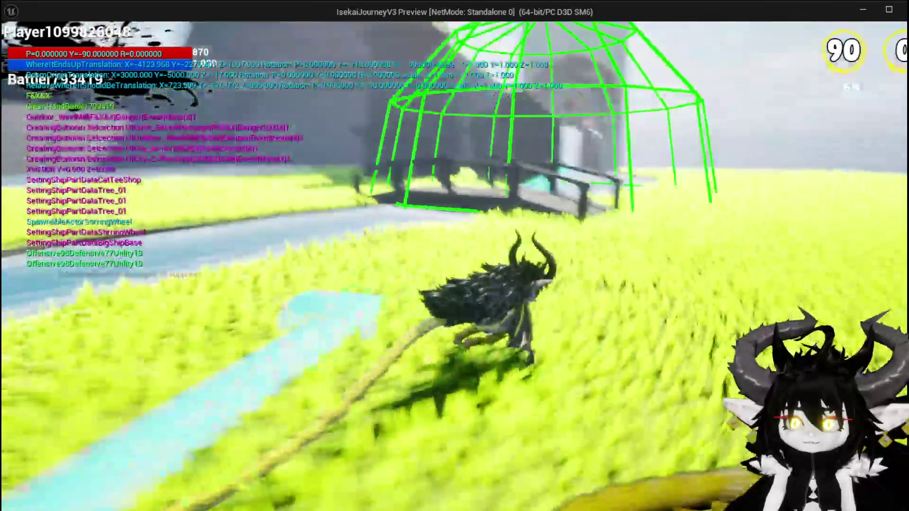
pyautogui.press('s')
pyautogui.press('a')
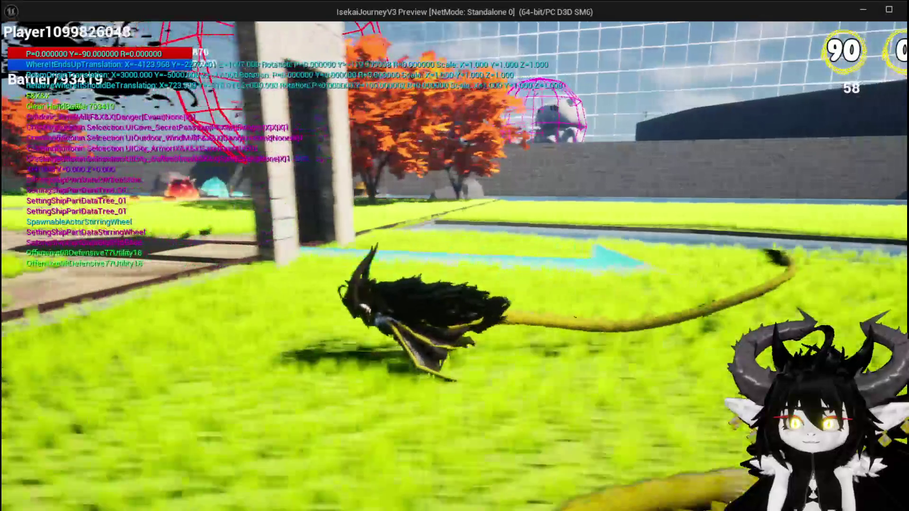
pyautogui.press('d')
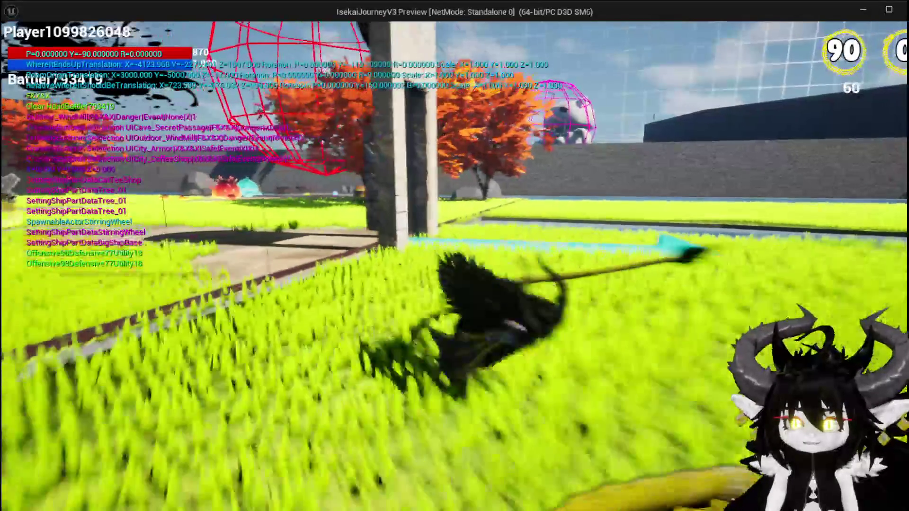
pyautogui.press('a')
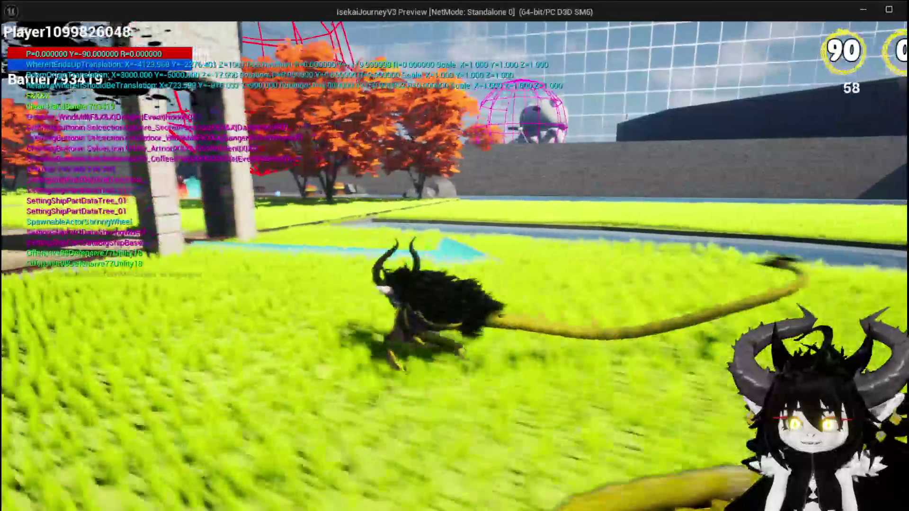
pyautogui.press('d')
pyautogui.press('a')
pyautogui.press('d')
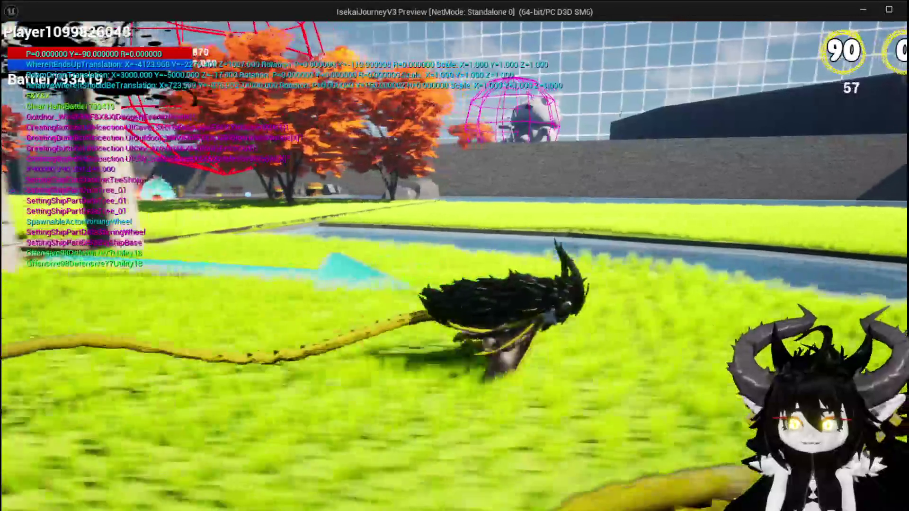
pyautogui.press('a')
pyautogui.press('w')
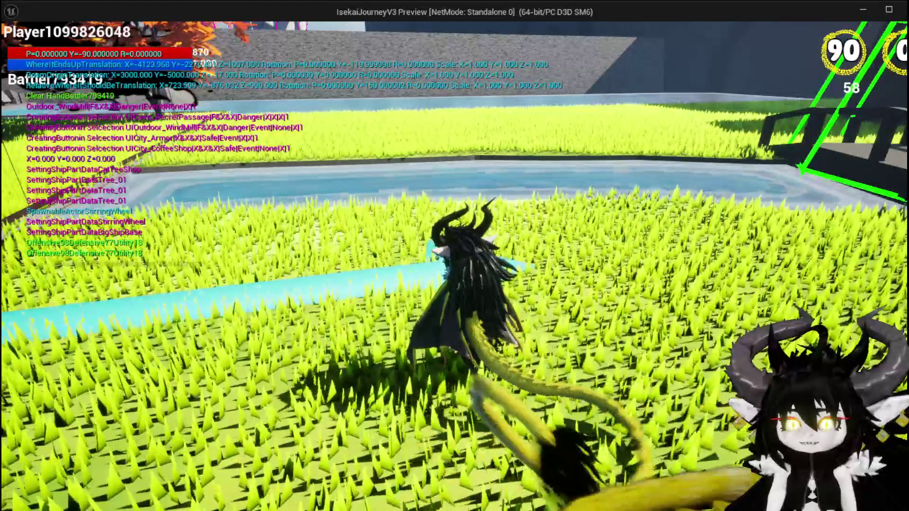
pyautogui.press('d')
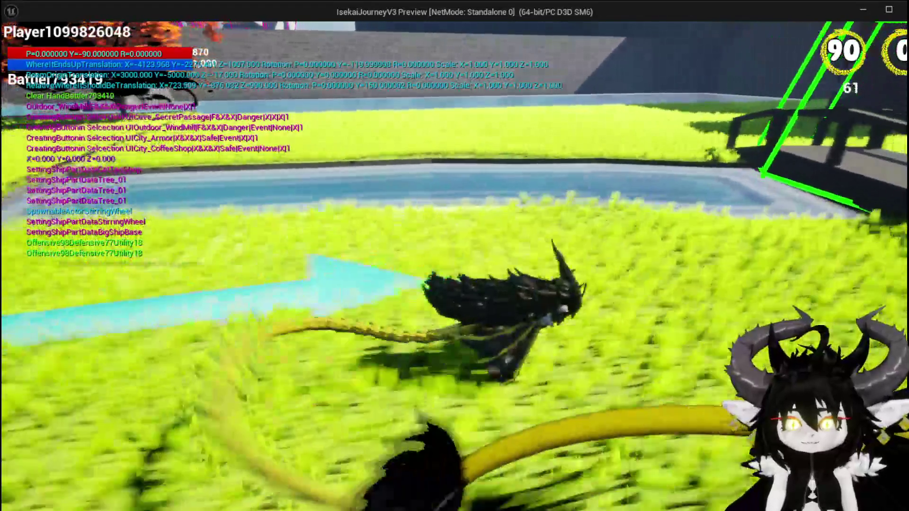
pyautogui.press('a')
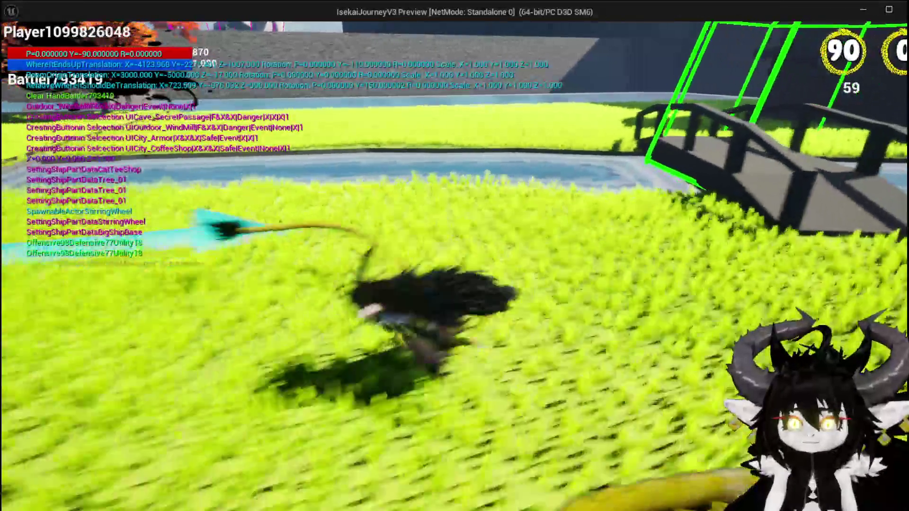
pyautogui.press('w')
pyautogui.press('a')
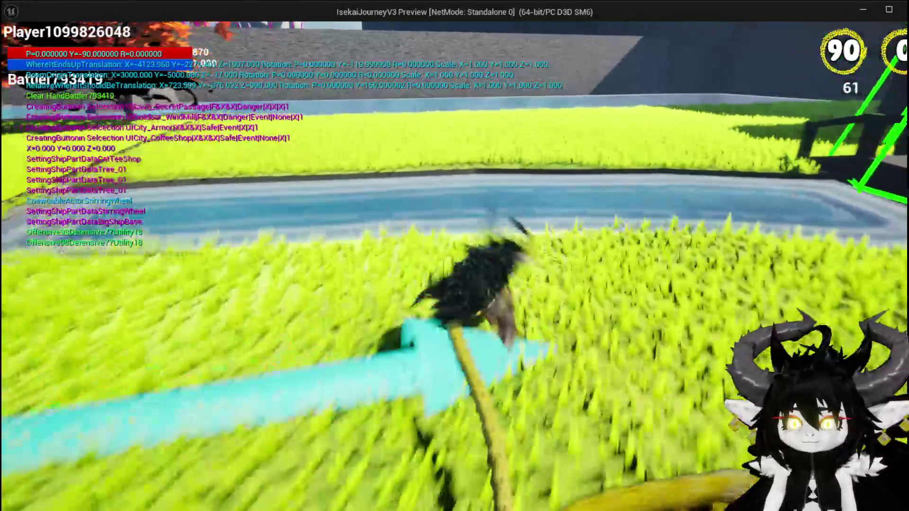
pyautogui.press('w')
pyautogui.press('d')
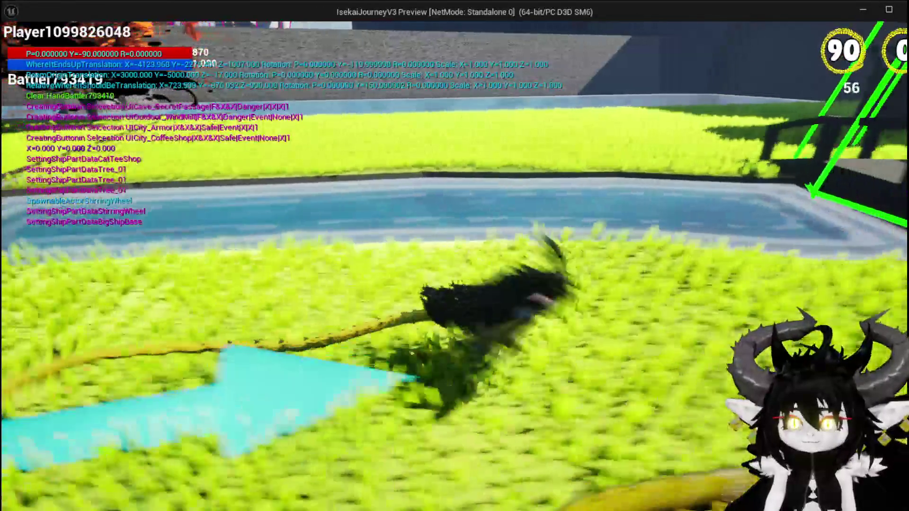
pyautogui.press('s')
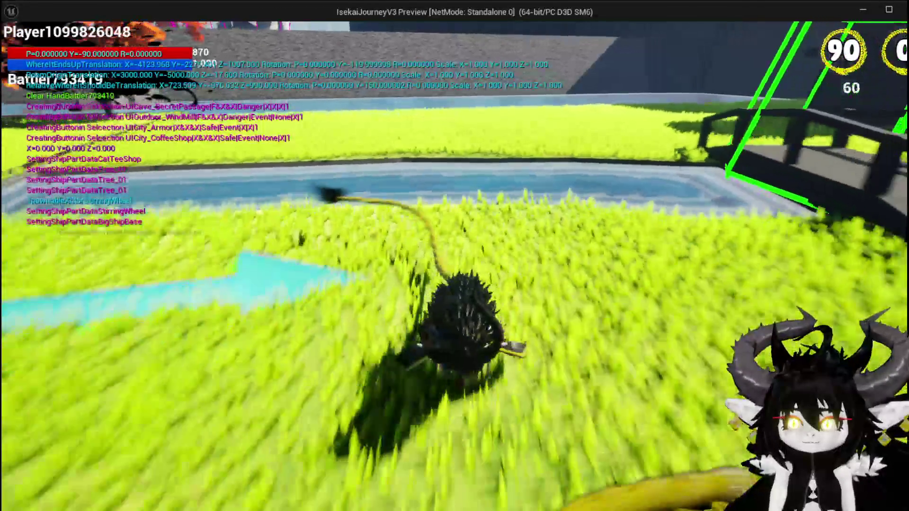
pyautogui.press('w')
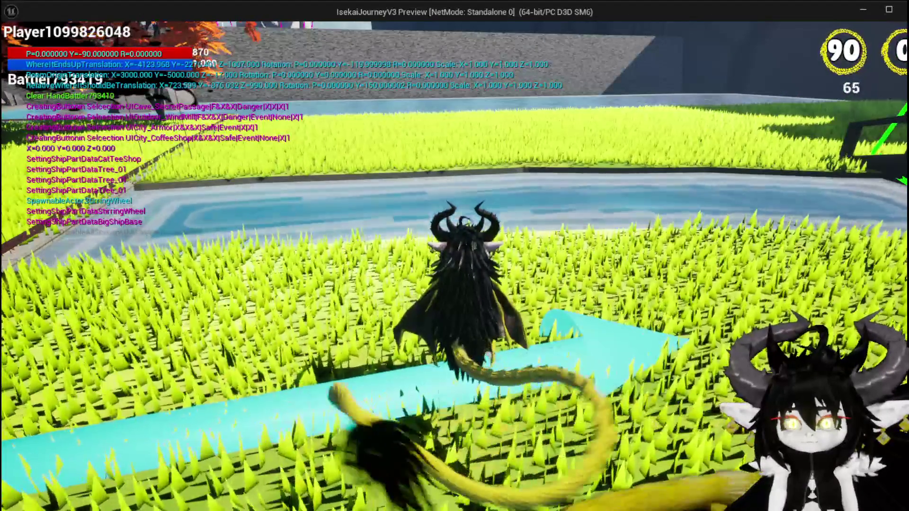
pyautogui.press('Escape')
pyautogui.click(17, 47)
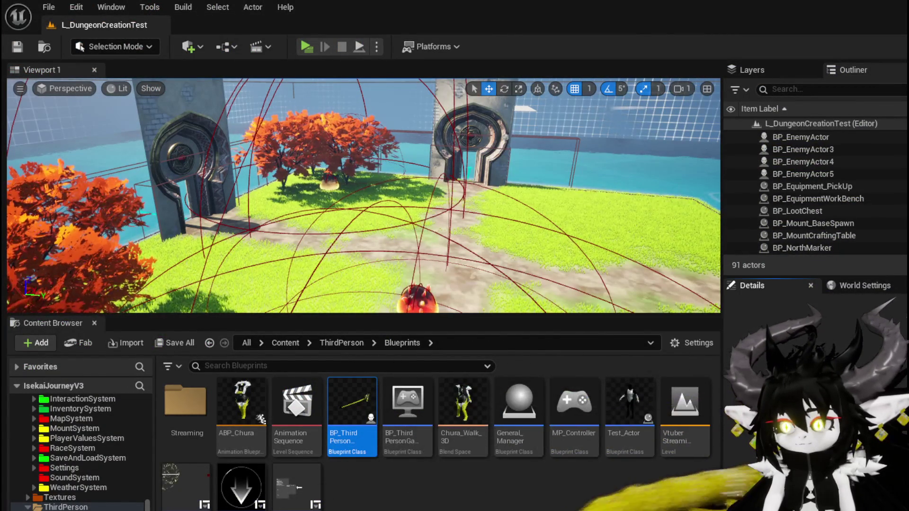
# Add a Set Actor Transform node to SpawnAditionals by searching 'Set World tran'
pyautogui.hotkey('alt', 'Tab')
pyautogui.moveTo(358, 97); pyautogui.dragTo(440, 117)
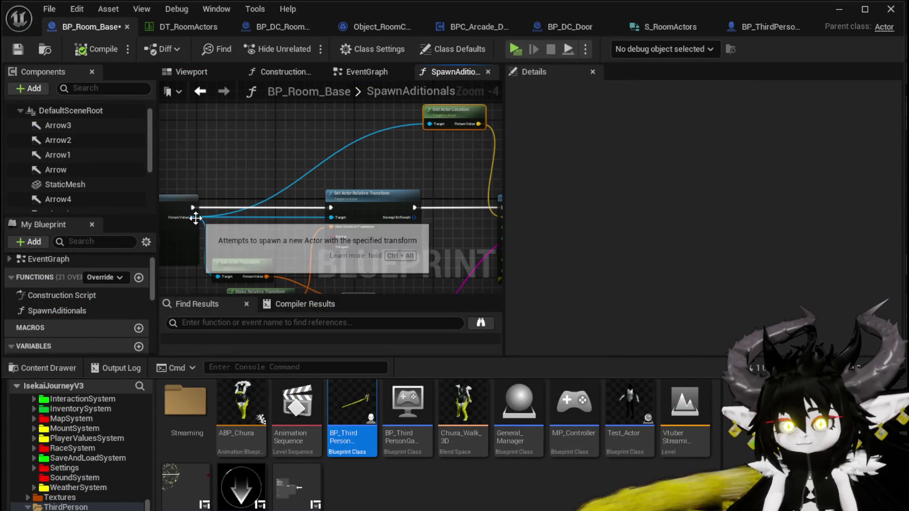
pyautogui.moveTo(193, 217); pyautogui.dragTo(294, 129)
pyautogui.write('S')
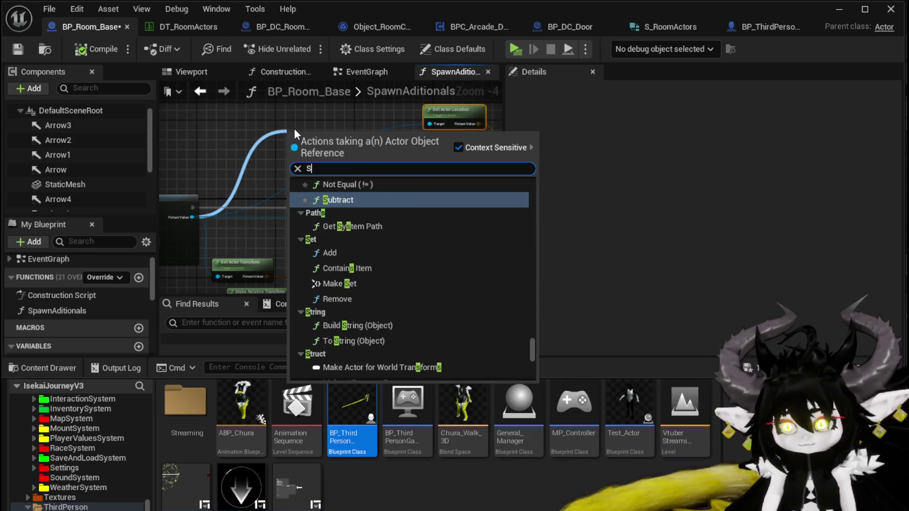
pyautogui.write('et World tran')
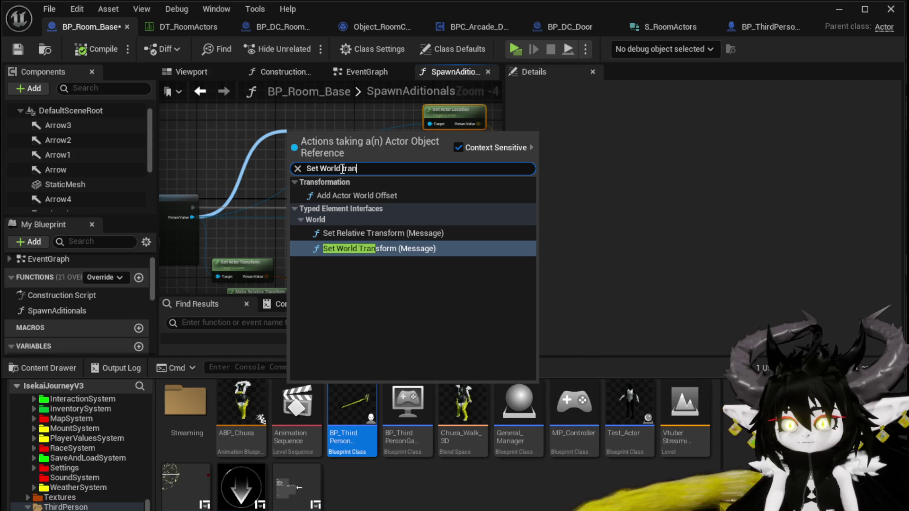
pyautogui.press('BackSpace')
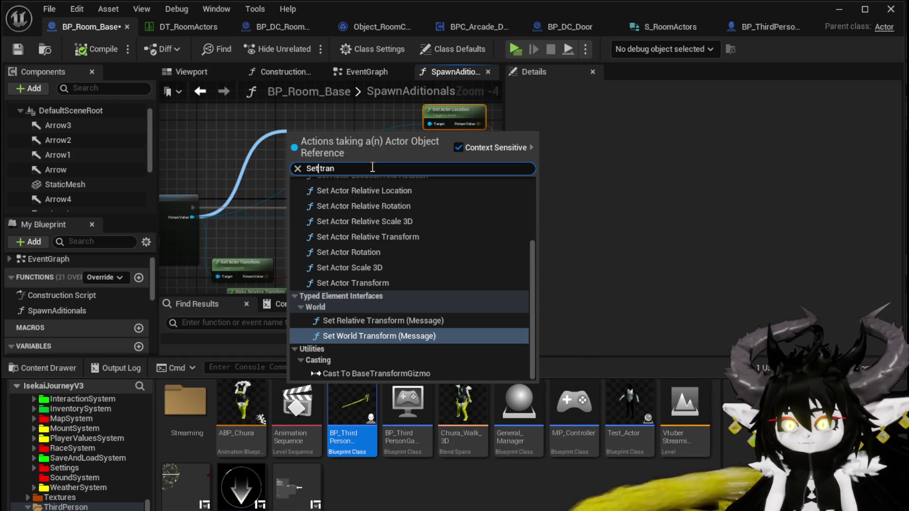
pyautogui.scroll(2, 411, 258)
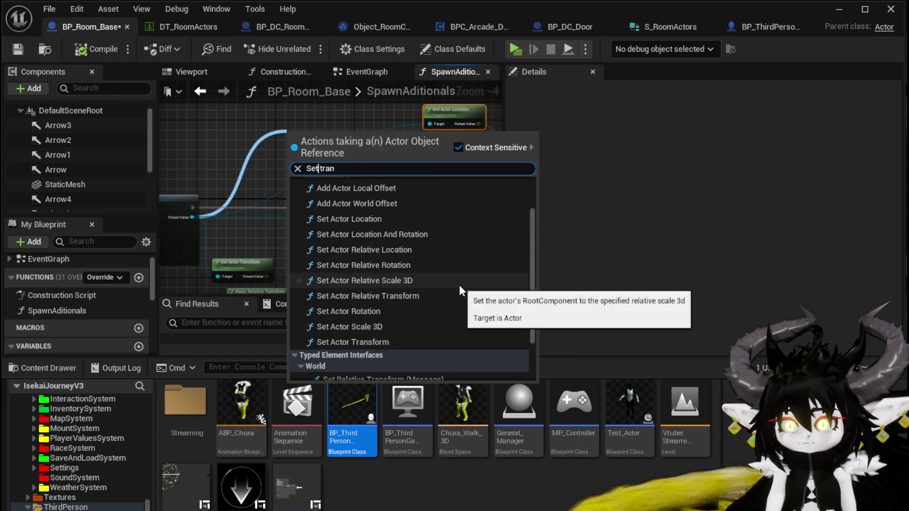
pyautogui.click(376, 343)
# Chain Set Actor Transform's execution into Draw Debug Sphere and start a new play-test
pyautogui.moveTo(359, 192); pyautogui.dragTo(373, 177)
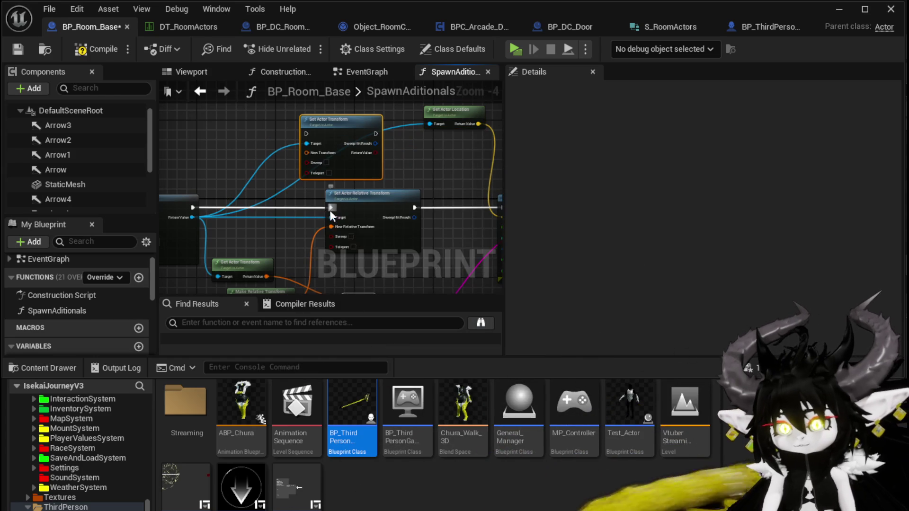
pyautogui.moveTo(331, 207)
pyautogui.mouseDown()
pyautogui.moveTo(304, 131)
pyautogui.moveTo(225, 140)
pyautogui.mouseUp()
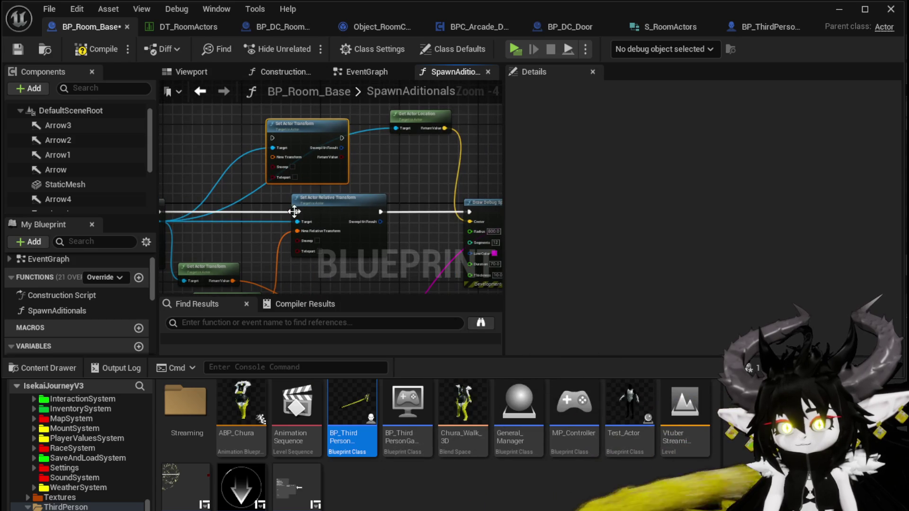
pyautogui.moveTo(306, 231)
pyautogui.mouseDown()
pyautogui.moveTo(276, 144)
pyautogui.moveTo(274, 158)
pyautogui.moveTo(362, 130)
pyautogui.moveTo(343, 141)
pyautogui.moveTo(477, 217)
pyautogui.mouseUp()
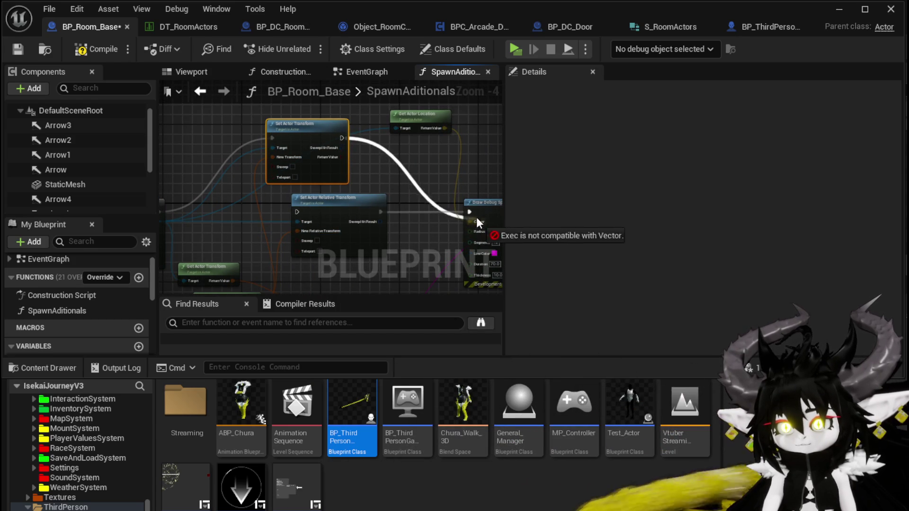
pyautogui.moveTo(315, 126); pyautogui.dragTo(368, 127)
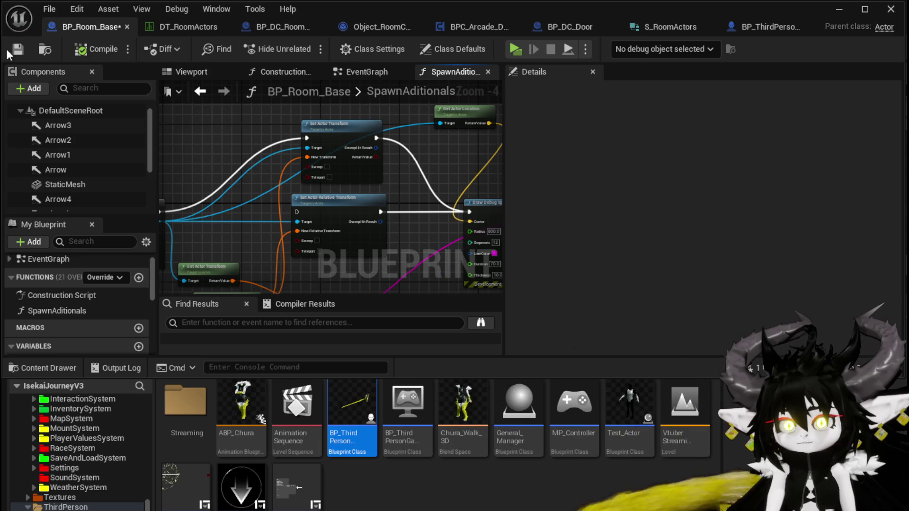
pyautogui.click(838, 11)
pyautogui.click(312, 44)
# Play-test the dungeon, picking the WindMill room and running out to the wireframe dome and bridge
pyautogui.click(338, 103)
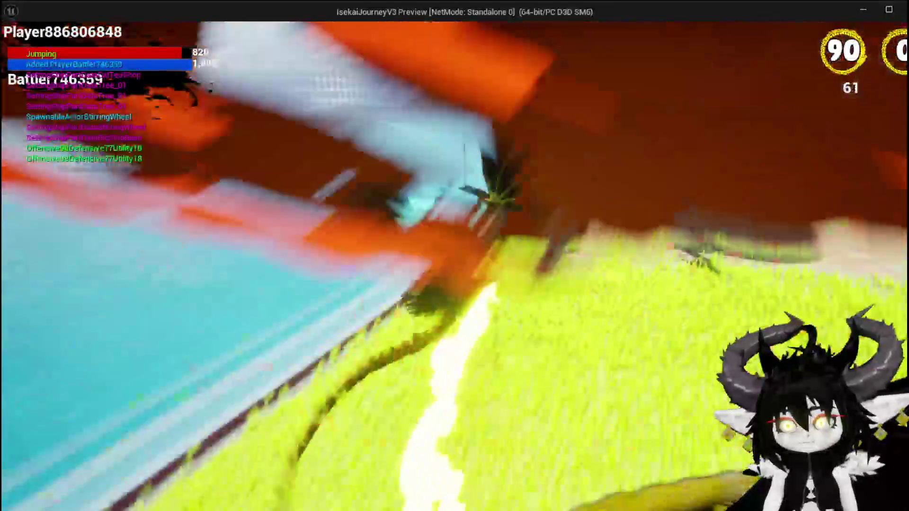
pyautogui.press('space')
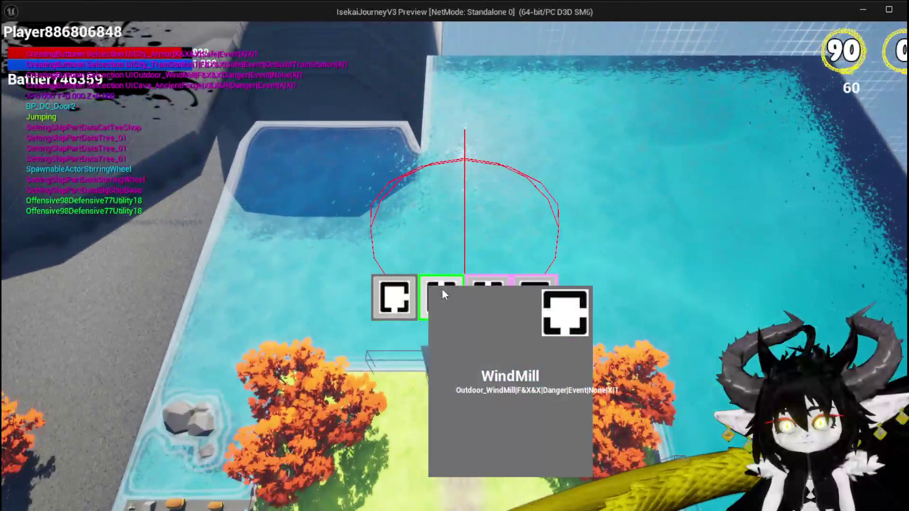
pyautogui.click(442, 289)
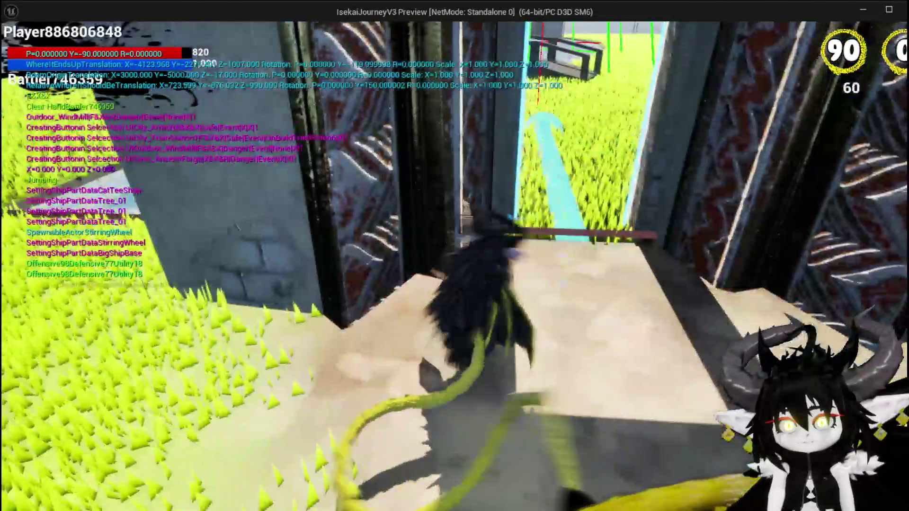
pyautogui.press('w')
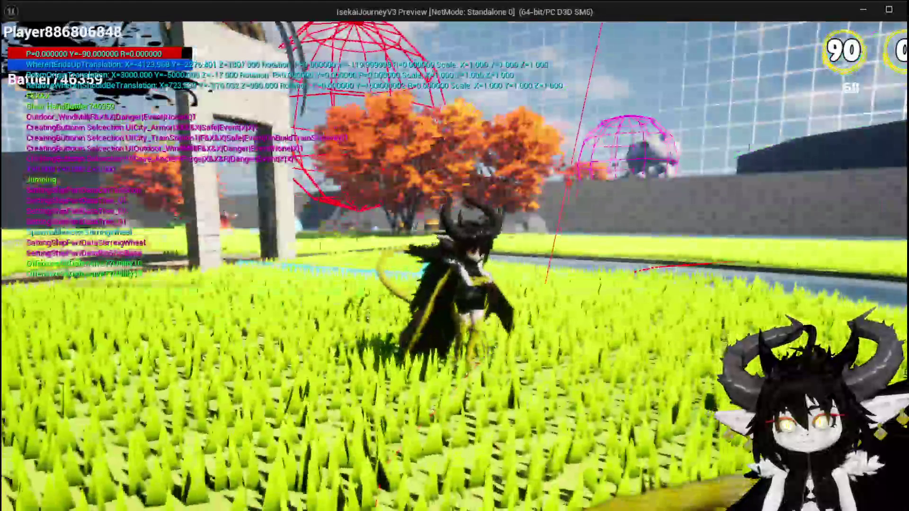
pyautogui.press('space')
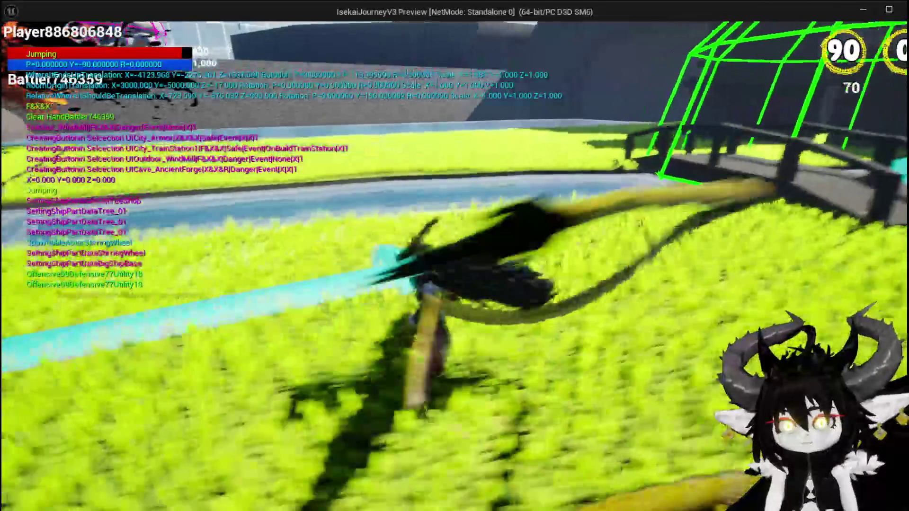
# Stop the preview, save the changed packages, and bring BP_Room_Base back to the front
pyautogui.press('Escape')
pyautogui.hotkey('ctrl', 's')
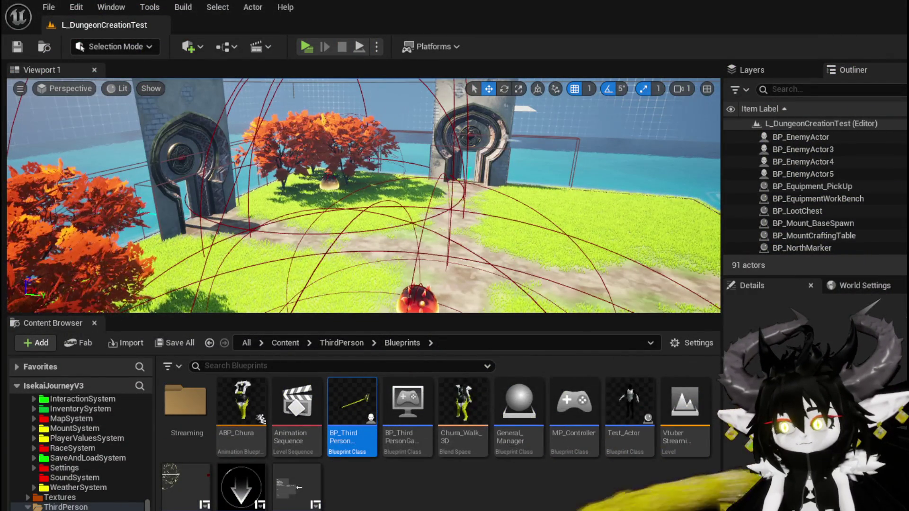
pyautogui.hotkey('alt', 'Tab')
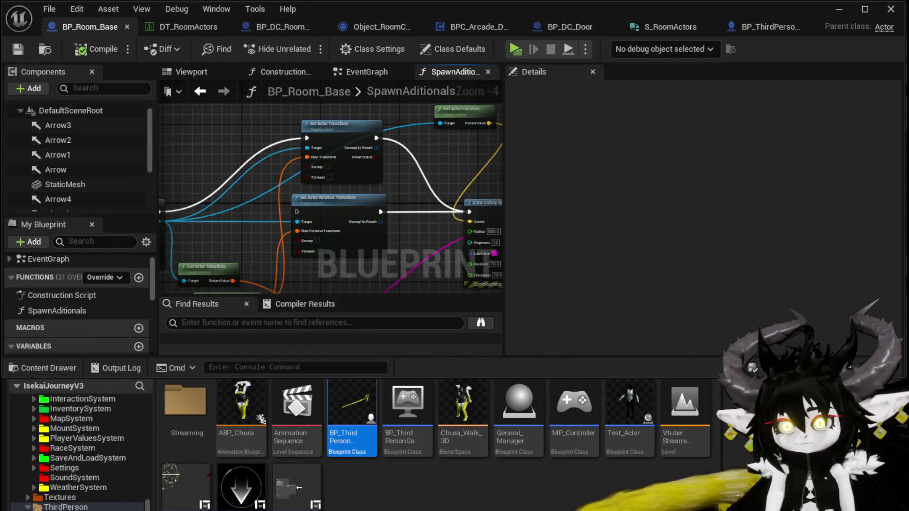
pyautogui.moveTo(357, 188); pyautogui.dragTo(445, 207)
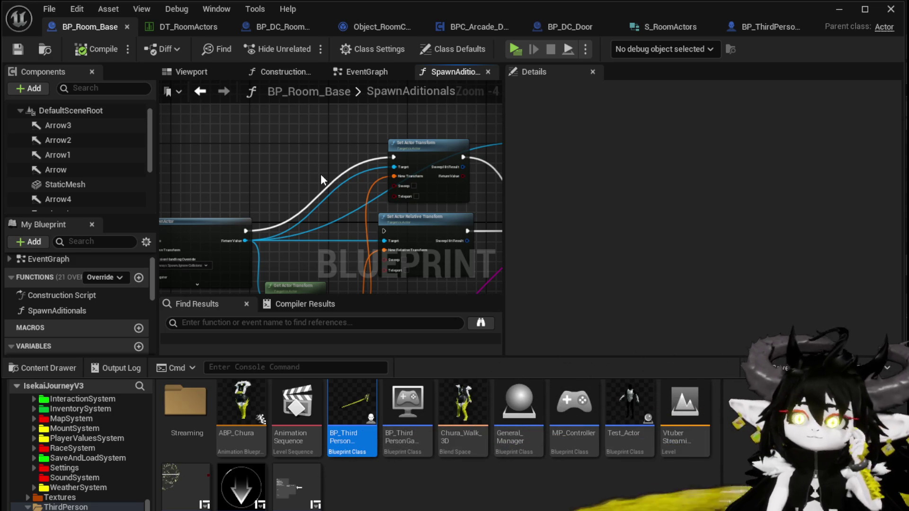
pyautogui.moveTo(328, 176)
pyautogui.mouseDown()
pyautogui.moveTo(450, 147)
pyautogui.moveTo(361, 231)
pyautogui.moveTo(237, 184)
pyautogui.moveTo(178, 148)
pyautogui.mouseUp()
pyautogui.moveTo(344, 163); pyautogui.dragTo(263, 204)
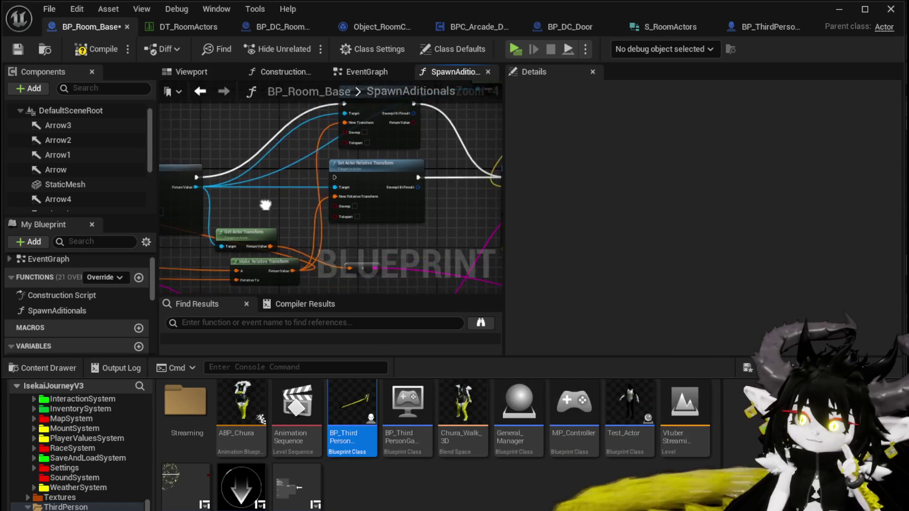
pyautogui.moveTo(467, 172); pyautogui.dragTo(444, 146)
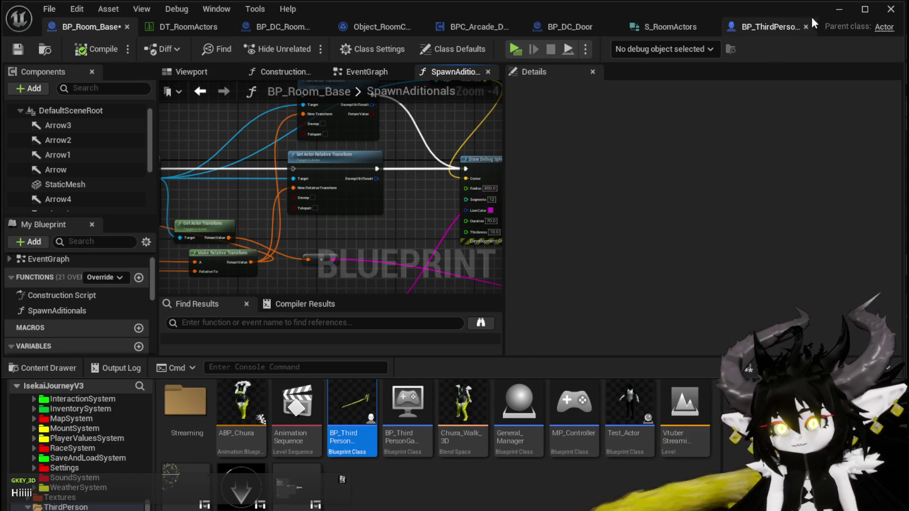
# Start another play-test, walk through the stone gate and choose the WindMill room
pyautogui.click(839, 10)
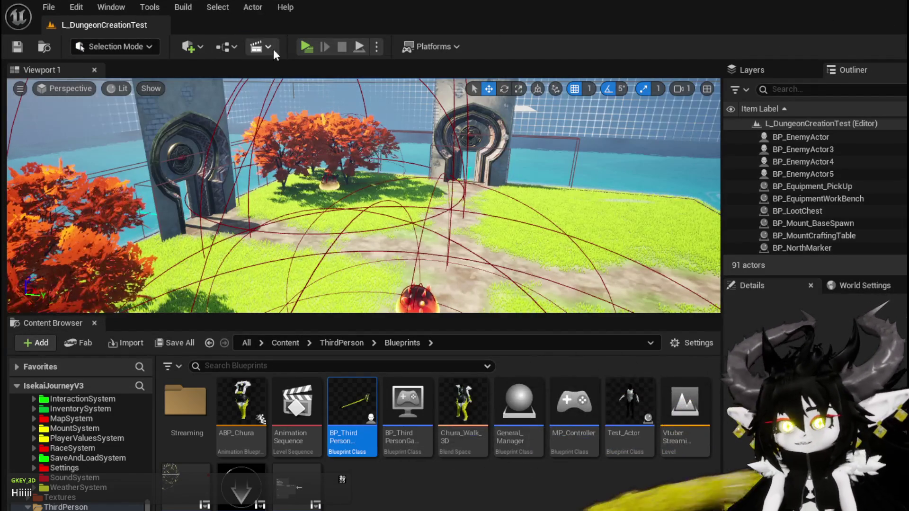
pyautogui.click(307, 47)
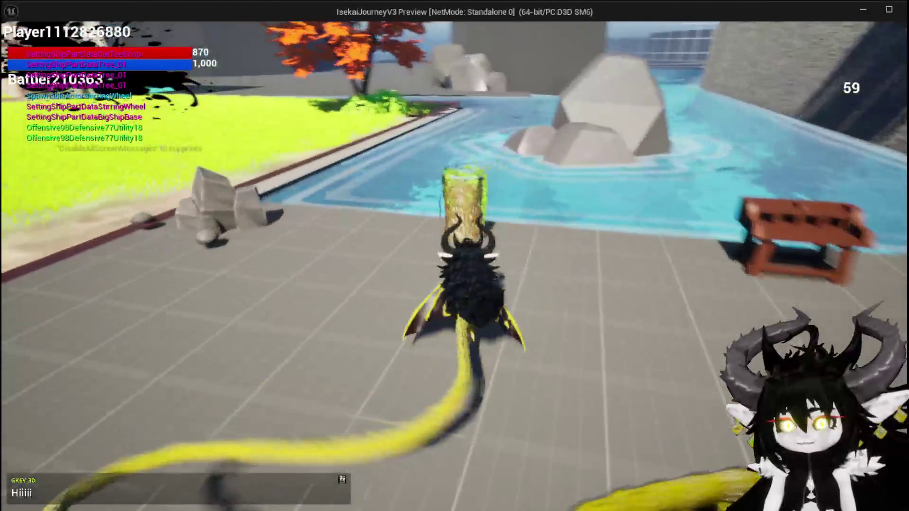
pyautogui.press('space')
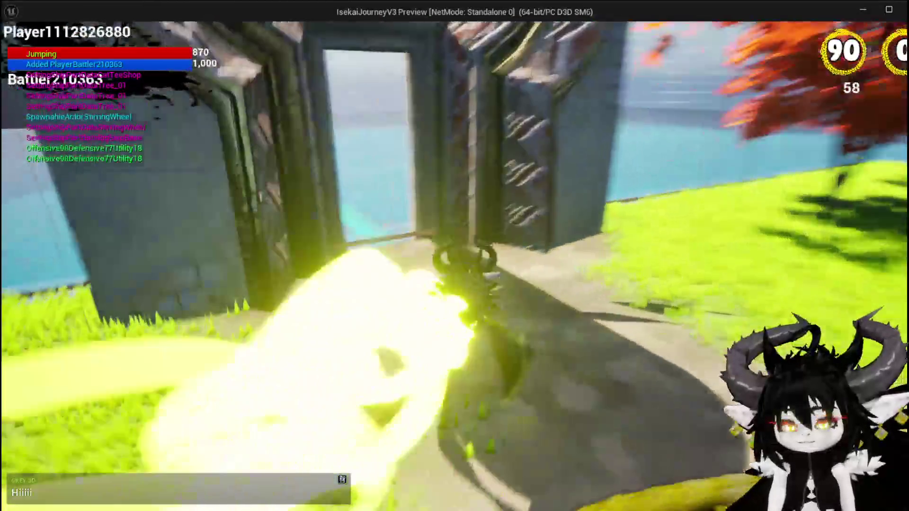
pyautogui.press('w')
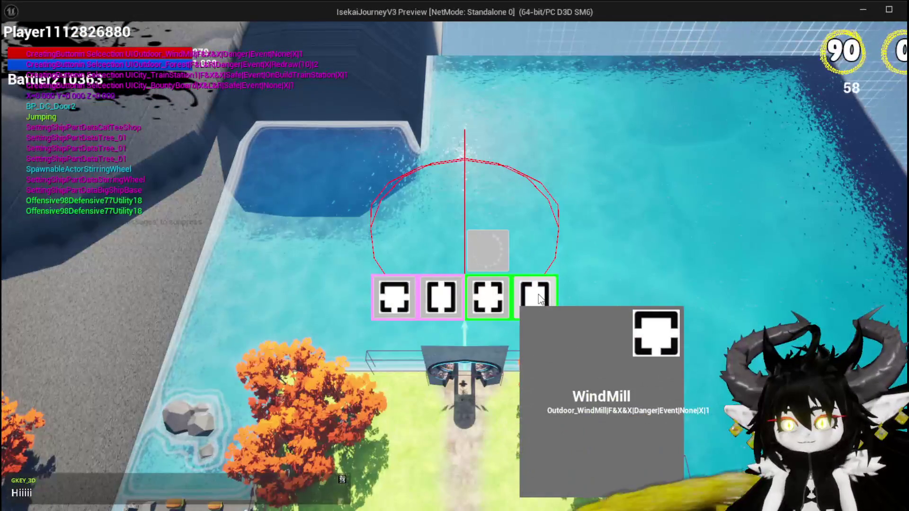
pyautogui.click(539, 299)
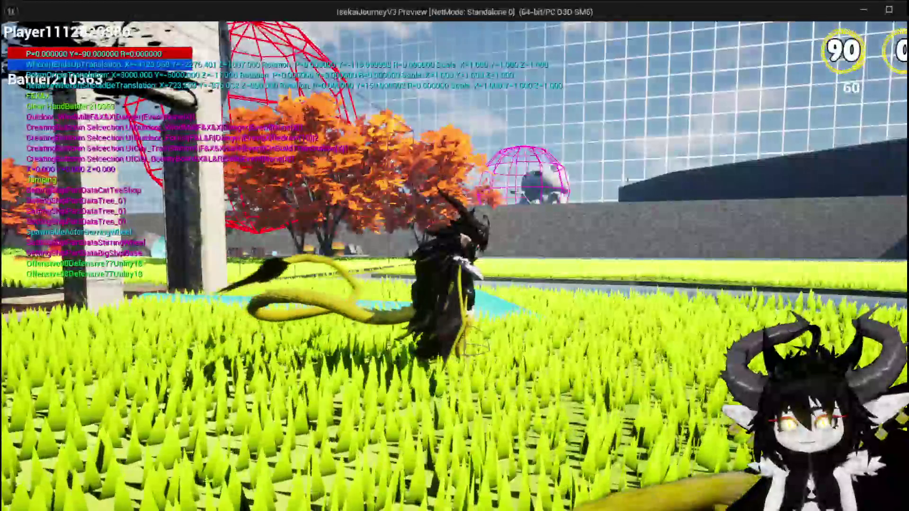
# Run across the grass toward the pond, stop the preview, and bring up the save prompt
pyautogui.press('w')
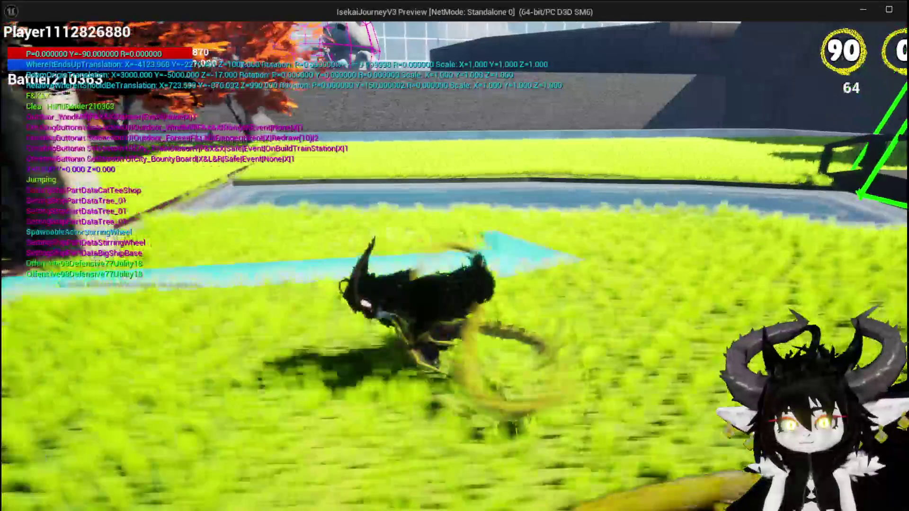
pyautogui.press('a')
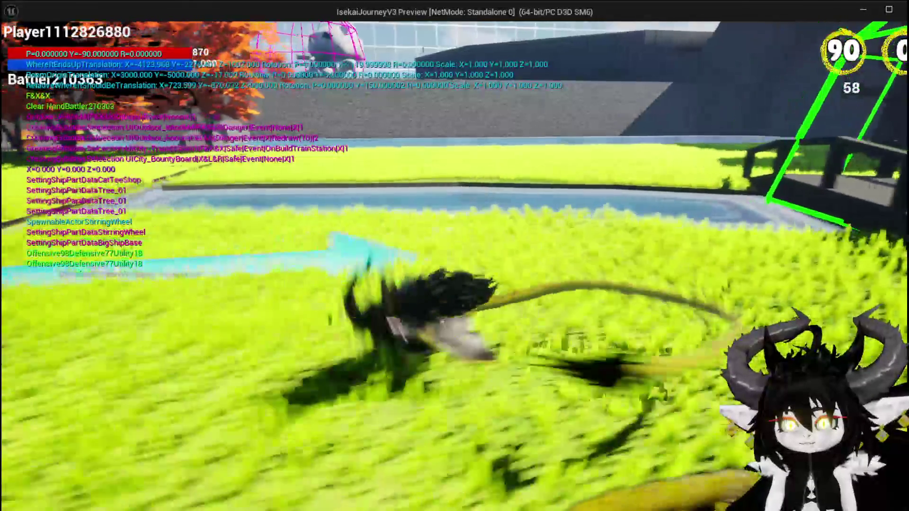
pyautogui.press('Escape')
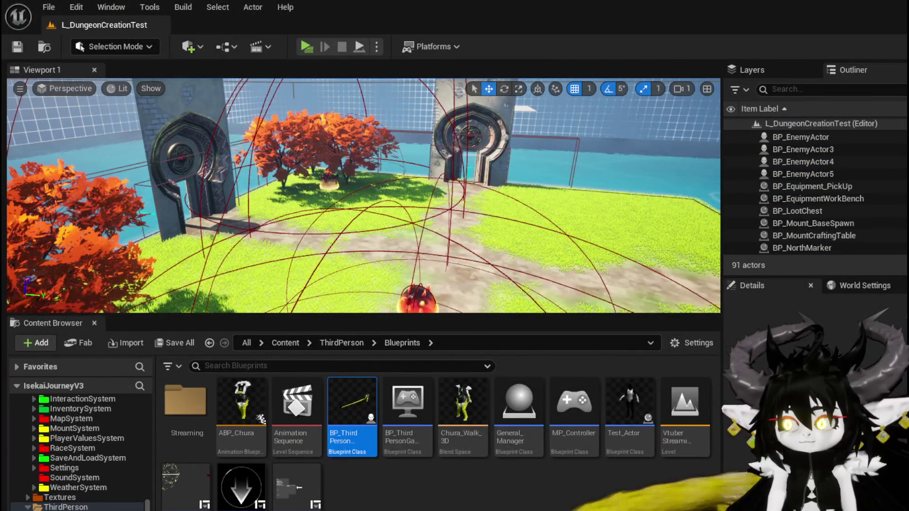
pyautogui.hotkey('ctrl', 'shift', 's')
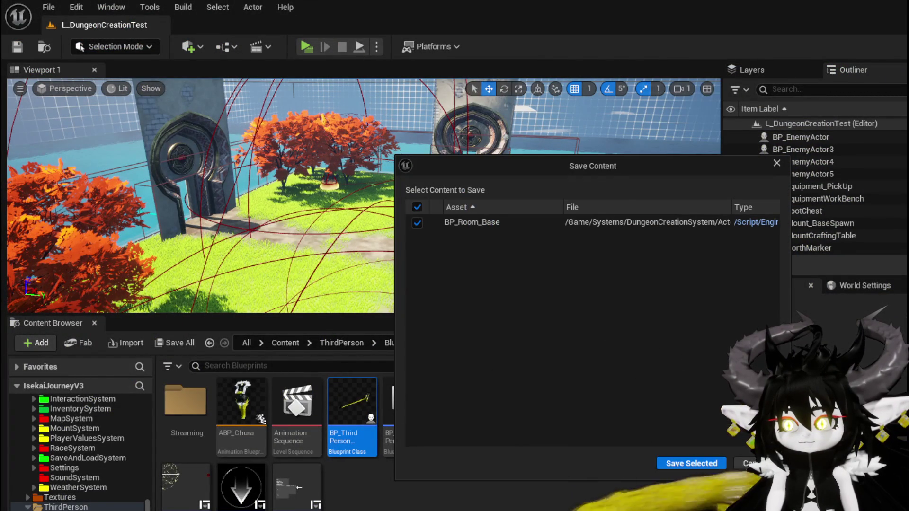
# Save BP_Room_Base, return to its graph, and delete the Set Actor Relative Transform node
pyautogui.press('Return')
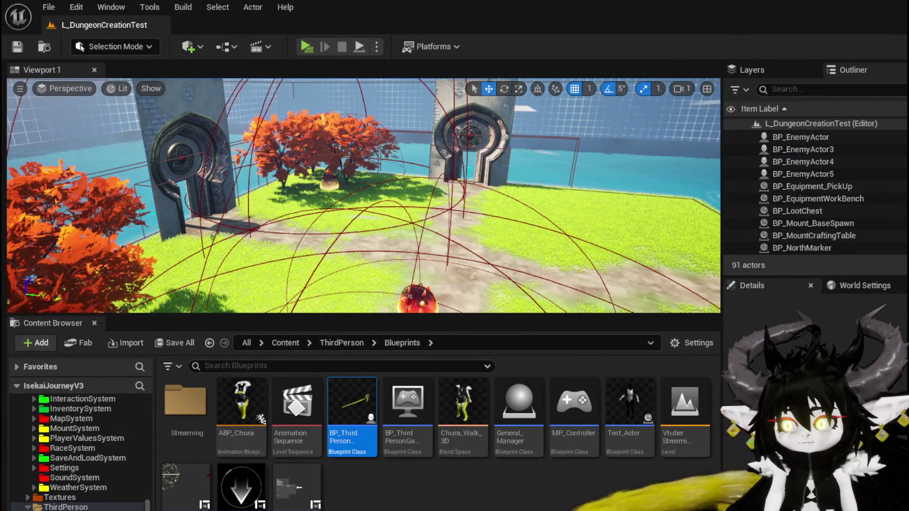
pyautogui.hotkey('alt', 'Tab')
pyautogui.moveTo(336, 240); pyautogui.dragTo(370, 272)
pyautogui.click(365, 191)
pyautogui.press('Delete')
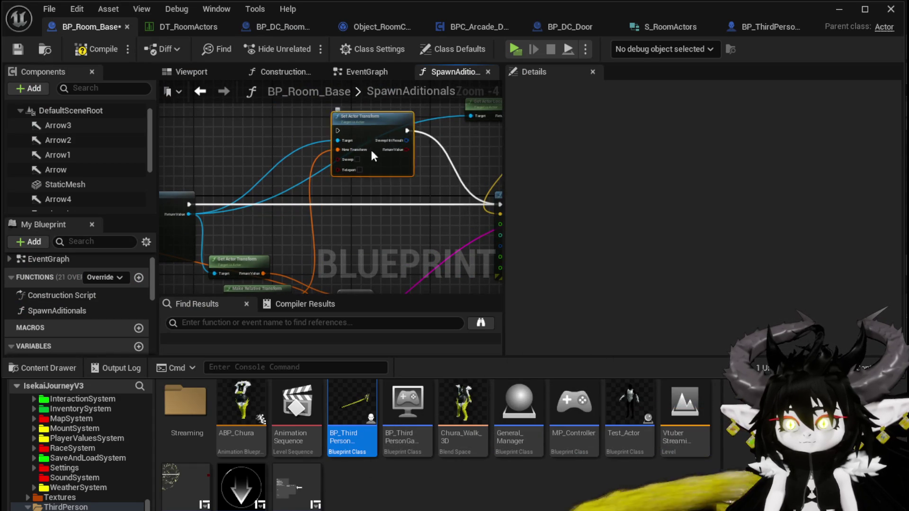
# Rearrange the Make Relative Transform and Make Transform nodes around the SpawnActor area
pyautogui.moveTo(372, 155); pyautogui.dragTo(424, 77)
pyautogui.moveTo(240, 241)
pyautogui.mouseDown()
pyautogui.moveTo(415, 185)
pyautogui.moveTo(443, 198)
pyautogui.moveTo(349, 215)
pyautogui.moveTo(364, 160)
pyautogui.mouseUp()
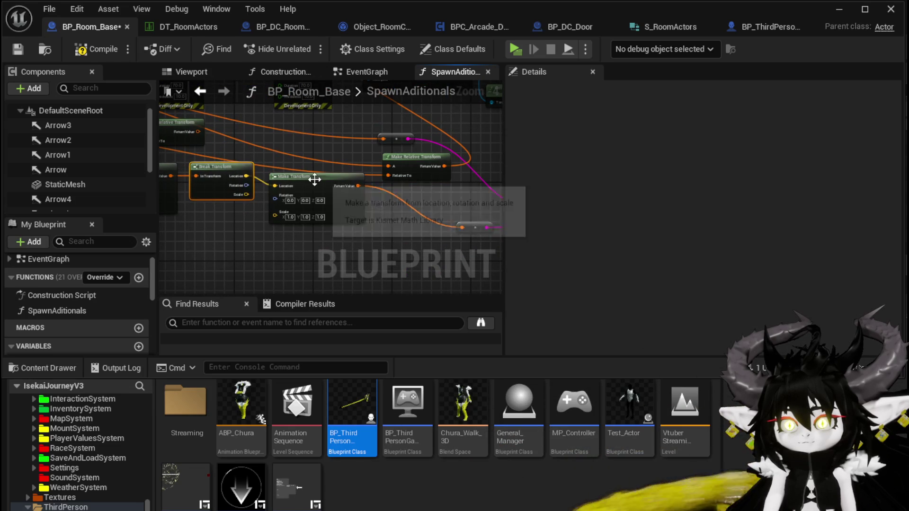
pyautogui.moveTo(314, 179)
pyautogui.mouseDown()
pyautogui.moveTo(126, 168)
pyautogui.moveTo(361, 197)
pyautogui.moveTo(461, 248)
pyautogui.mouseUp()
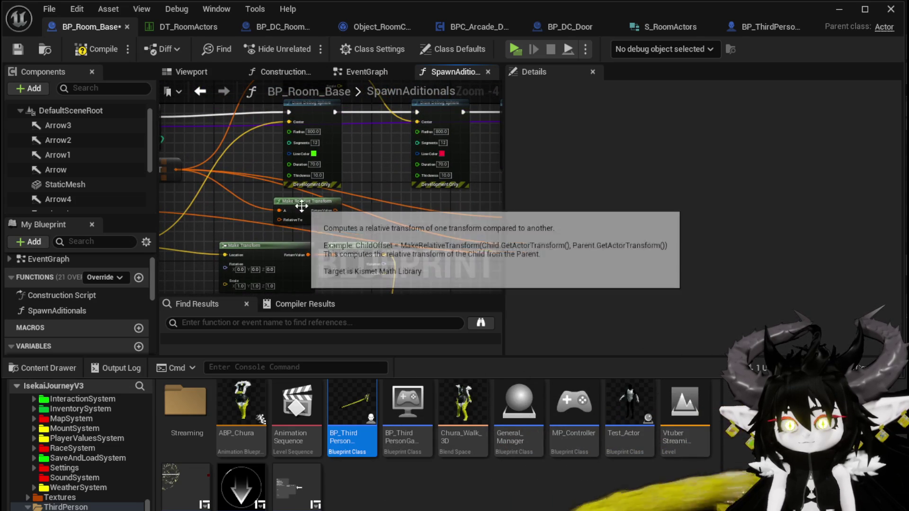
pyautogui.moveTo(423, 203); pyautogui.dragTo(222, 171)
pyautogui.moveTo(355, 211); pyautogui.dragTo(176, 173)
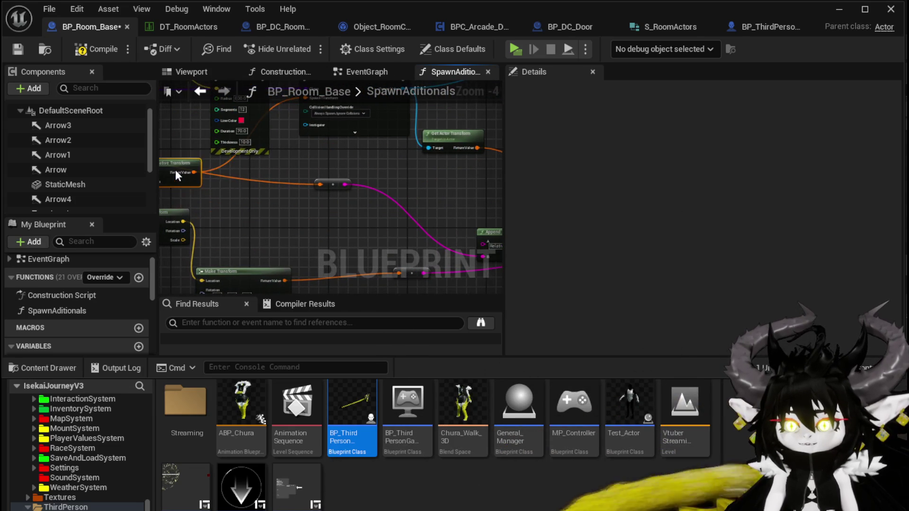
pyautogui.moveTo(289, 180); pyautogui.dragTo(299, 230)
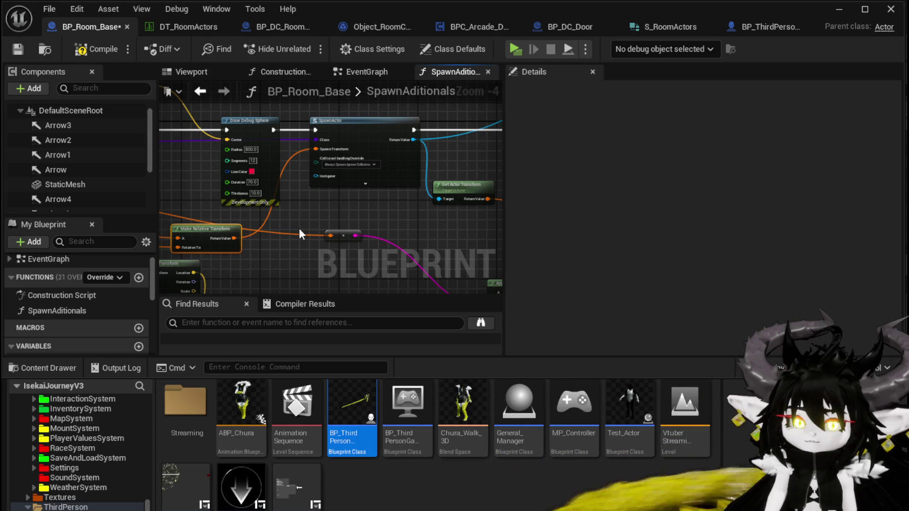
pyautogui.moveTo(299, 228)
pyautogui.mouseDown()
pyautogui.moveTo(190, 195)
pyautogui.moveTo(264, 203)
pyautogui.moveTo(316, 181)
pyautogui.moveTo(178, 179)
pyautogui.moveTo(178, 266)
pyautogui.moveTo(297, 203)
pyautogui.moveTo(477, 200)
pyautogui.mouseUp()
# Add a Break Transform wired to Make Relative Transform's Return Value
pyautogui.moveTo(358, 208); pyautogui.dragTo(371, 210)
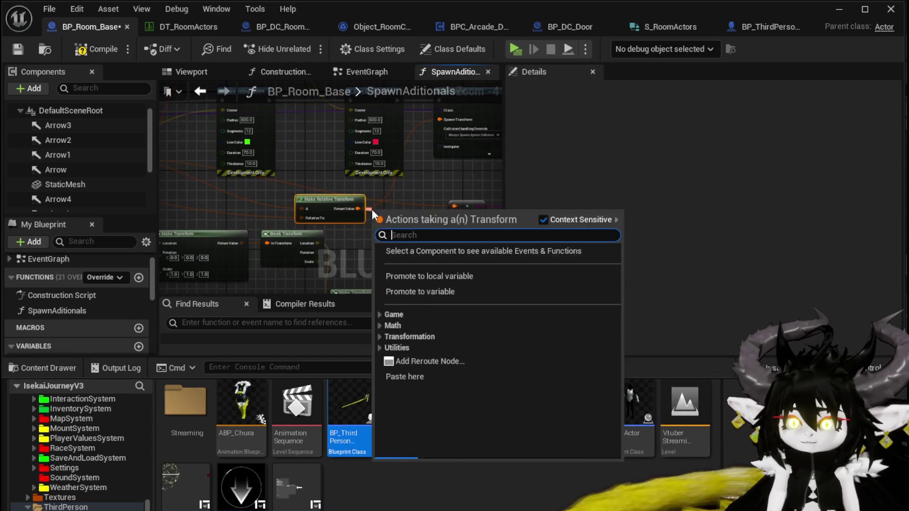
pyautogui.write('brea')
pyautogui.click(426, 251)
# Add a Make Transform feeding SpawnActor's Spawn Transform input
pyautogui.moveTo(426, 228); pyautogui.dragTo(336, 172)
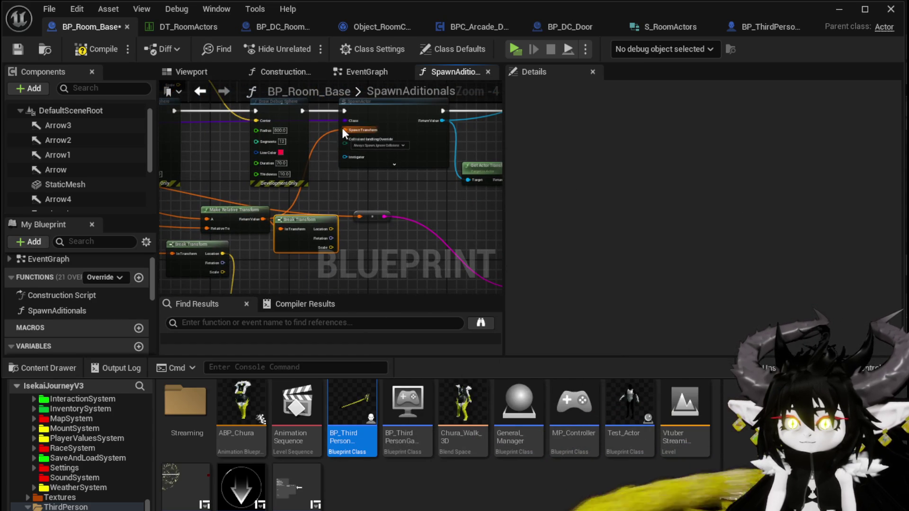
pyautogui.moveTo(402, 196); pyautogui.dragTo(408, 191)
pyautogui.write('make')
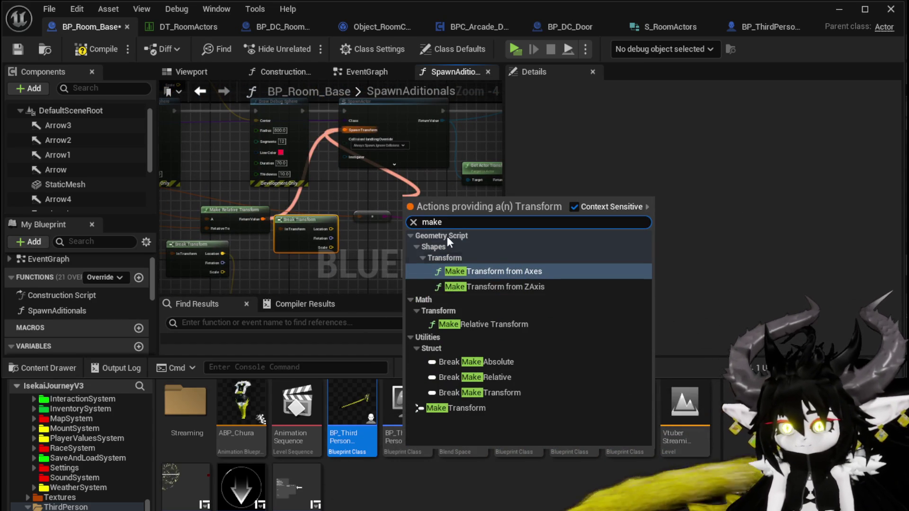
pyautogui.click(473, 406)
pyautogui.moveTo(411, 205)
pyautogui.mouseDown()
pyautogui.moveTo(392, 228)
pyautogui.moveTo(419, 232)
pyautogui.mouseUp()
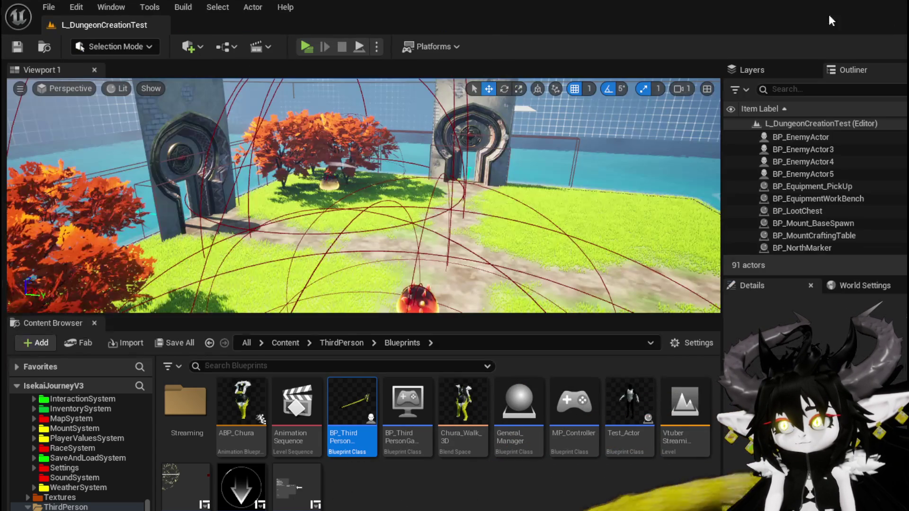
# Play-test the dungeon, build the SecretPassage room and fly through its doorway corridor
pyautogui.click(308, 44)
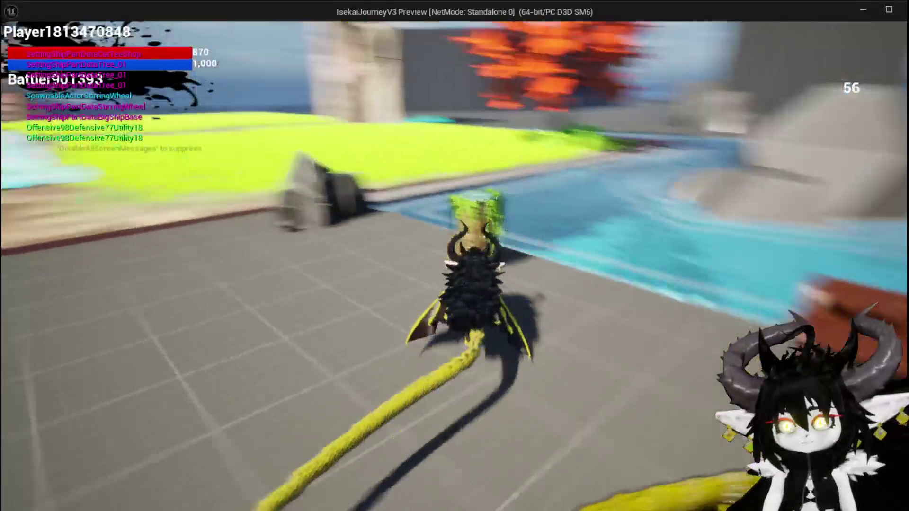
pyautogui.press('space')
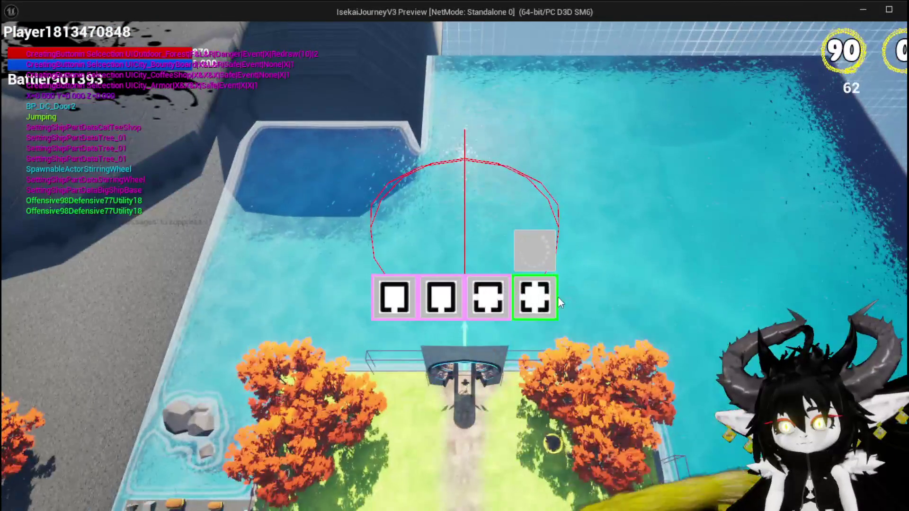
pyautogui.click(533, 263)
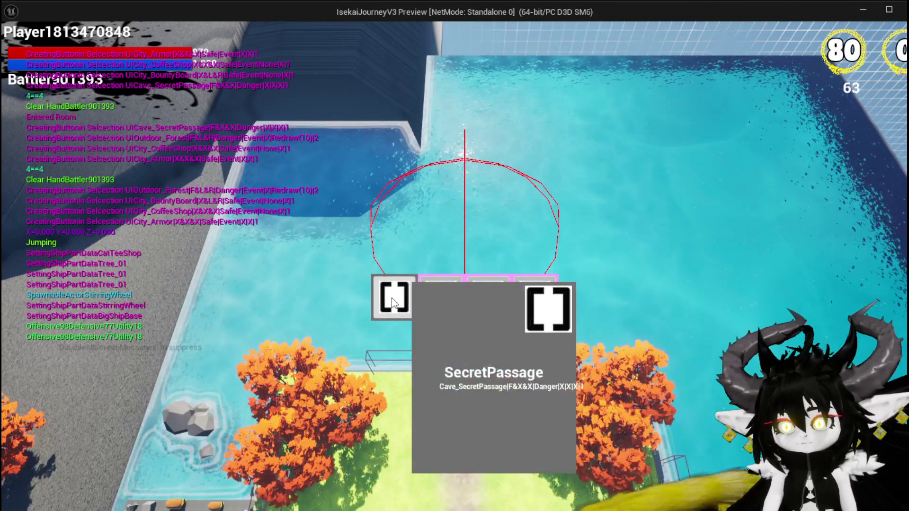
pyautogui.click(392, 298)
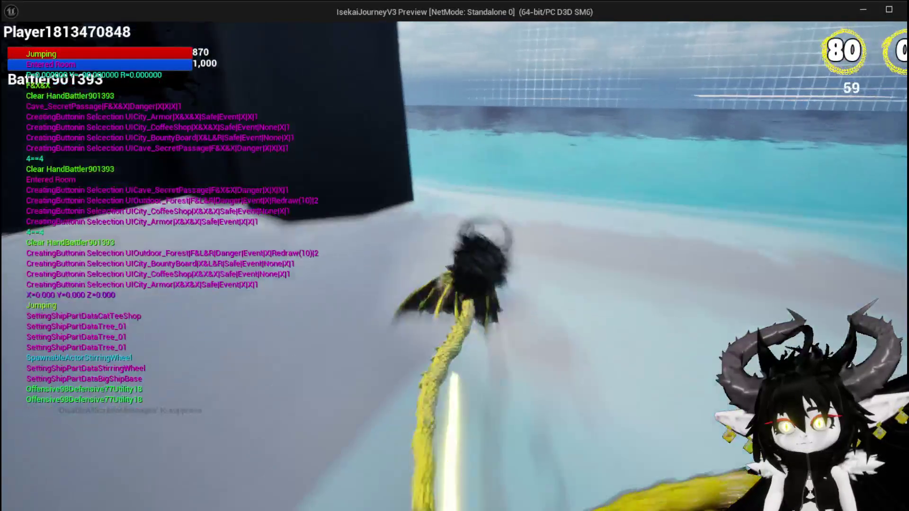
pyautogui.press('space')
pyautogui.press('space')
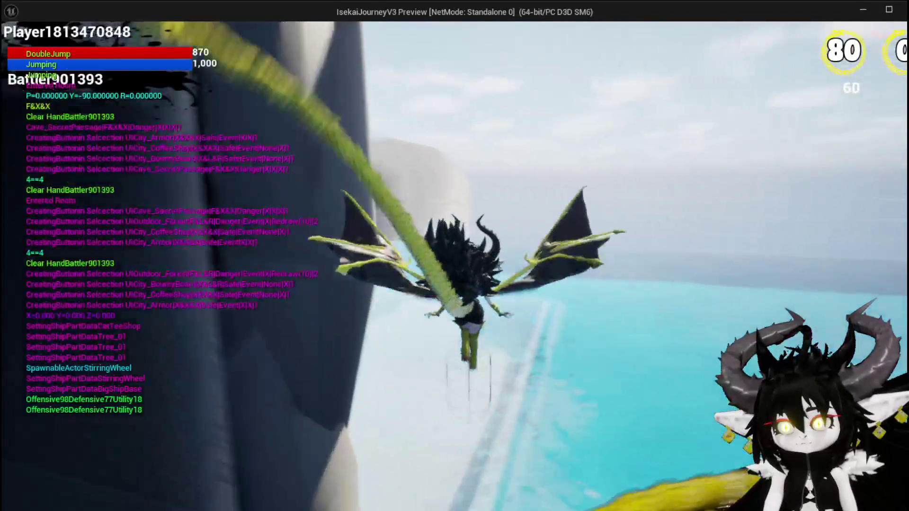
pyautogui.press('w')
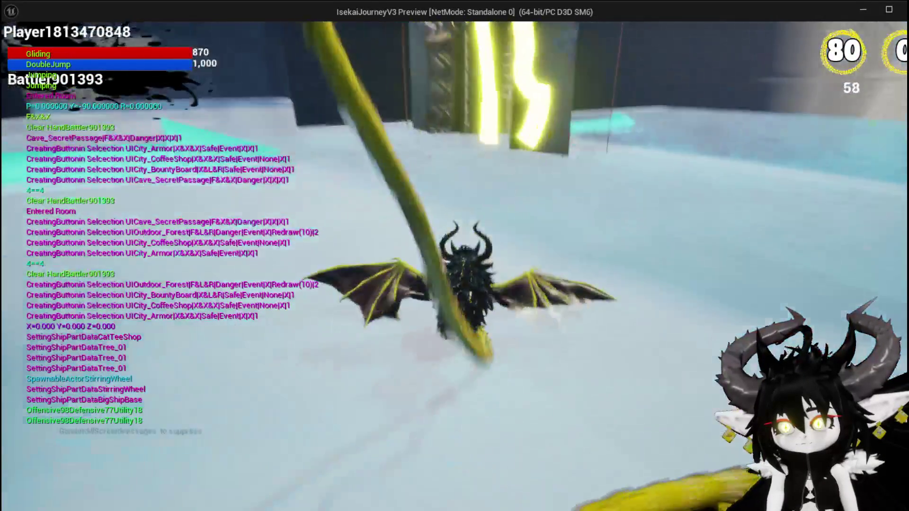
pyautogui.press('w')
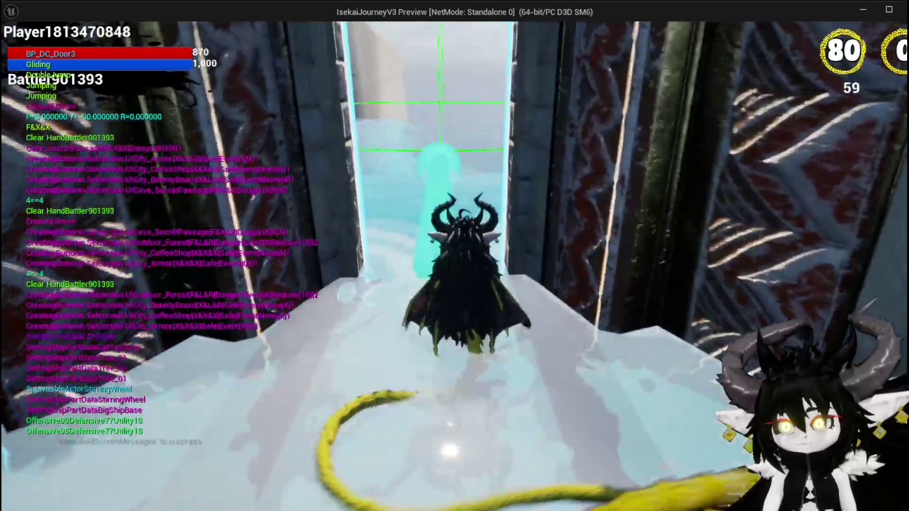
pyautogui.press('w')
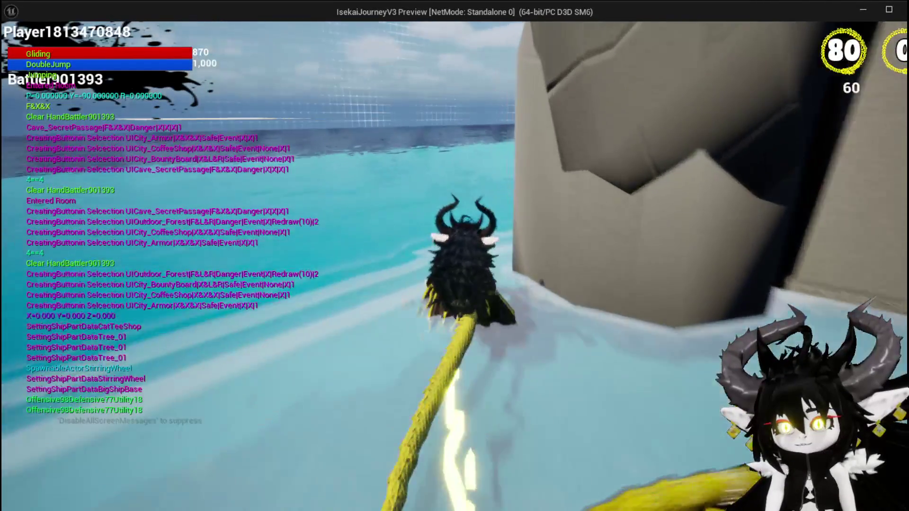
pyautogui.press('space')
pyautogui.press('space')
pyautogui.press('w')
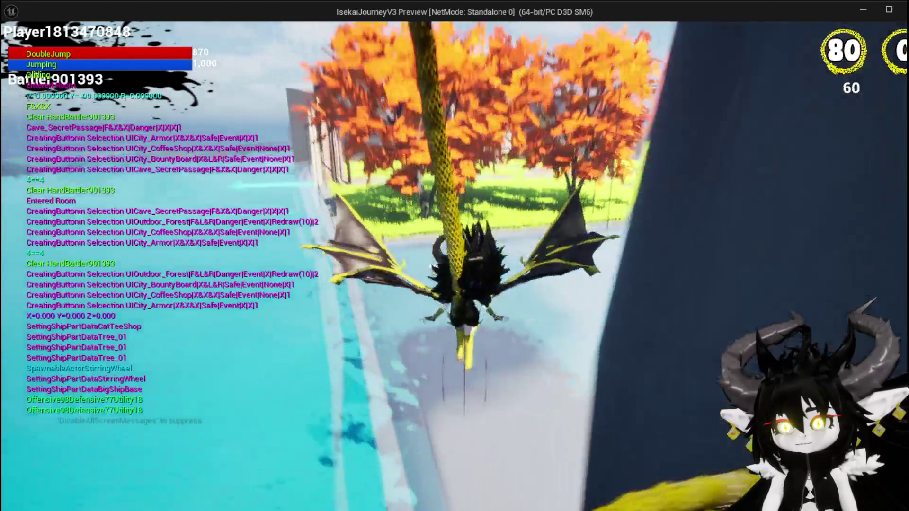
pyautogui.press('space')
pyautogui.press('w')
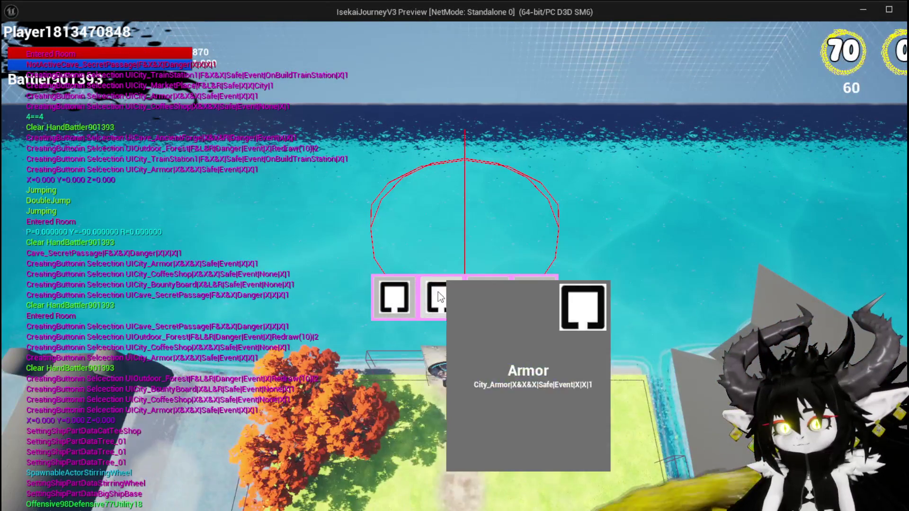
# Build the WindMill room, glide around it, then stop the play preview
pyautogui.click(488, 297)
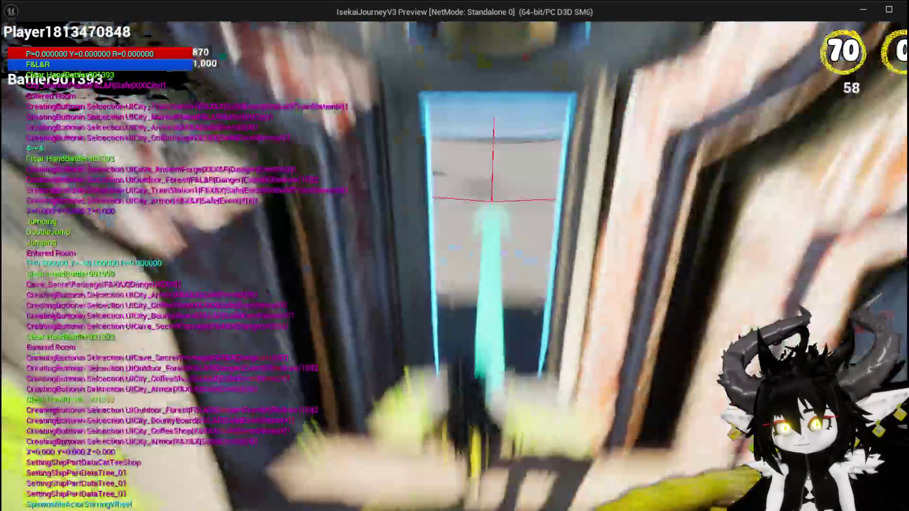
pyautogui.press('w')
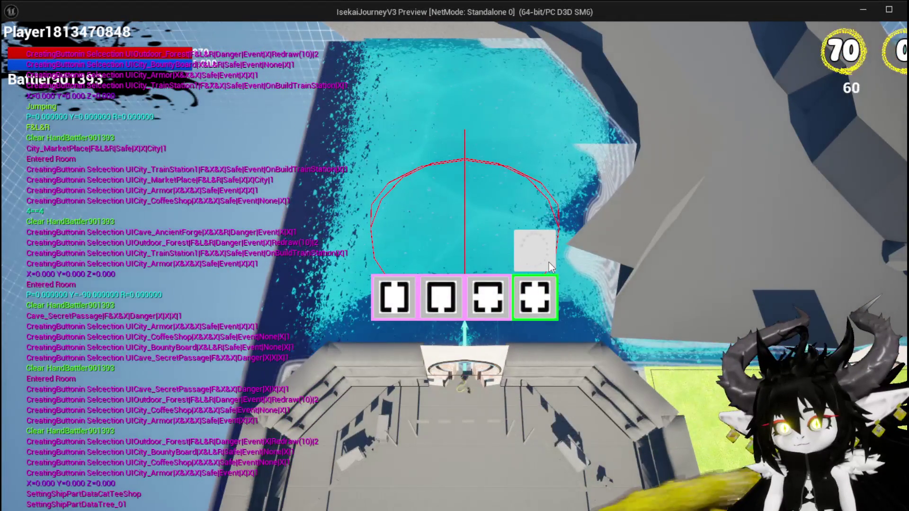
pyautogui.click(549, 267)
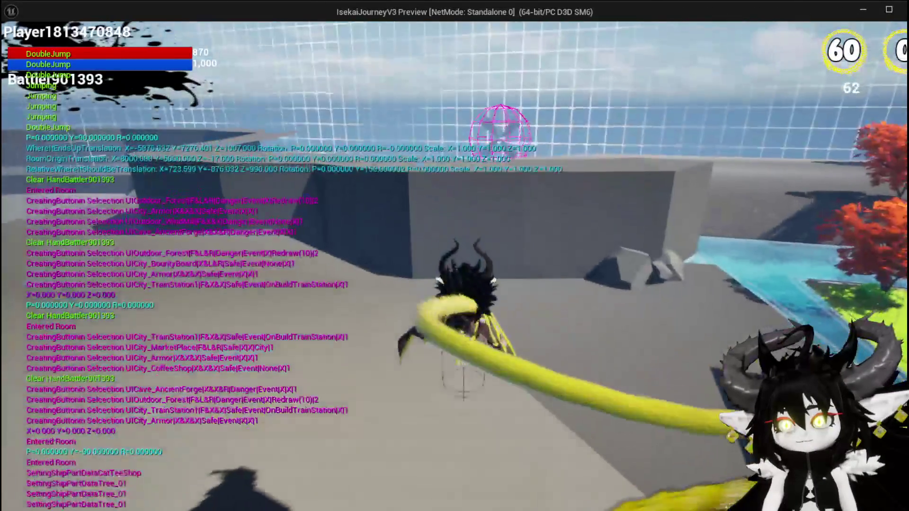
pyautogui.press('space')
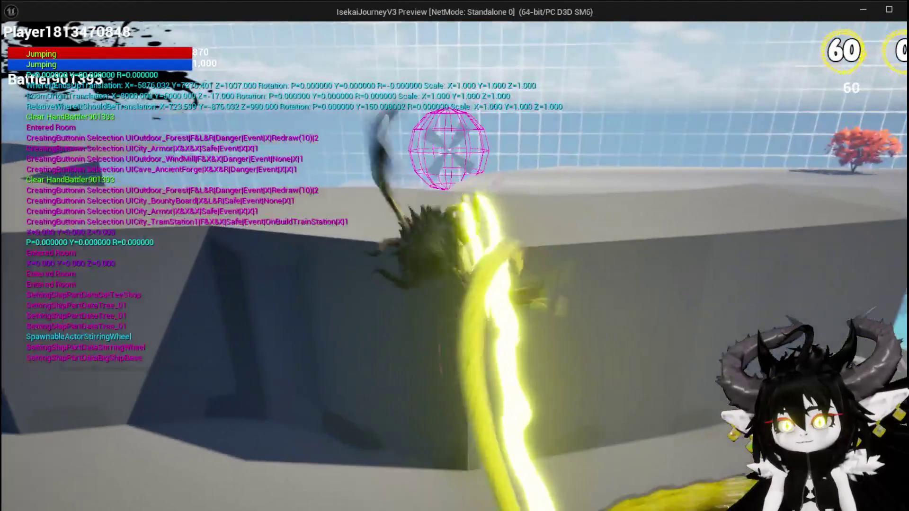
pyautogui.press('space')
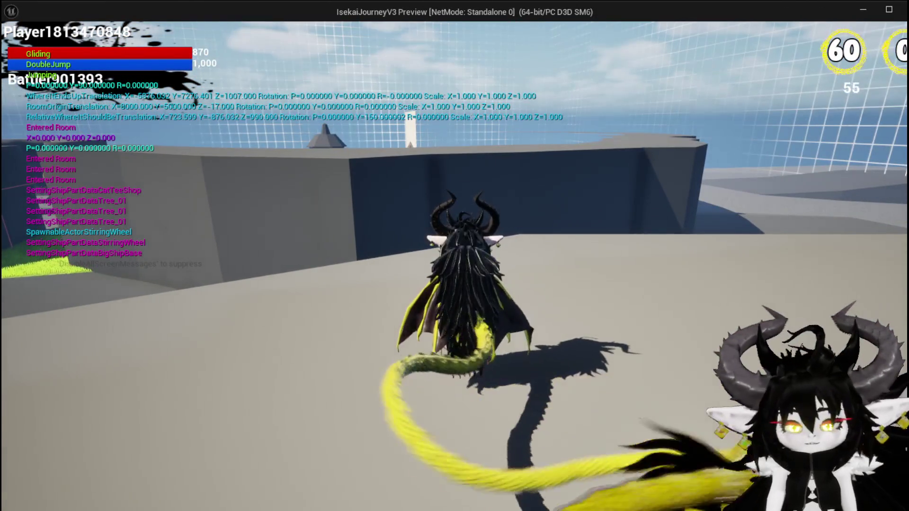
pyautogui.press('Escape')
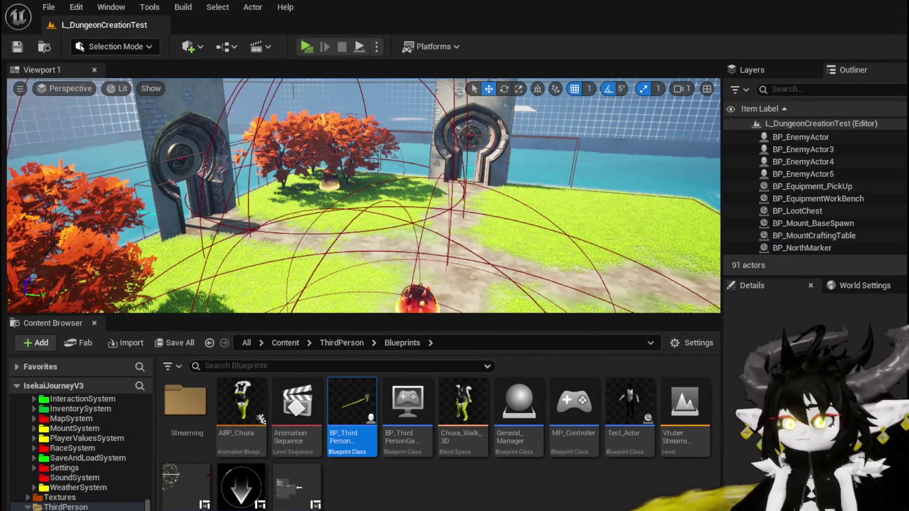
# Return to the SpawnAditionals graph and open the add-node actions list on empty space
pyautogui.hotkey('alt', 'Tab')
pyautogui.moveTo(357, 200)
pyautogui.mouseDown()
pyautogui.moveTo(397, 128)
pyautogui.moveTo(364, 184)
pyautogui.mouseUp()
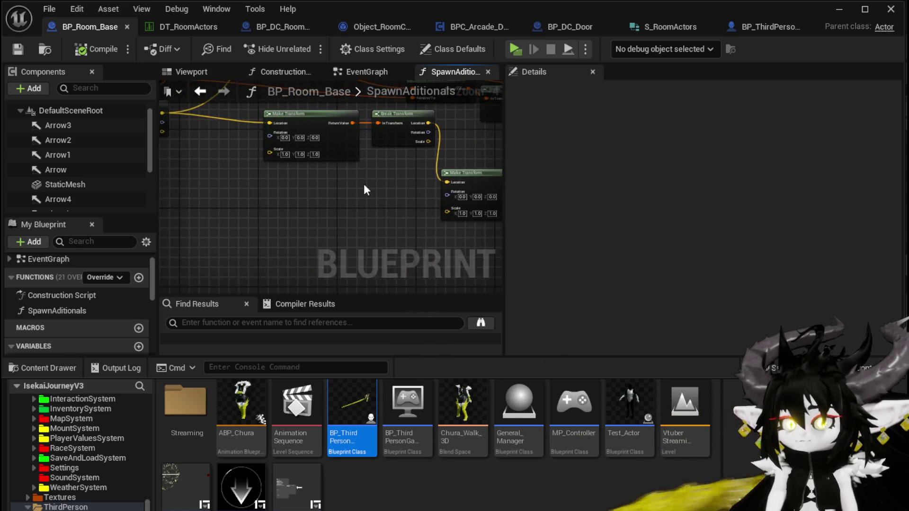
pyautogui.rightClick(289, 215)
# Search the node list for 'make relative lo' and 'rot', then dismiss it without adding anything
pyautogui.write('m')
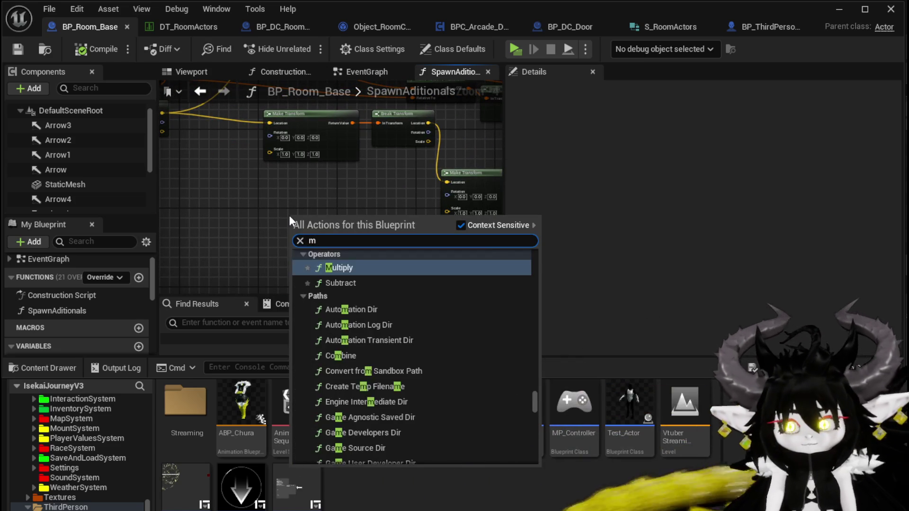
pyautogui.write('ake relative lo')
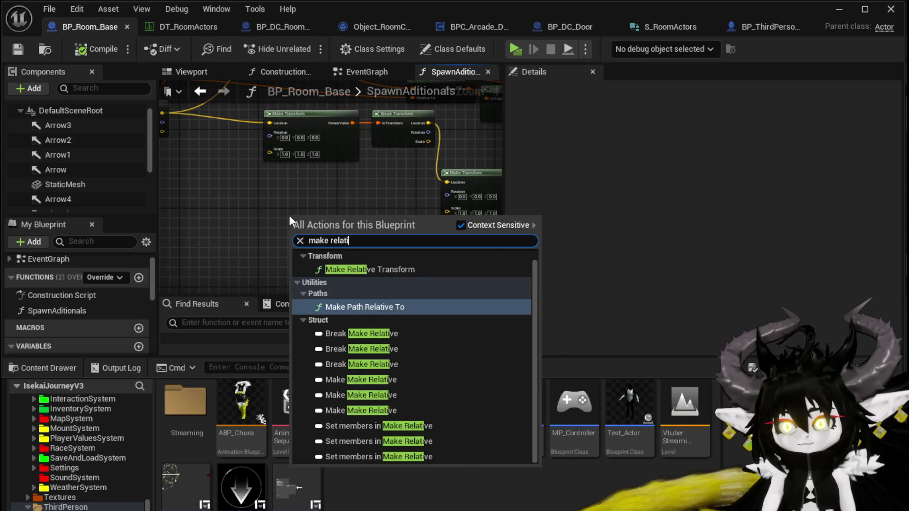
pyautogui.press('BackSpace')
pyautogui.press('BackSpace')
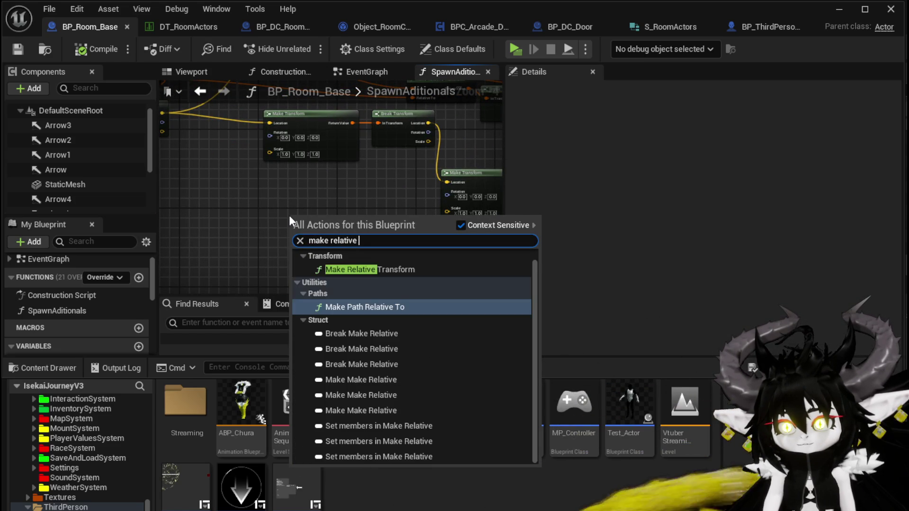
pyautogui.write('rot')
pyautogui.press('BackSpace')
pyautogui.press('BackSpace')
pyautogui.press('BackSpace')
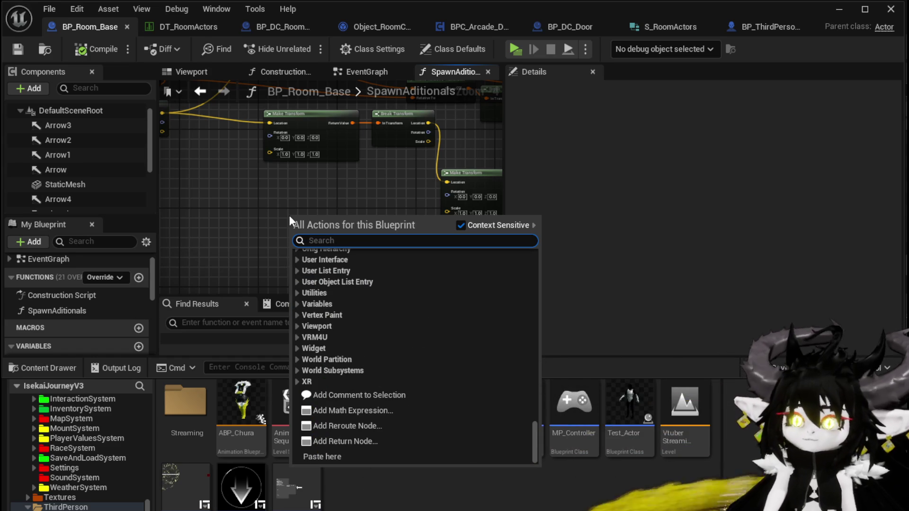
pyautogui.click(259, 206)
# Move the Make Transform node down-left and pan to the SpawnActor node
pyautogui.moveTo(259, 206); pyautogui.dragTo(105, 226)
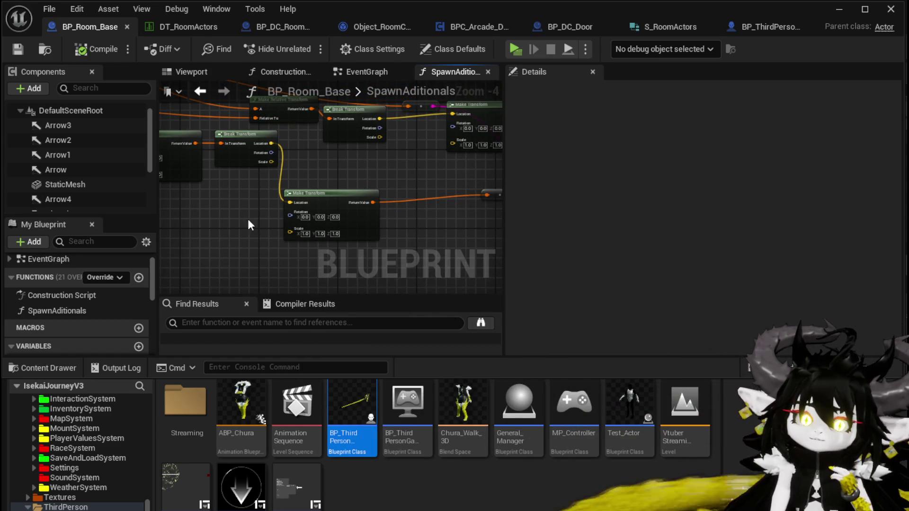
pyautogui.moveTo(248, 218)
pyautogui.mouseDown()
pyautogui.moveTo(262, 197)
pyautogui.moveTo(199, 243)
pyautogui.mouseUp()
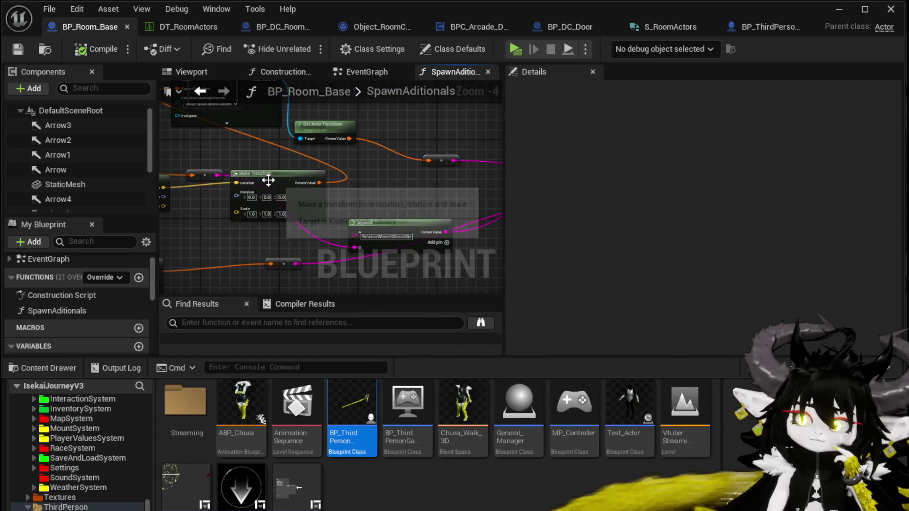
pyautogui.moveTo(274, 176); pyautogui.dragTo(229, 214)
pyautogui.moveTo(310, 189); pyautogui.dragTo(291, 275)
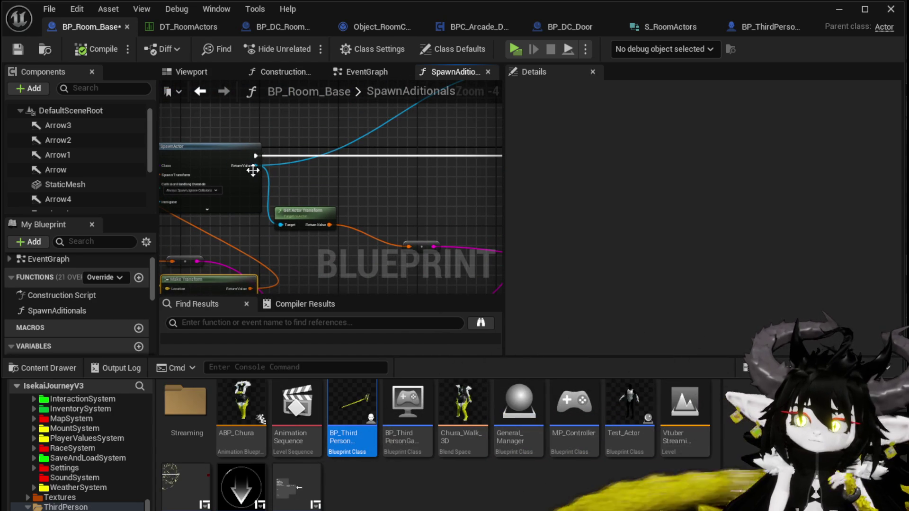
# Add Set Actor Relative Location on SpawnActor's Return Value, wired between SpawnActor and Draw Debug Sphere
pyautogui.moveTo(326, 175); pyautogui.dragTo(332, 178)
pyautogui.write('Set A')
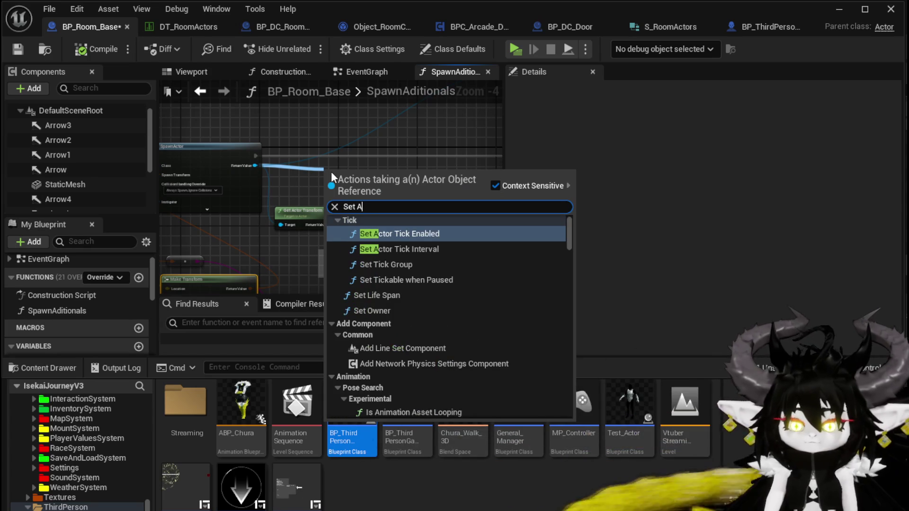
pyautogui.write('ctor re')
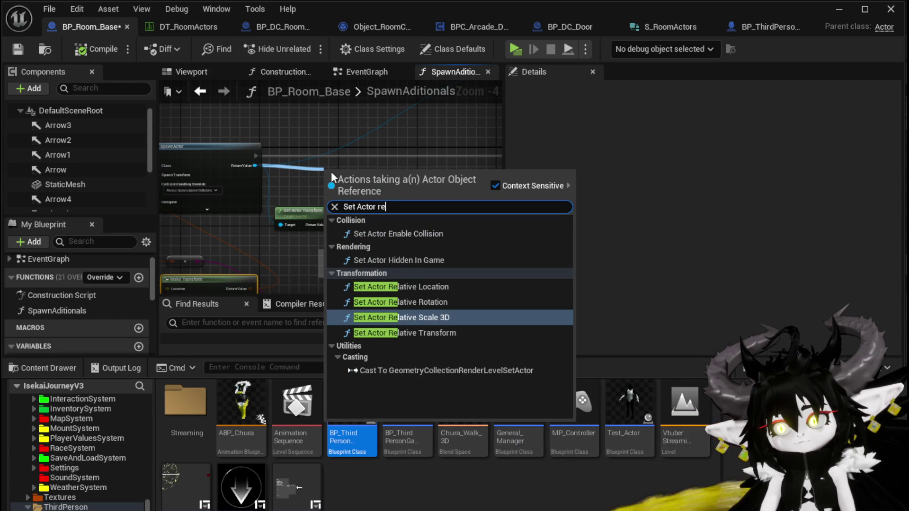
pyautogui.click(443, 283)
pyautogui.moveTo(422, 161); pyautogui.dragTo(423, 155)
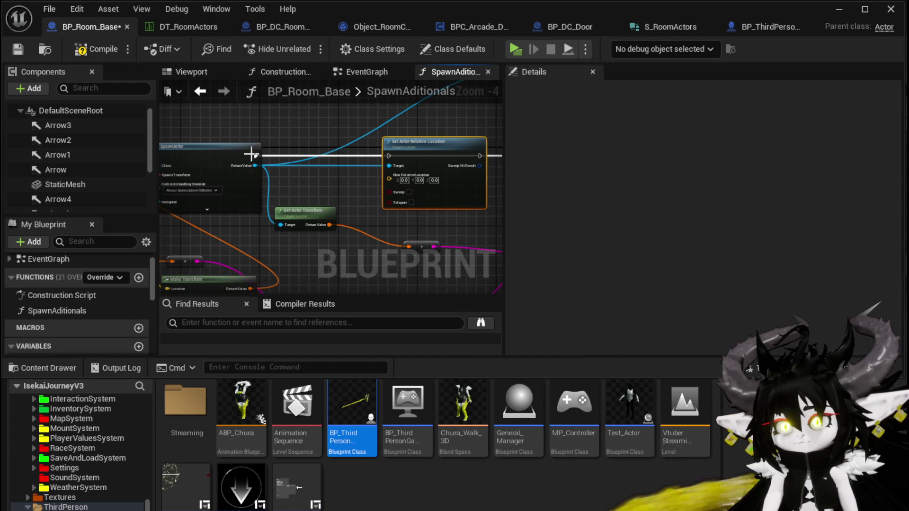
pyautogui.moveTo(255, 156); pyautogui.dragTo(322, 154)
pyautogui.moveTo(394, 155); pyautogui.dragTo(394, 154)
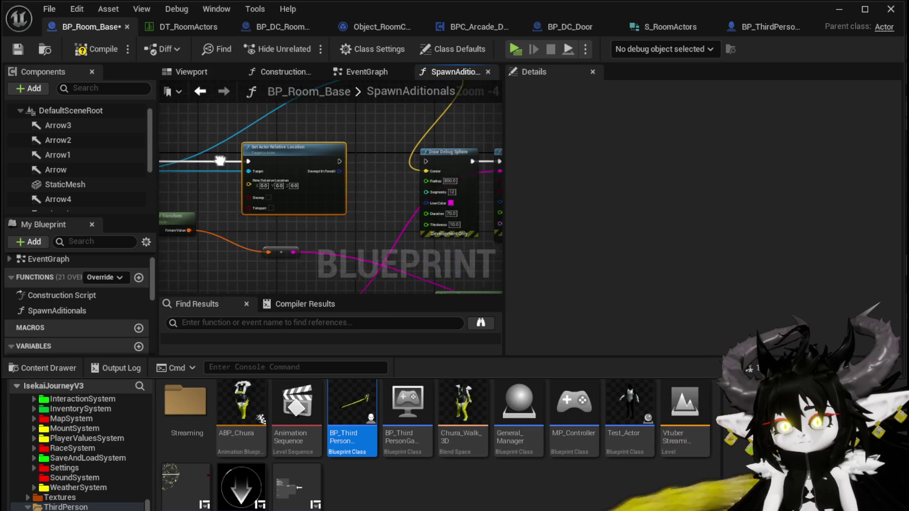
pyautogui.moveTo(332, 161); pyautogui.dragTo(421, 163)
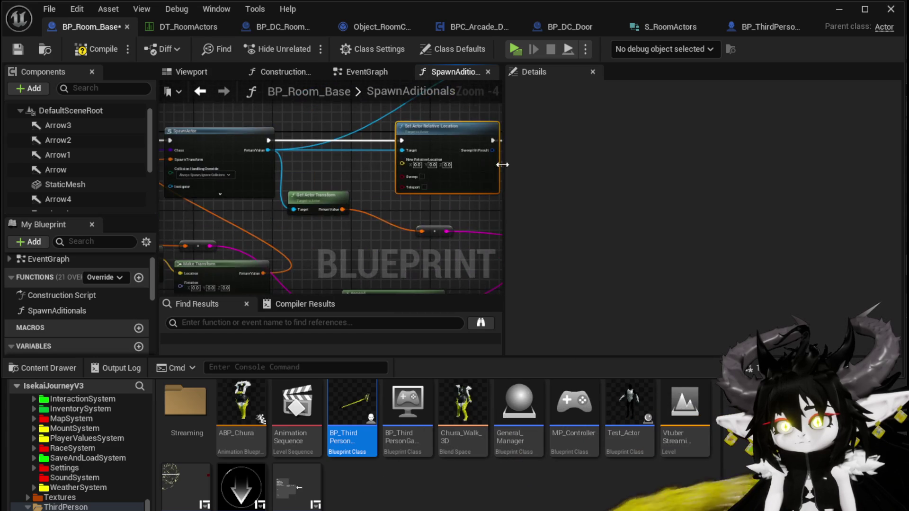
# Hook the Value output into Spawn Transform and turn on Teleport for the relative location
pyautogui.moveTo(379, 142); pyautogui.dragTo(250, 190)
pyautogui.moveTo(330, 195)
pyautogui.mouseDown()
pyautogui.moveTo(394, 144)
pyautogui.moveTo(399, 171)
pyautogui.moveTo(319, 192)
pyautogui.mouseUp()
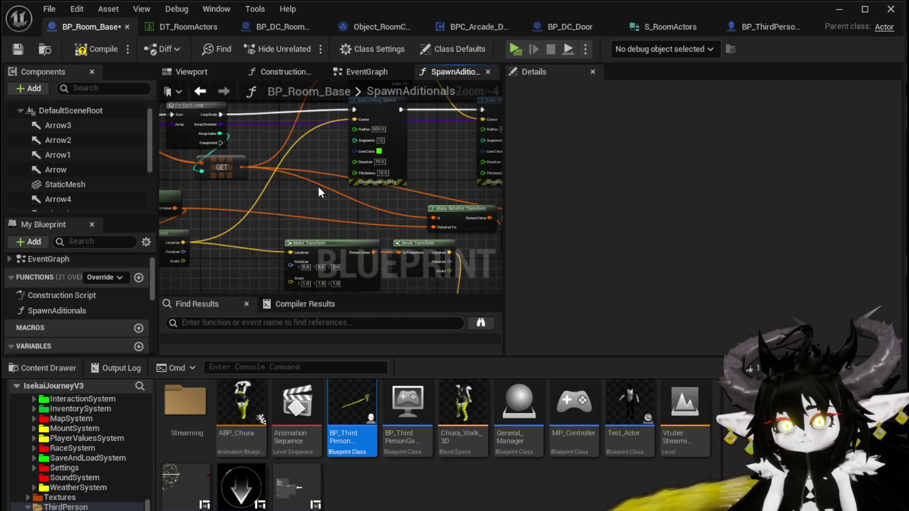
pyautogui.moveTo(457, 261)
pyautogui.mouseDown()
pyautogui.moveTo(253, 152)
pyautogui.moveTo(337, 199)
pyautogui.mouseUp()
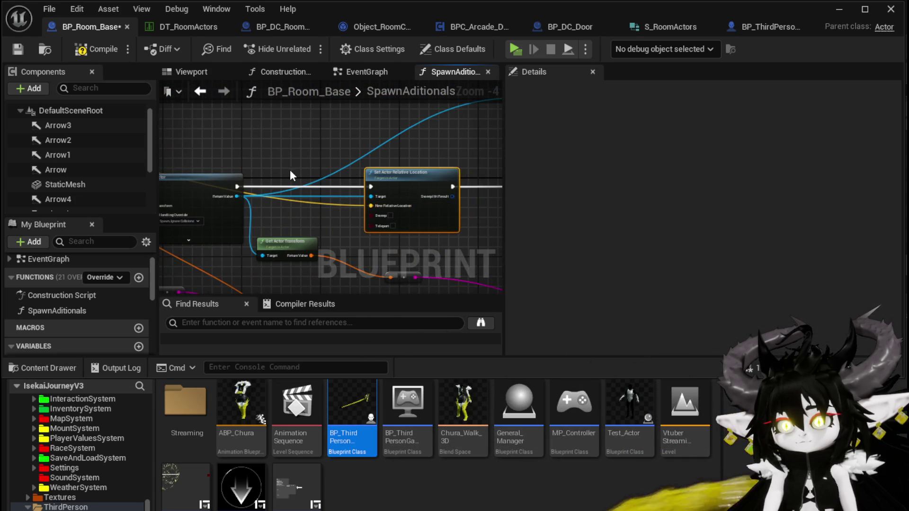
pyautogui.moveTo(290, 175)
pyautogui.mouseDown()
pyautogui.moveTo(351, 209)
pyautogui.moveTo(315, 221)
pyautogui.moveTo(406, 209)
pyautogui.moveTo(496, 147)
pyautogui.moveTo(360, 204)
pyautogui.mouseUp()
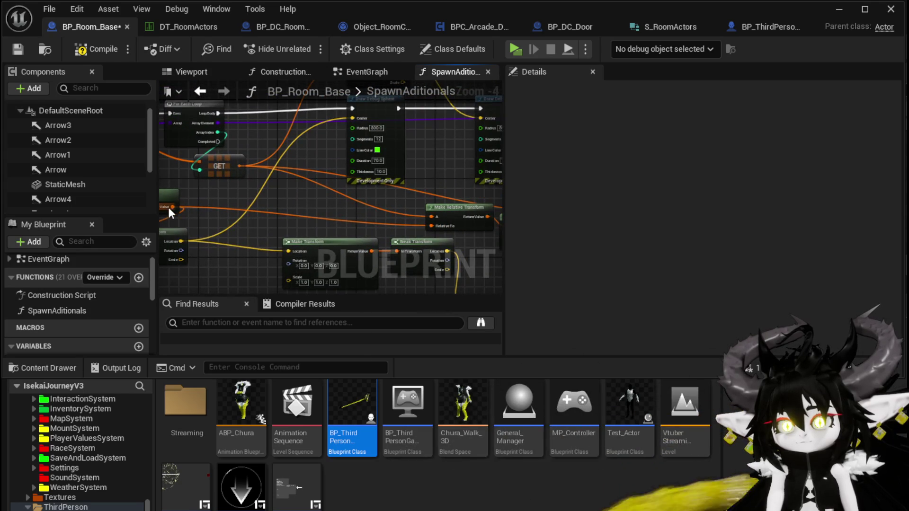
pyautogui.moveTo(169, 209)
pyautogui.mouseDown()
pyautogui.moveTo(531, 211)
pyautogui.moveTo(552, 173)
pyautogui.moveTo(350, 128)
pyautogui.mouseUp()
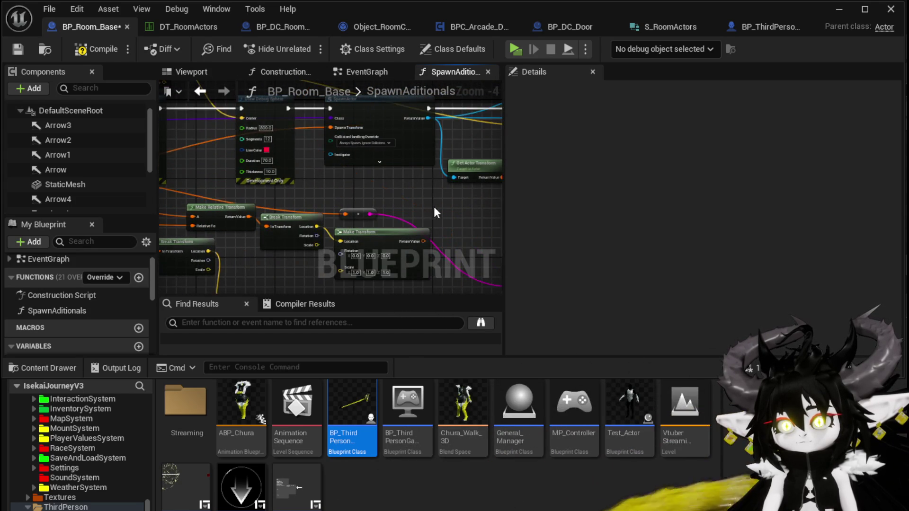
pyautogui.moveTo(436, 212); pyautogui.dragTo(185, 225)
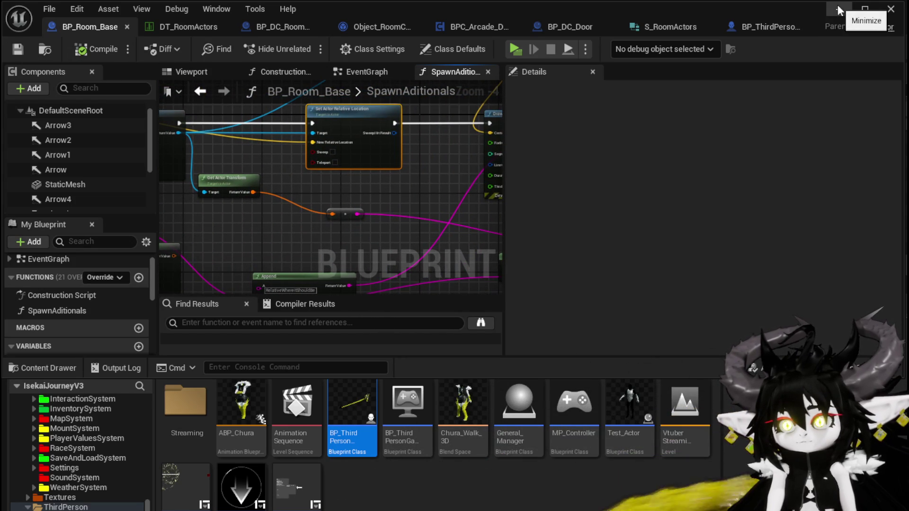
pyautogui.click(335, 162)
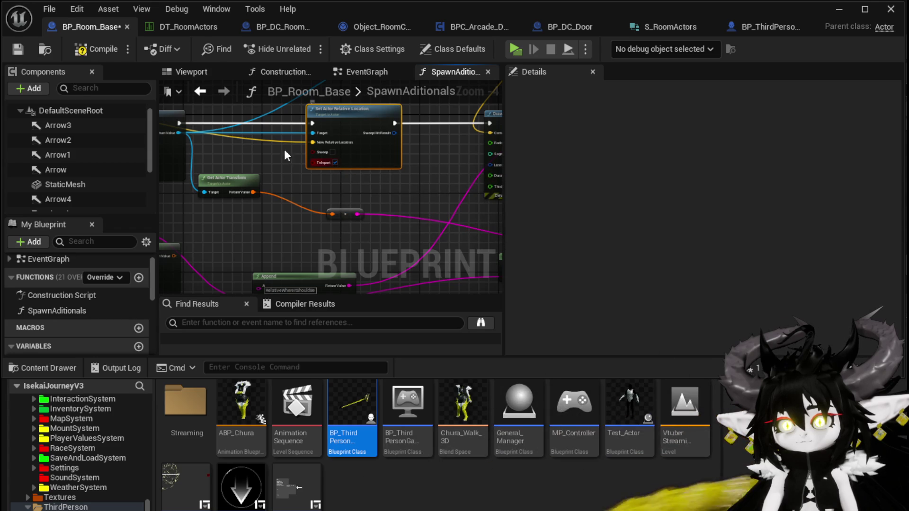
# Save BP_Room_Base and launch a standalone preview of the game
pyautogui.click(22, 49)
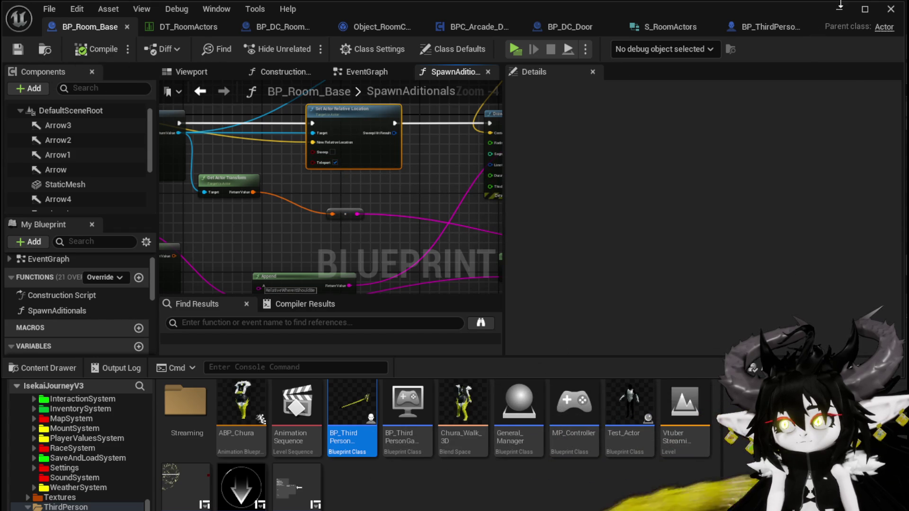
pyautogui.click(841, 6)
pyautogui.click(311, 45)
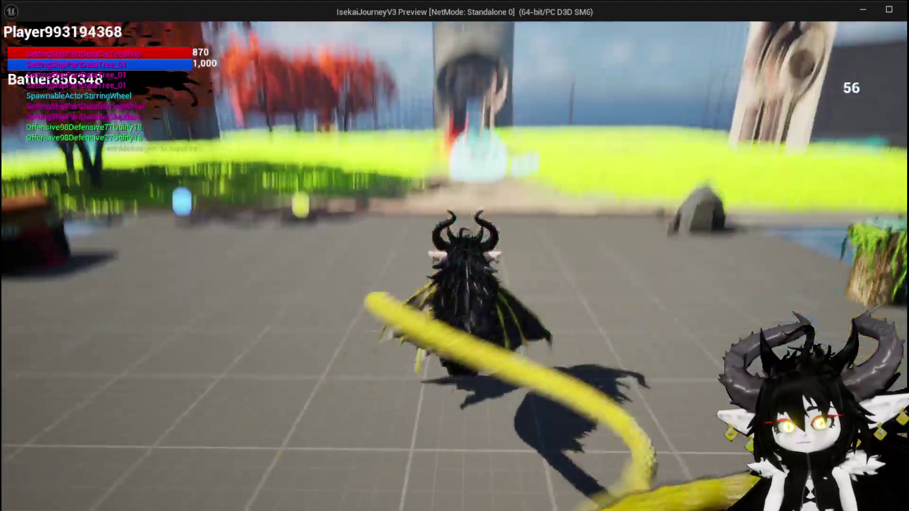
# Fly through the stone doorway, pick room cards ending with WindMill, then switch back to the editor
pyautogui.press('w')
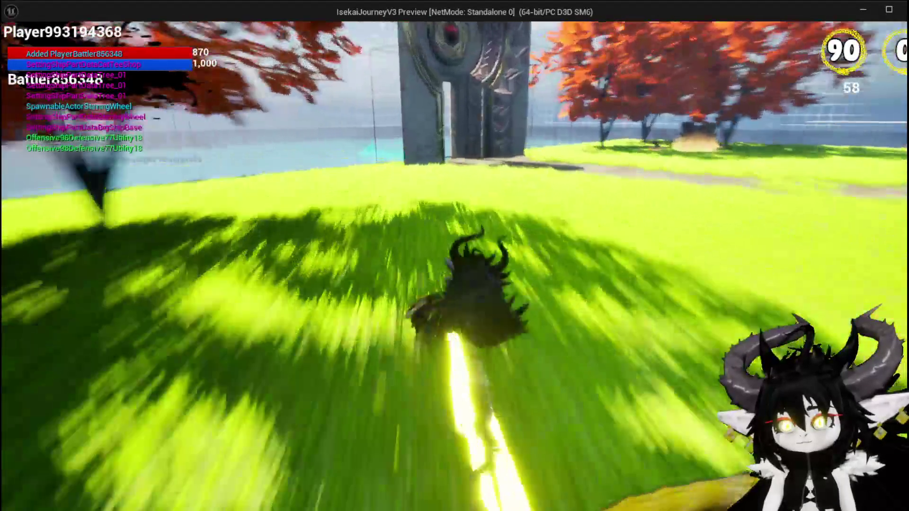
pyautogui.press('space')
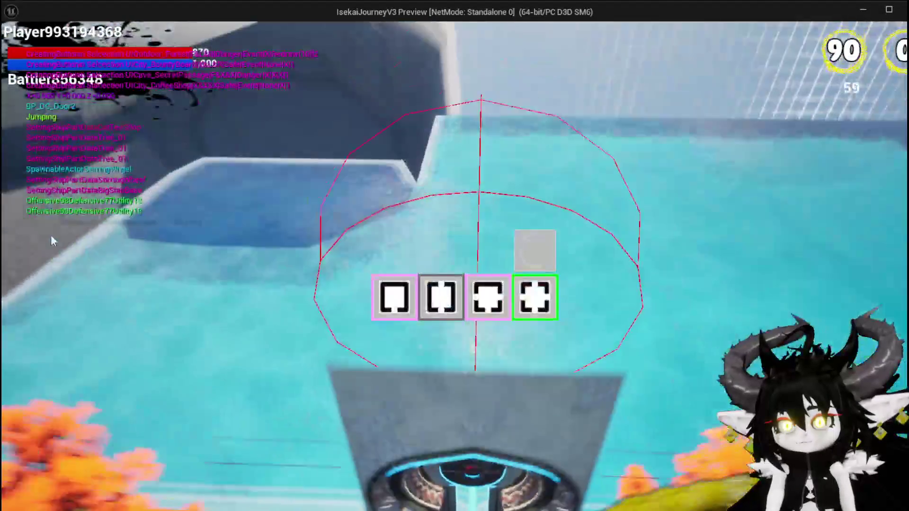
pyautogui.click(441, 297)
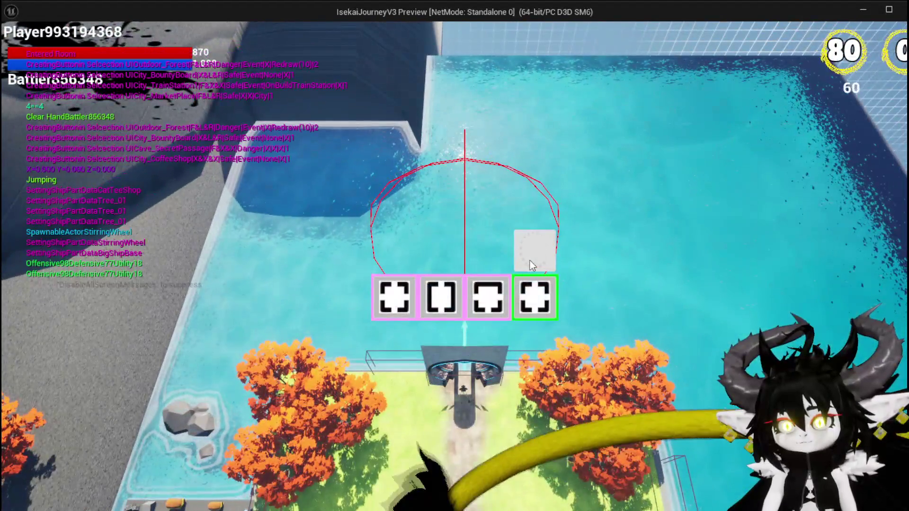
pyautogui.click(530, 260)
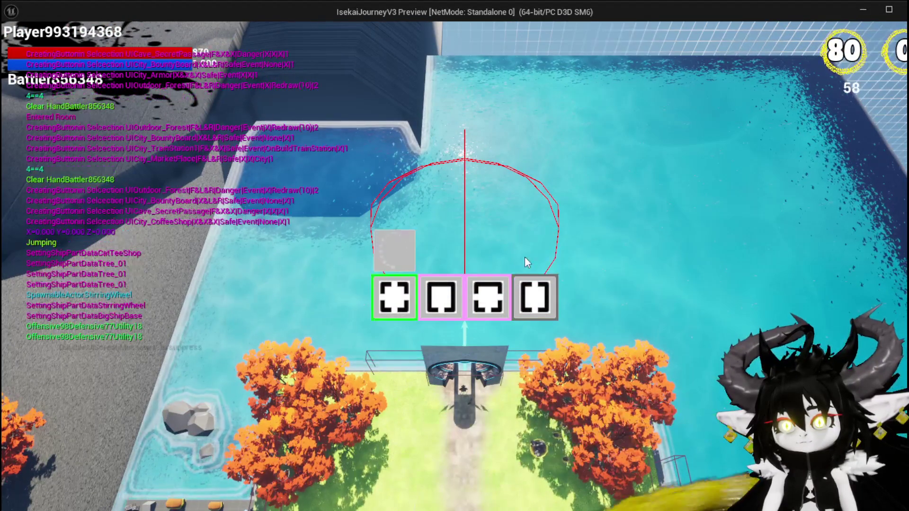
pyautogui.click(385, 290)
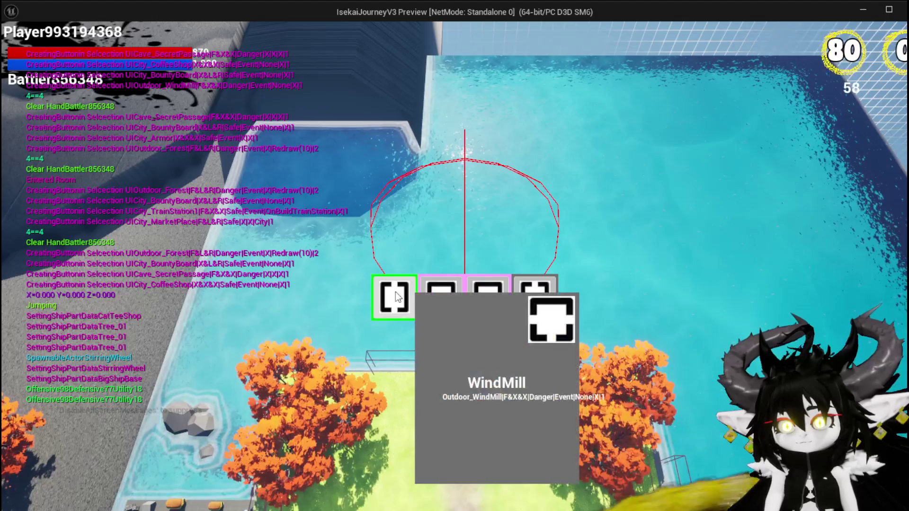
pyautogui.click(397, 297)
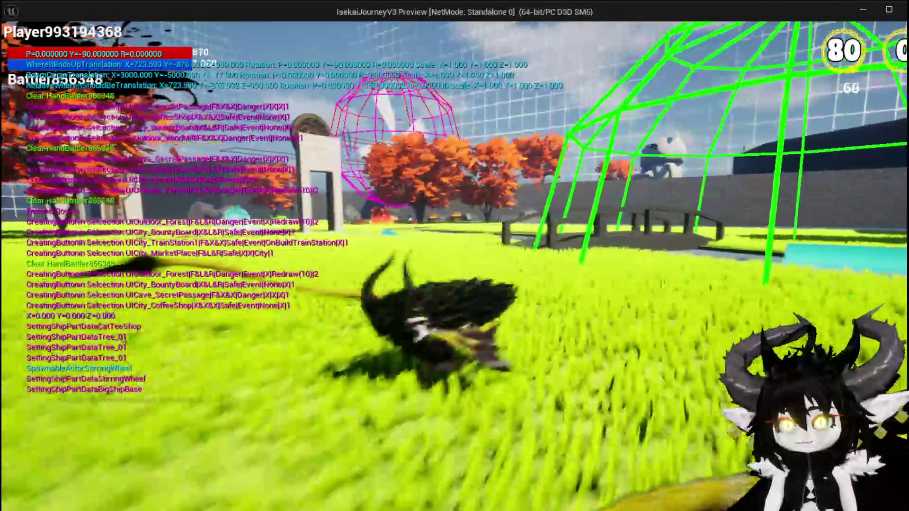
pyautogui.hotkey('alt', 'Tab')
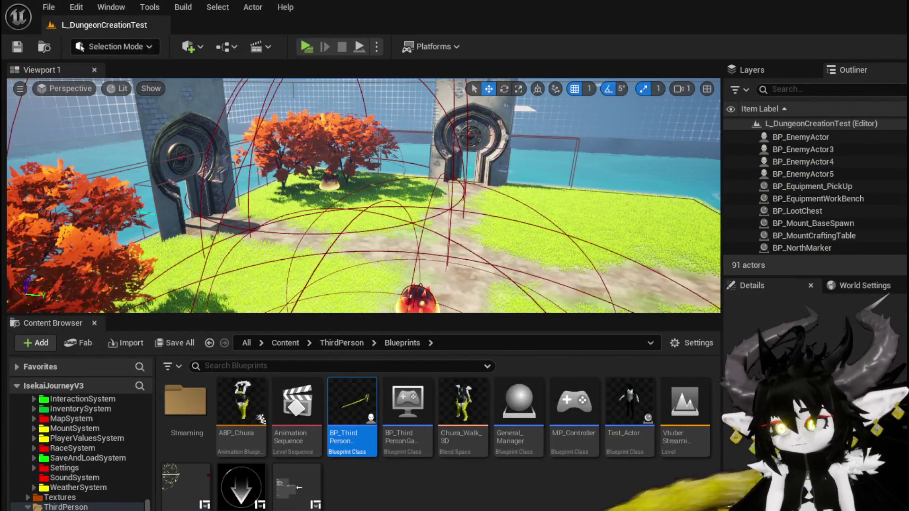
# In BP_Room_Base's SpawnAditionals graph, add a Draw Line node from empty graph space
pyautogui.hotkey('alt', 'Tab')
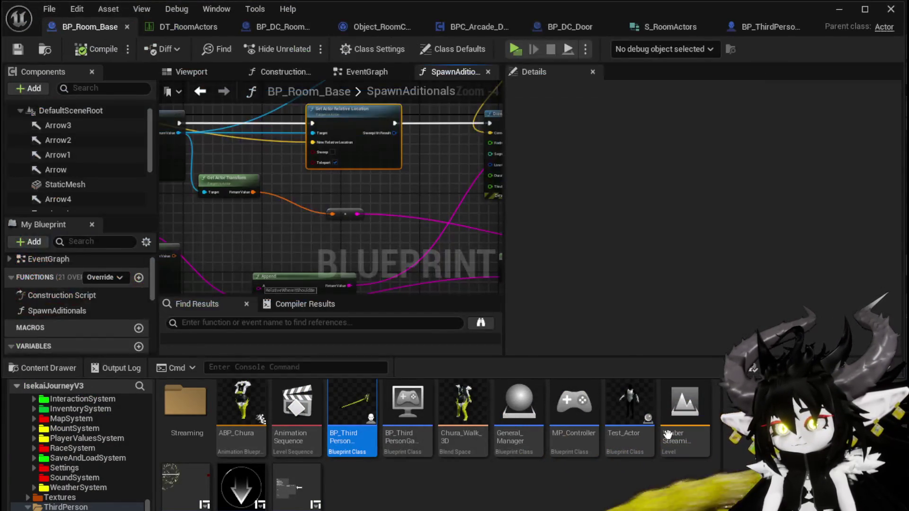
pyautogui.scroll(-1, 414, 281)
pyautogui.moveTo(396, 119)
pyautogui.mouseDown()
pyautogui.moveTo(400, 176)
pyautogui.moveTo(426, 177)
pyautogui.mouseUp()
pyautogui.rightClick(316, 149)
pyautogui.write('Dr')
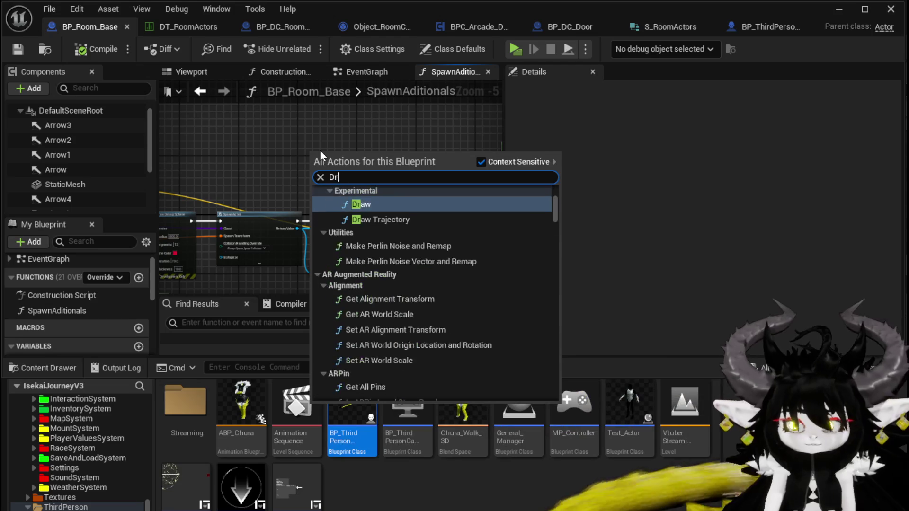
pyautogui.write('aw Line')
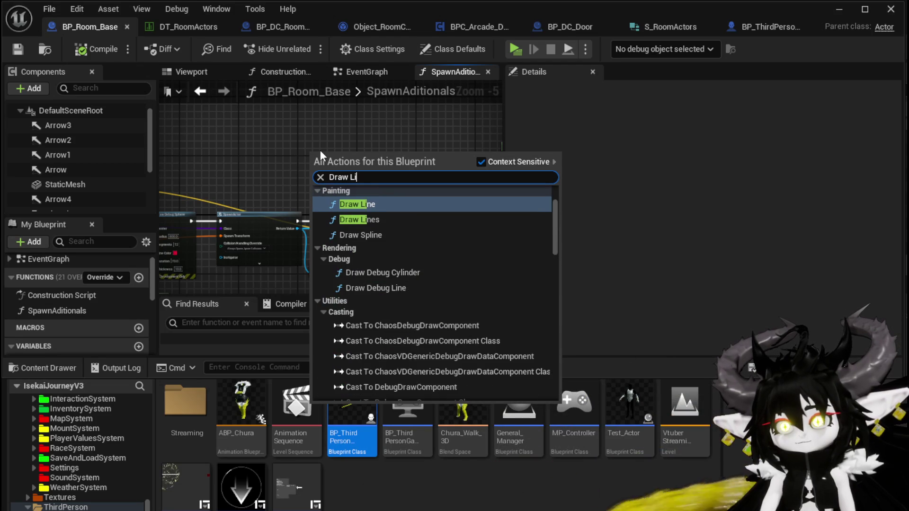
pyautogui.click(346, 203)
pyautogui.scroll(3, 343, 180)
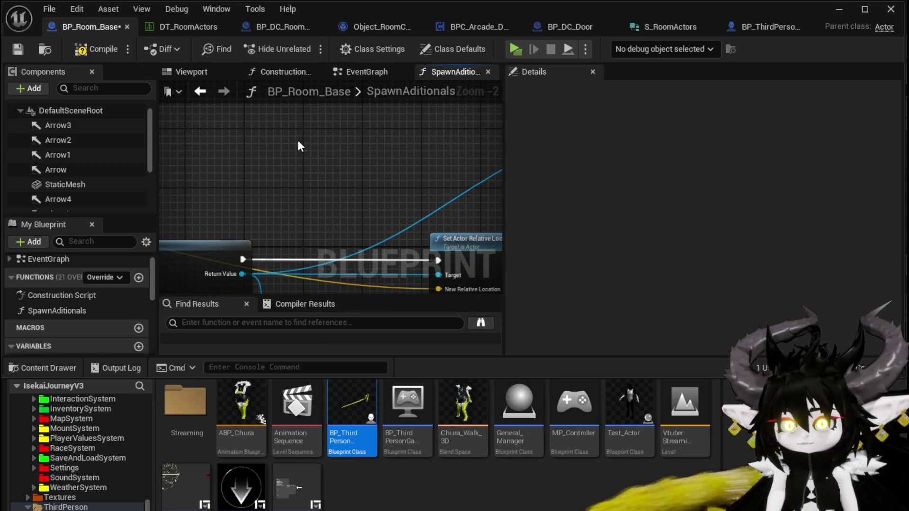
pyautogui.rightClick(299, 145)
# Add a Line Trace By Channel node to the SpawnAditionals graph
pyautogui.write('Line')
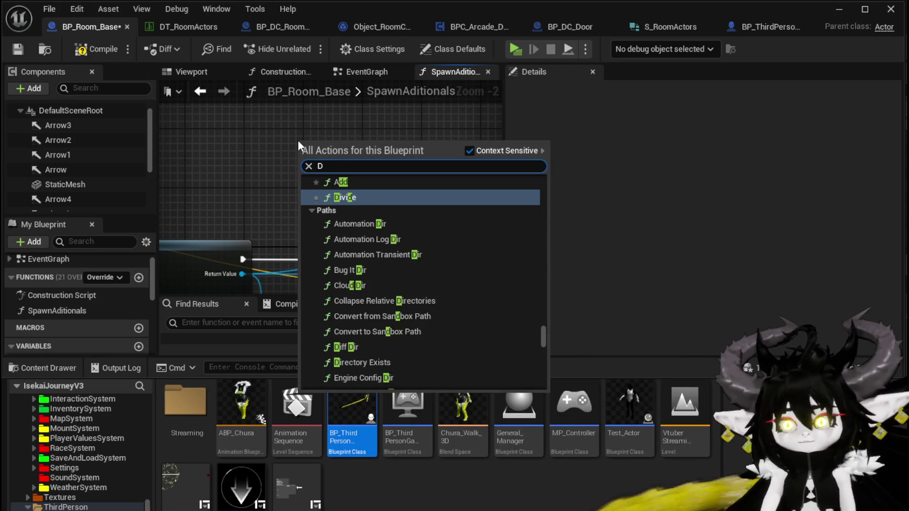
pyautogui.write(' Trace')
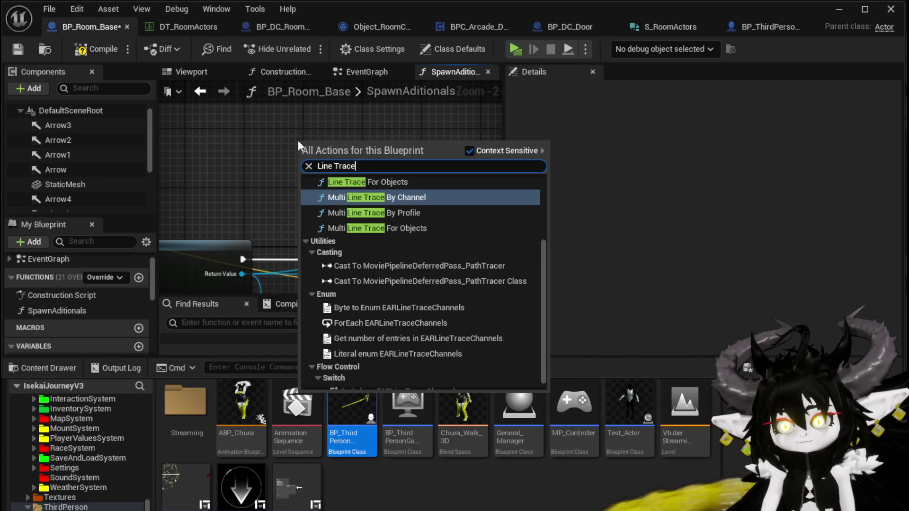
pyautogui.click(373, 209)
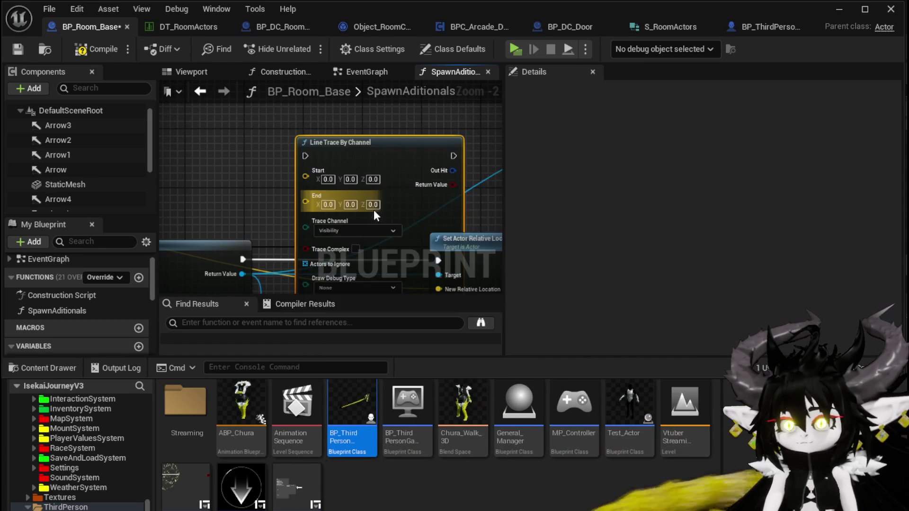
pyautogui.scroll(-3, 368, 171)
pyautogui.moveTo(195, 159)
pyautogui.mouseDown()
pyautogui.moveTo(331, 180)
pyautogui.moveTo(188, 164)
pyautogui.mouseUp()
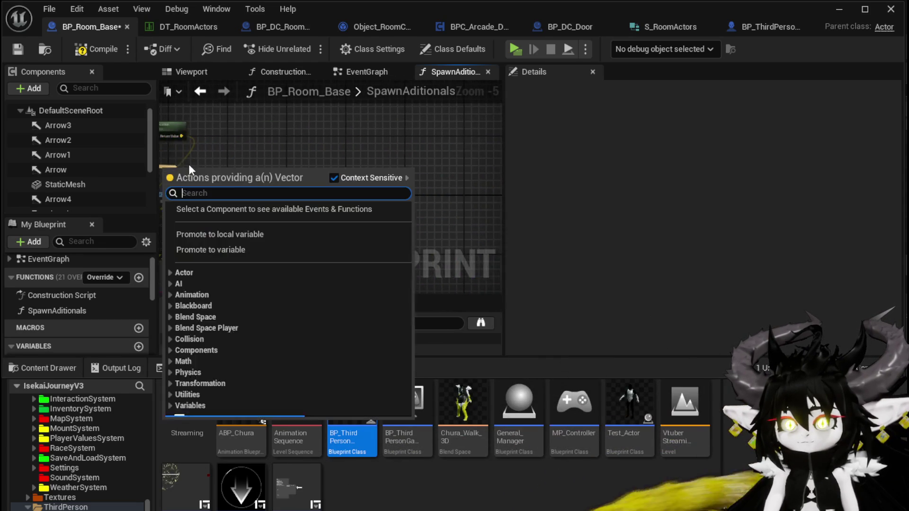
pyautogui.press('Escape')
pyautogui.scroll(-4, 284, 171)
pyautogui.scroll(5, 445, 189)
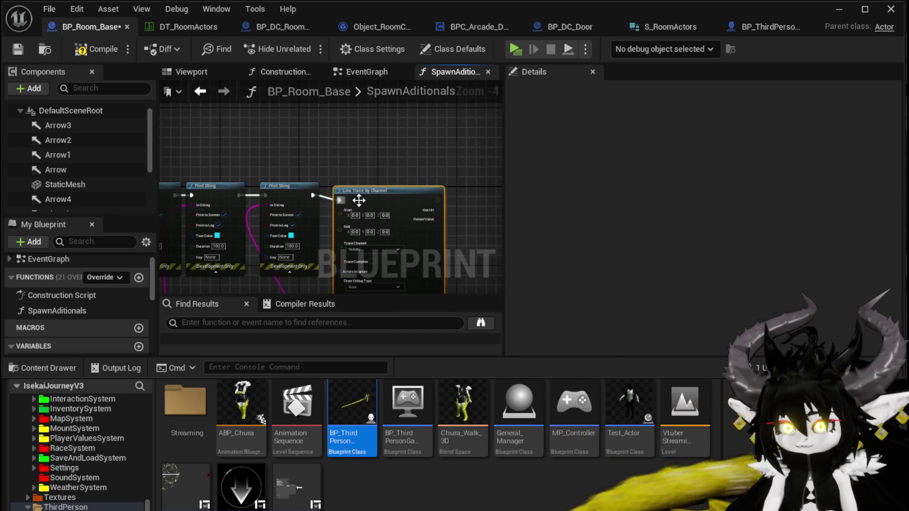
# Move the Line Trace By Channel node clear of the Print String nodes
pyautogui.moveTo(355, 194); pyautogui.dragTo(431, 194)
pyautogui.scroll(-3, 431, 194)
pyautogui.scroll(3, 356, 202)
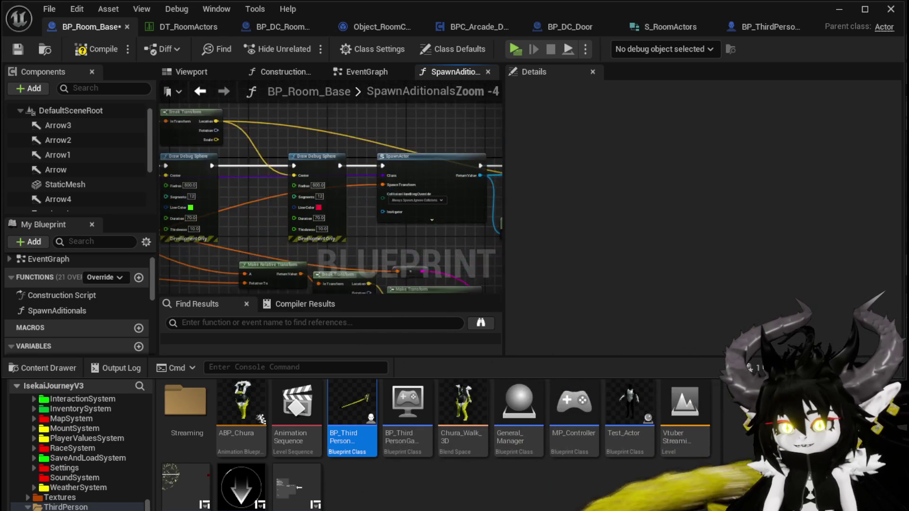
pyautogui.scroll(-2, 356, 201)
pyautogui.scroll(3, 356, 202)
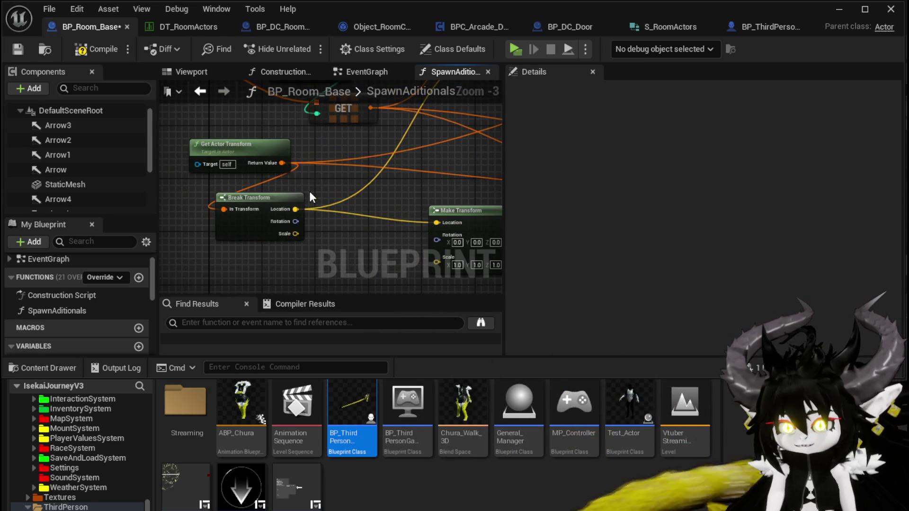
pyautogui.moveTo(245, 209)
pyautogui.mouseDown()
pyautogui.moveTo(818, 178)
pyautogui.moveTo(223, 181)
pyautogui.moveTo(331, 213)
pyautogui.moveTo(401, 259)
pyautogui.moveTo(450, 211)
pyautogui.moveTo(470, 170)
pyautogui.mouseUp()
pyautogui.scroll(-2, 431, 251)
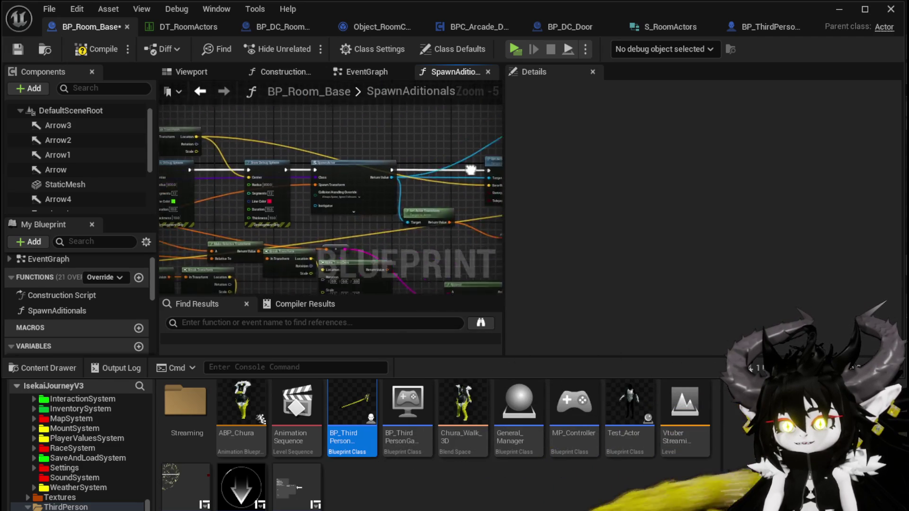
pyautogui.moveTo(178, 172); pyautogui.dragTo(266, 172)
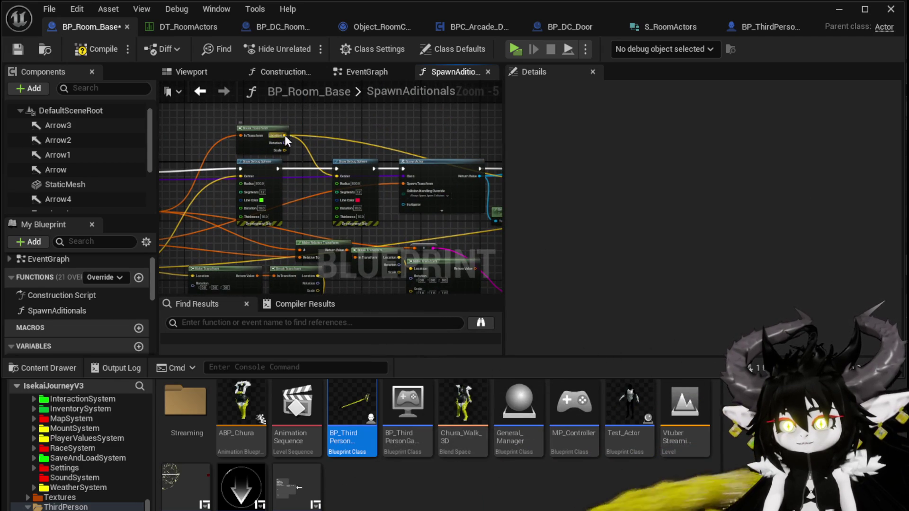
pyautogui.moveTo(284, 134); pyautogui.dragTo(388, 234)
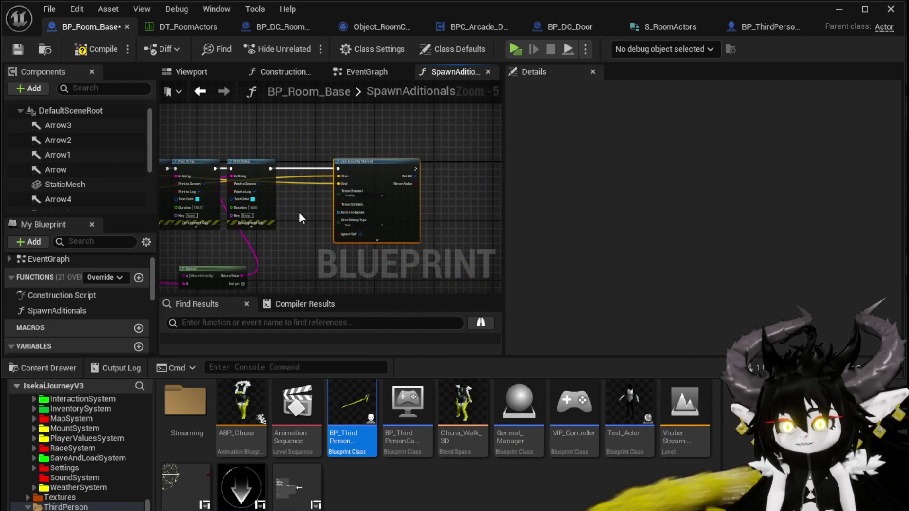
pyautogui.scroll(3, 308, 217)
# Set the line trace's Draw Debug Type to For Duration, save, and start a play-test
pyautogui.click(341, 211)
pyautogui.click(351, 236)
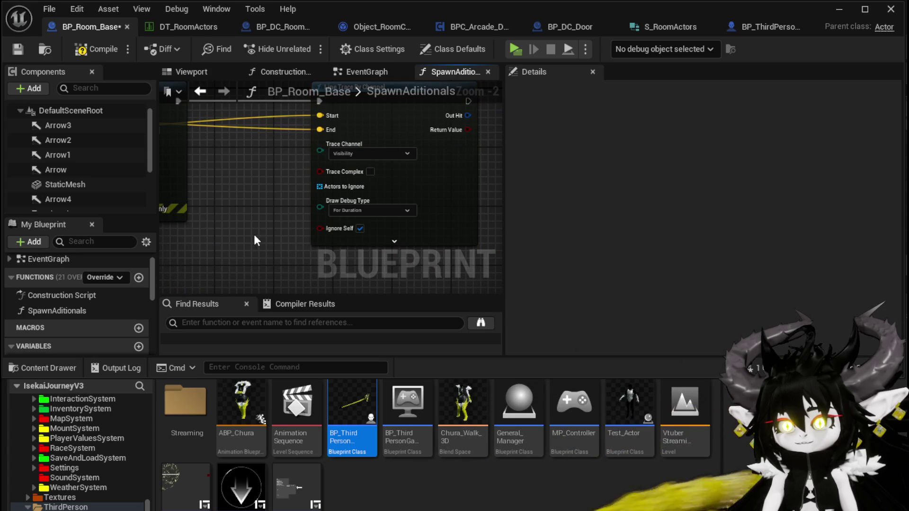
pyautogui.click(17, 52)
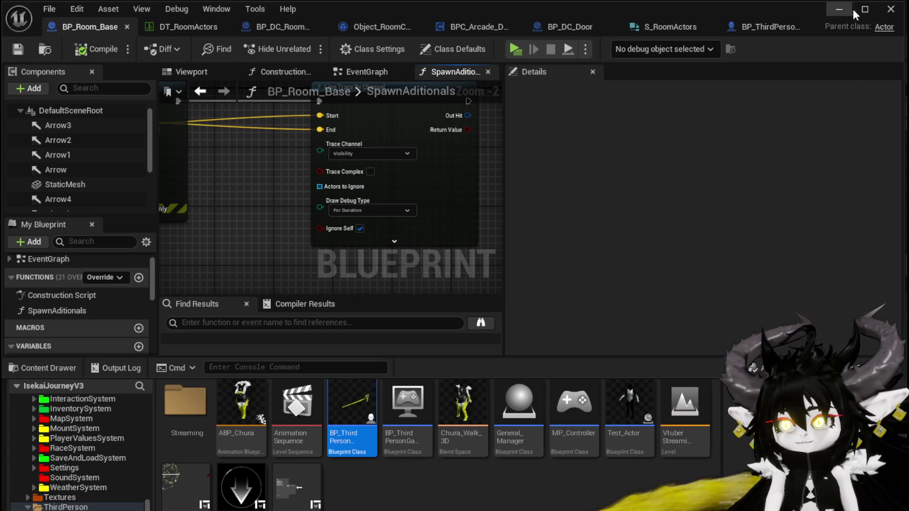
pyautogui.click(839, 9)
pyautogui.click(308, 46)
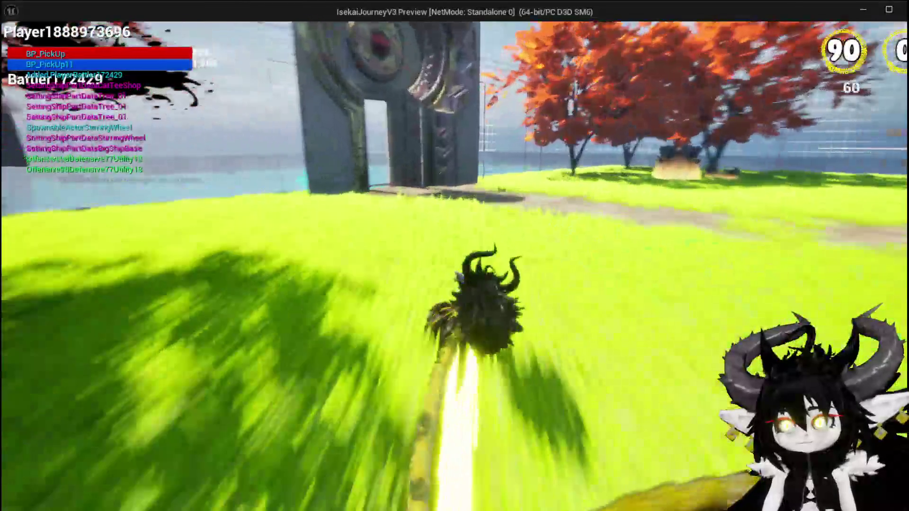
# Build the MarketPlace room, then the SecretPassage room at the patterned stone doorway
pyautogui.press('space')
pyautogui.press('b')
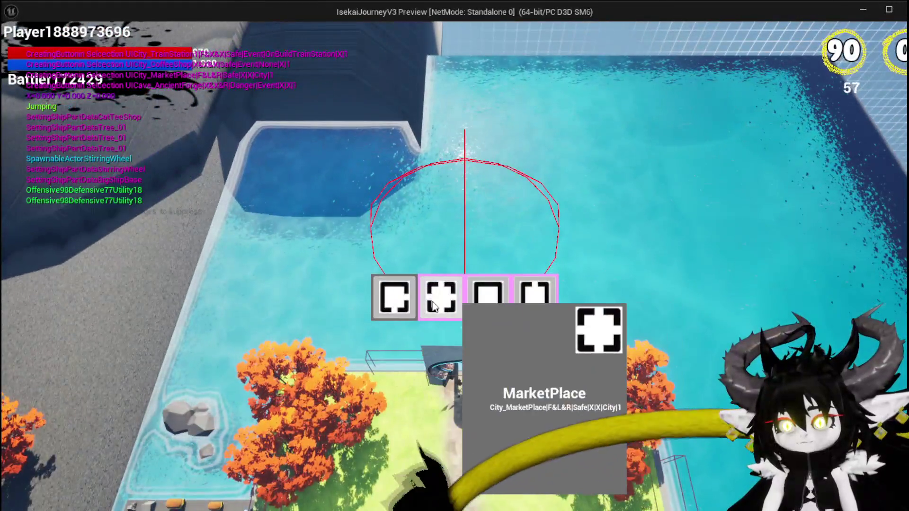
pyautogui.click(432, 306)
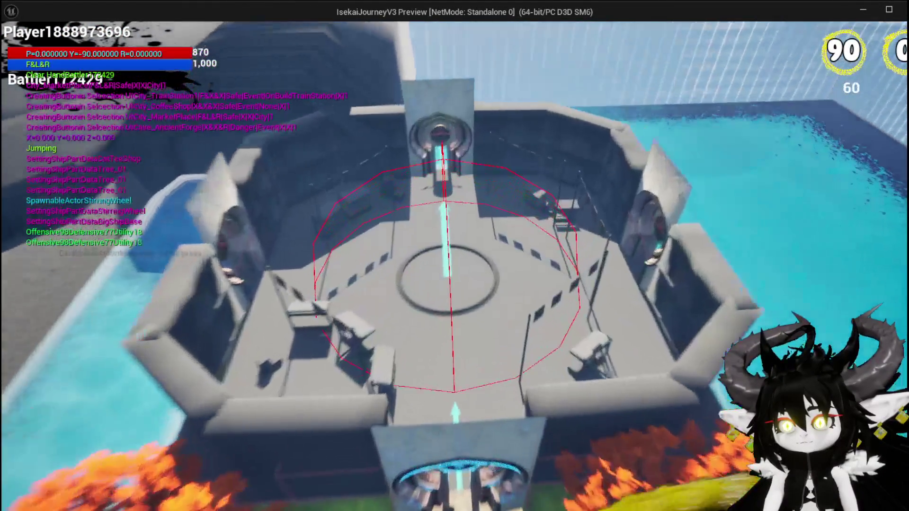
pyautogui.press('w')
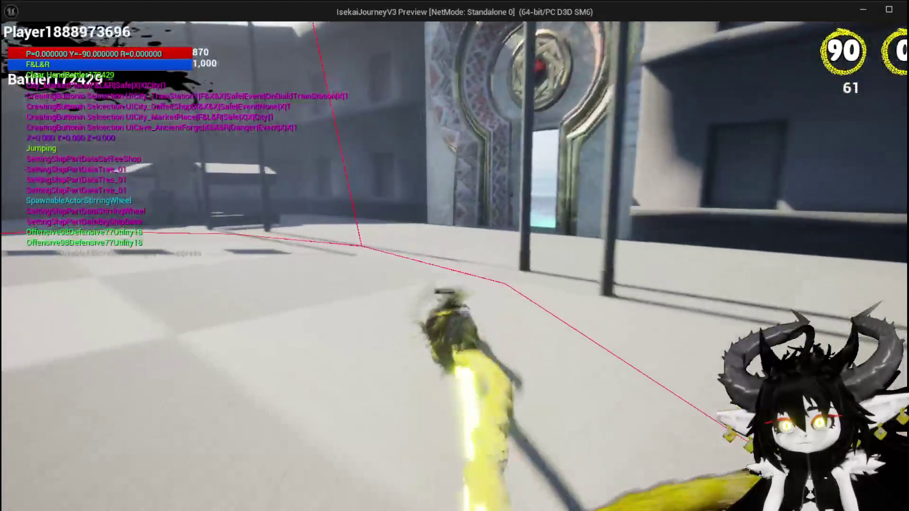
pyautogui.press('b')
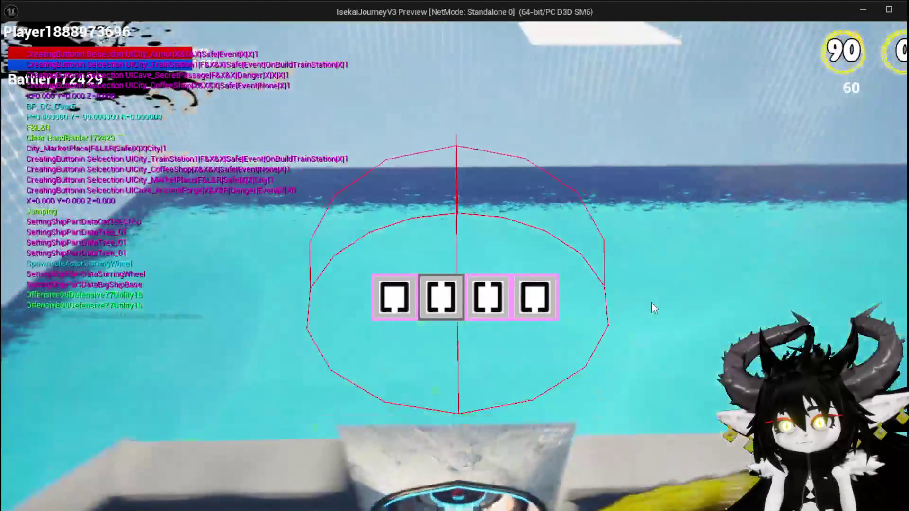
pyautogui.click(441, 306)
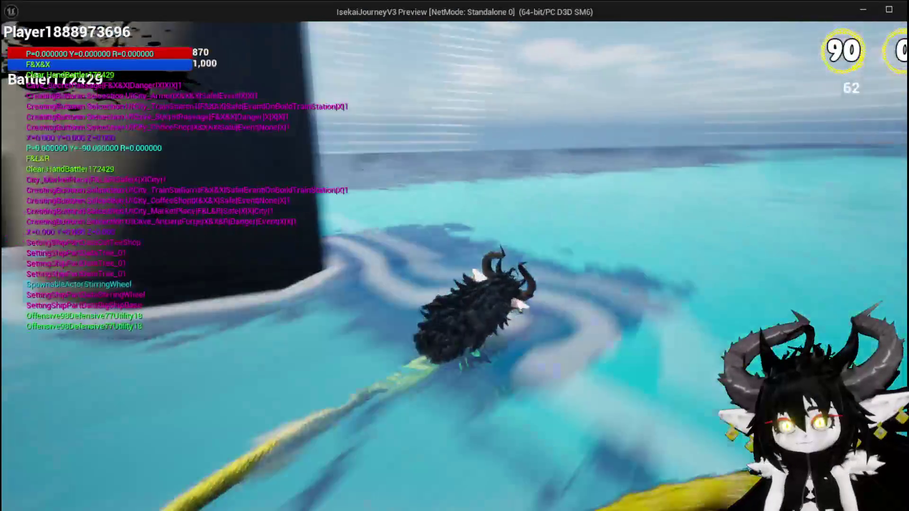
# Fly over the water, build the WindMill room, inspect its debug wireframe, then end the play-test
pyautogui.press('space')
pyautogui.press('space')
pyautogui.press('w')
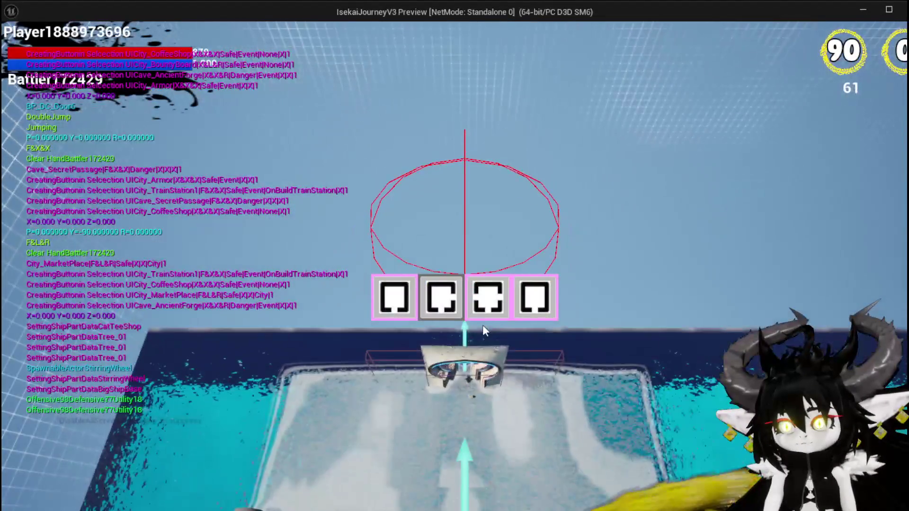
pyautogui.click(483, 326)
pyautogui.press('w')
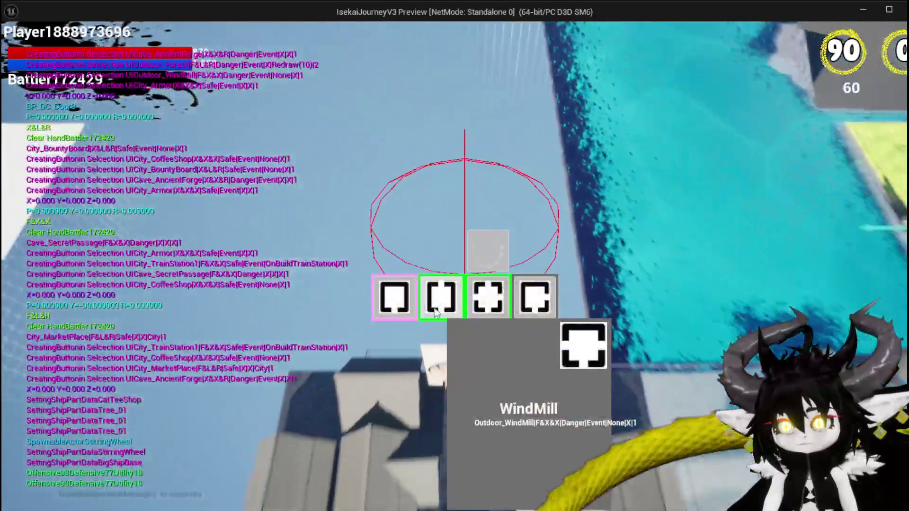
pyautogui.click(578, 349)
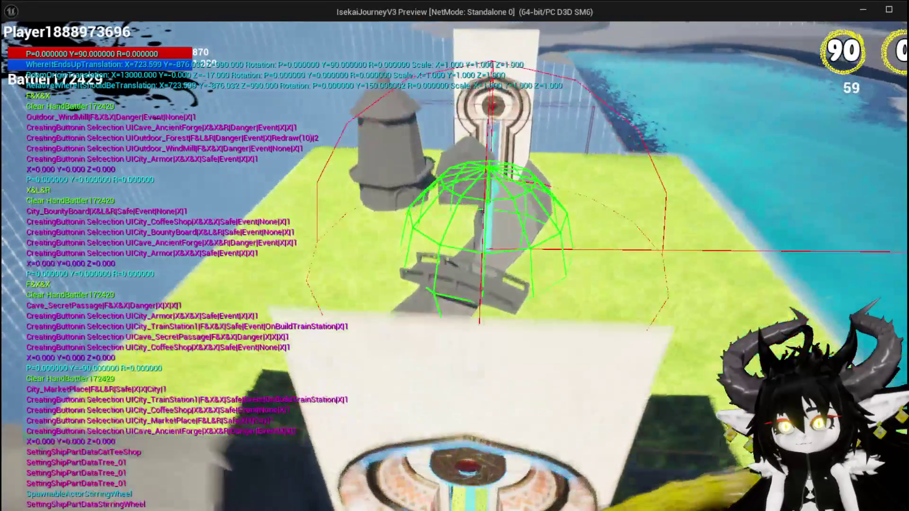
pyautogui.press('w')
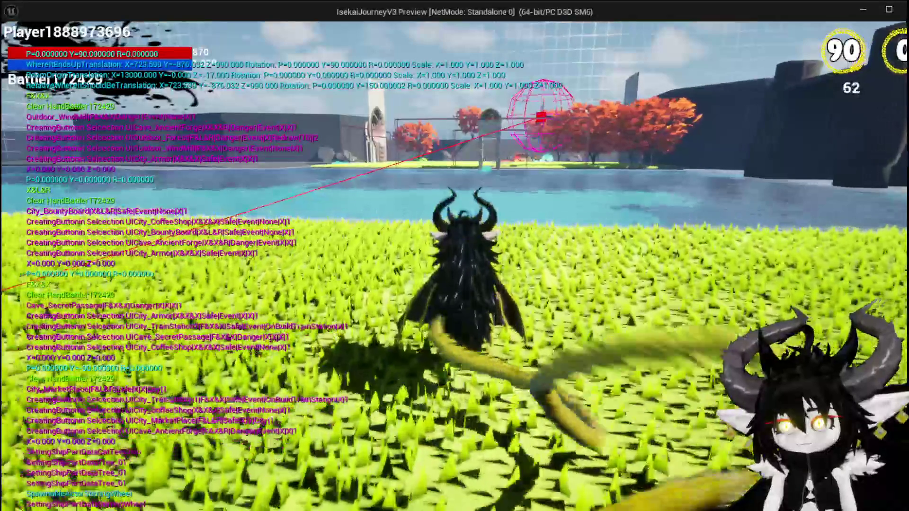
pyautogui.press('a')
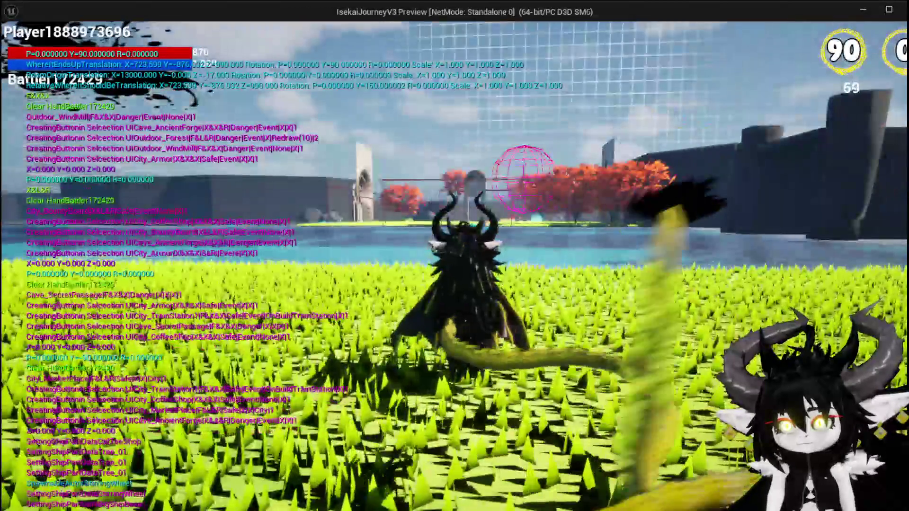
pyautogui.press('Escape')
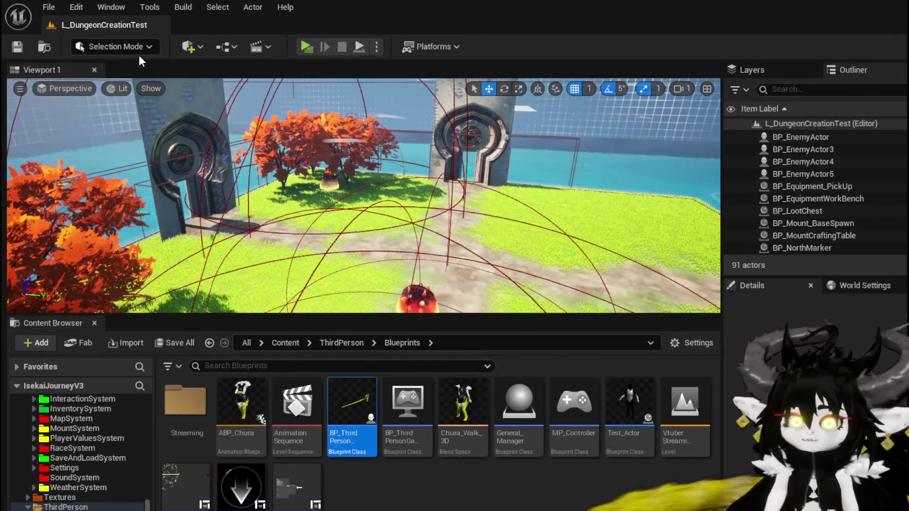
# Save the L_DungeonCreationTest map, then rewire a location connection on the BP_Room_Base line trace
pyautogui.click(25, 42)
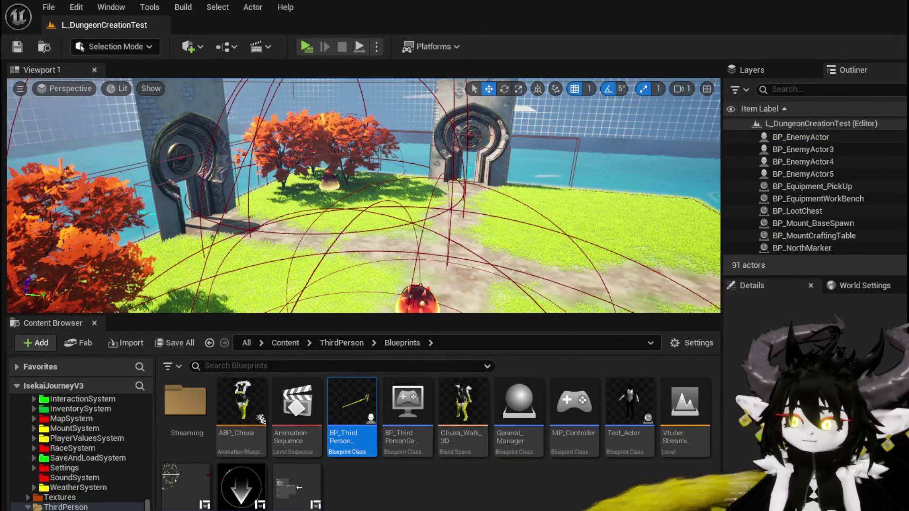
pyautogui.hotkey('alt', 'Tab')
pyautogui.scroll(-2, 259, 219)
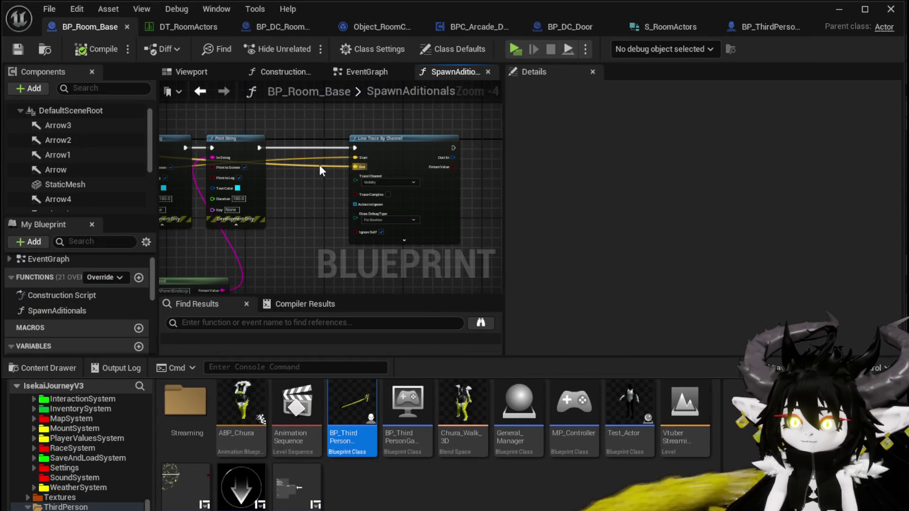
pyautogui.moveTo(321, 166)
pyautogui.mouseDown()
pyautogui.moveTo(325, 112)
pyautogui.moveTo(310, 90)
pyautogui.moveTo(265, 133)
pyautogui.moveTo(228, 148)
pyautogui.moveTo(260, 170)
pyautogui.moveTo(294, 233)
pyautogui.moveTo(261, 53)
pyautogui.moveTo(219, 165)
pyautogui.moveTo(336, 161)
pyautogui.moveTo(396, 144)
pyautogui.mouseUp()
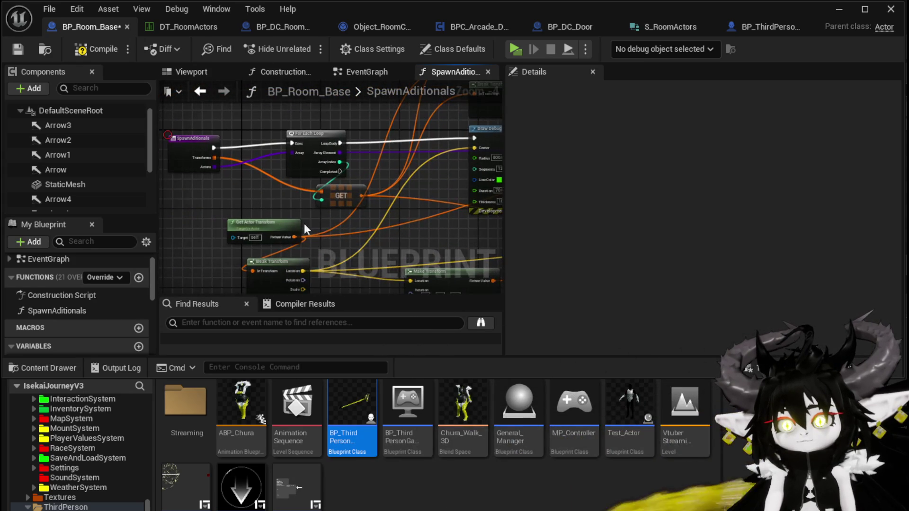
pyautogui.moveTo(274, 239)
pyautogui.mouseDown()
pyautogui.moveTo(311, 214)
pyautogui.moveTo(184, 162)
pyautogui.moveTo(231, 157)
pyautogui.moveTo(260, 142)
pyautogui.moveTo(258, 153)
pyautogui.mouseUp()
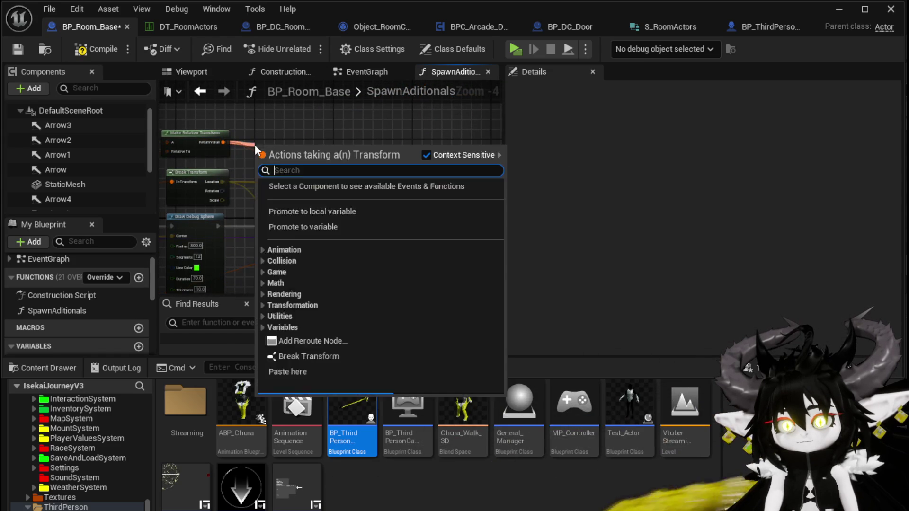
# Add a Break Transform after Make Relative Transform and feed its Location into the Line Trace
pyautogui.write('break')
pyautogui.click(318, 187)
pyautogui.moveTo(326, 142)
pyautogui.mouseDown()
pyautogui.moveTo(698, 137)
pyautogui.moveTo(330, 194)
pyautogui.mouseUp()
pyautogui.moveTo(444, 188); pyautogui.dragTo(445, 188)
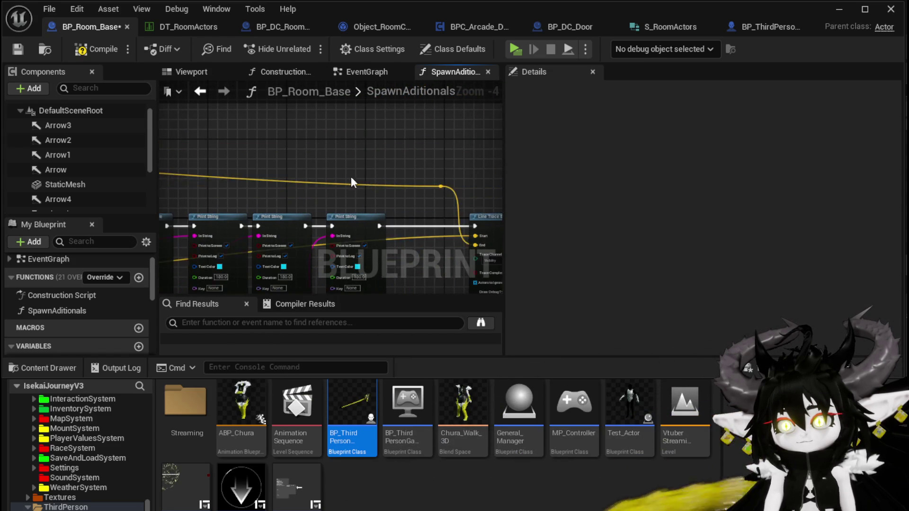
pyautogui.scroll(-1, 454, 174)
pyautogui.scroll(3, 412, 161)
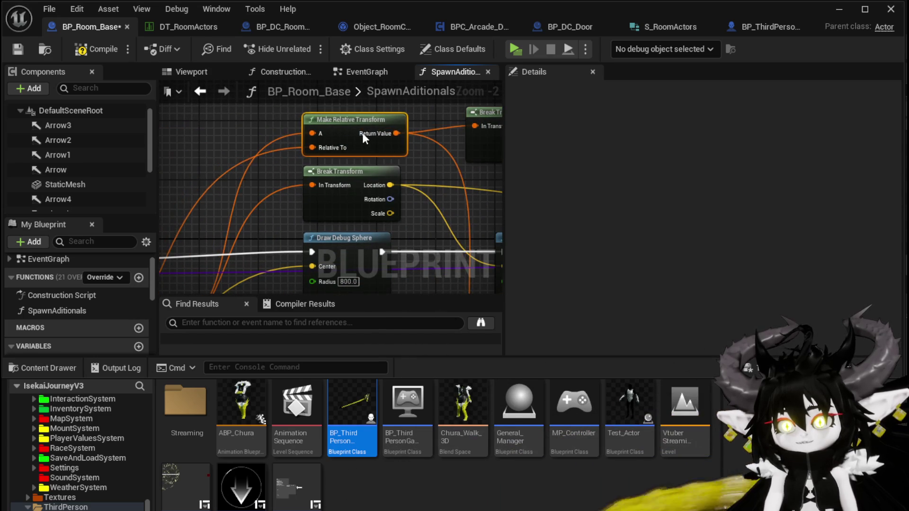
pyautogui.scroll(-2, 323, 141)
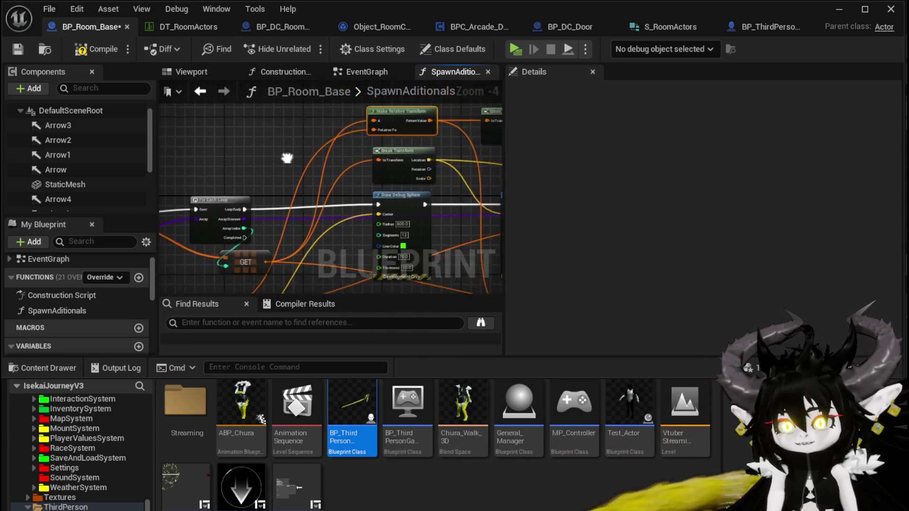
# Compile and save BP_Room_Base, then start a new play-test of the dungeon level
pyautogui.click(220, 175)
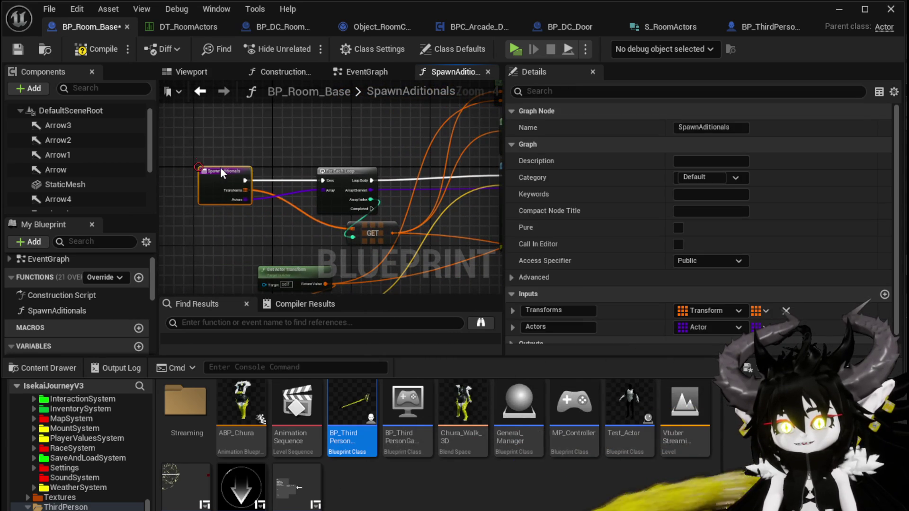
pyautogui.click(200, 91)
pyautogui.click(88, 49)
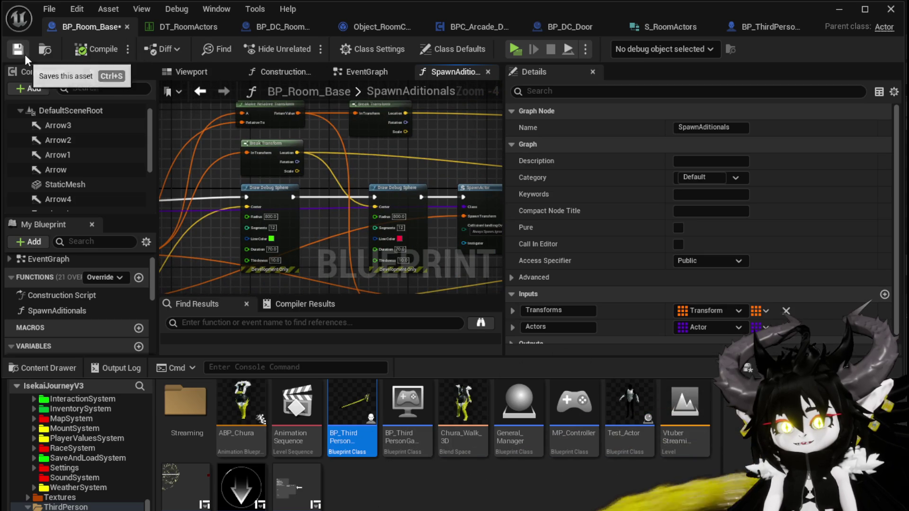
pyautogui.click(23, 53)
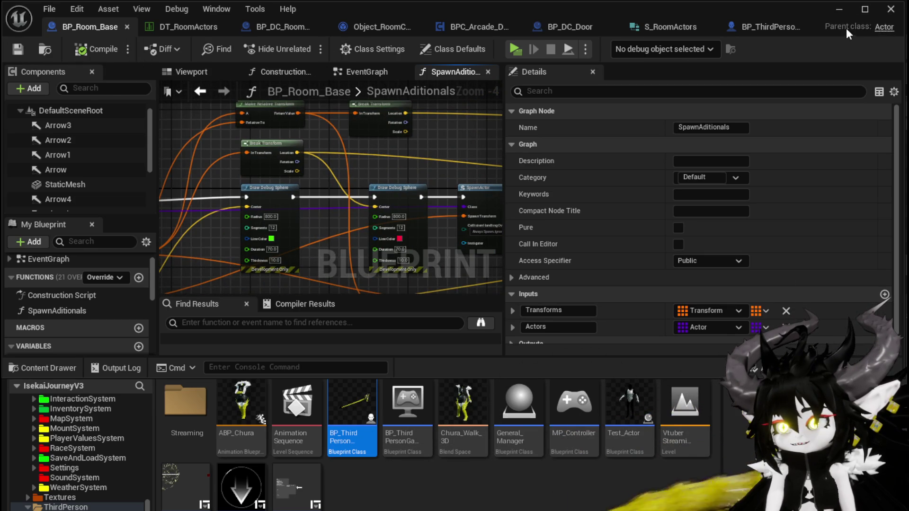
pyautogui.click(839, 9)
pyautogui.click(317, 45)
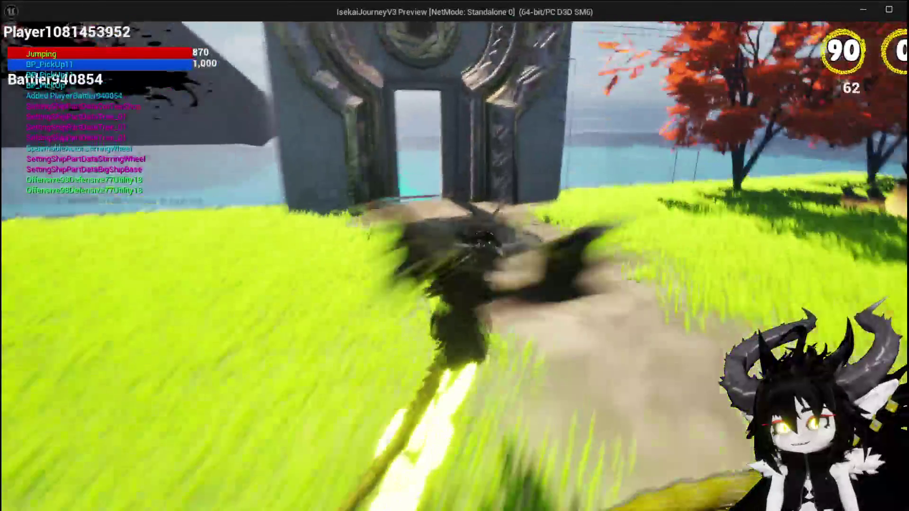
# Play through the preview choosing MarketPlace then WindMill, then end the play-test with Esc
pyautogui.press('space')
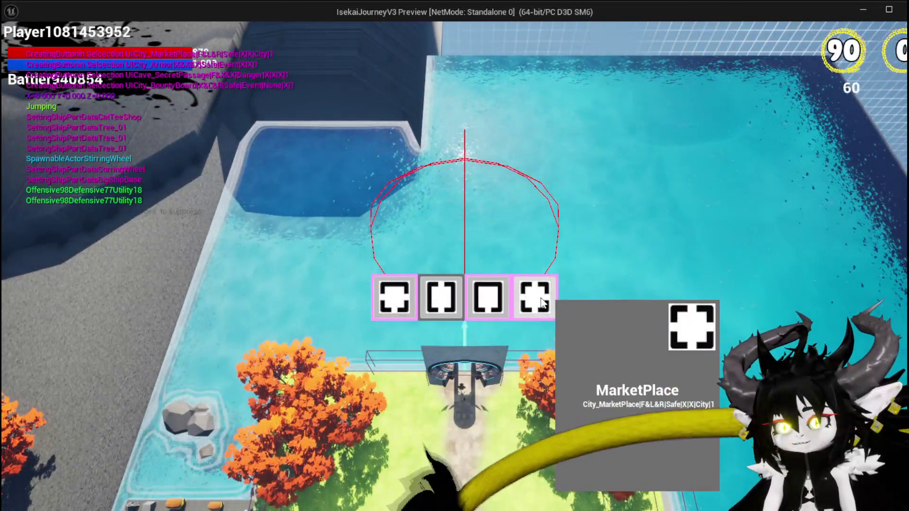
pyautogui.click(535, 296)
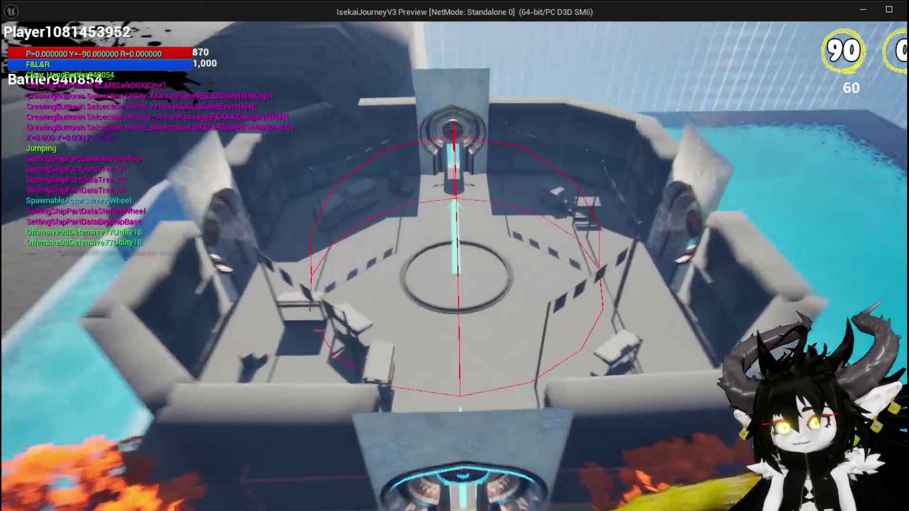
pyautogui.press('space')
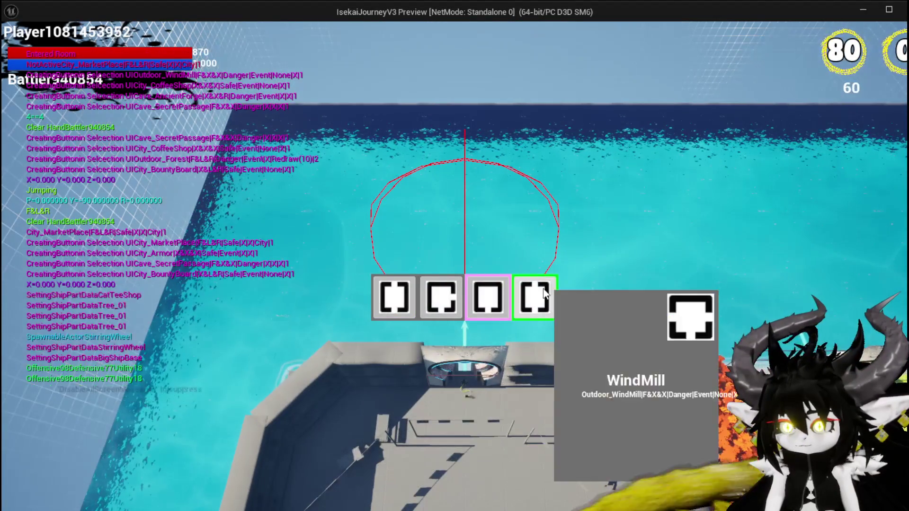
pyautogui.click(535, 296)
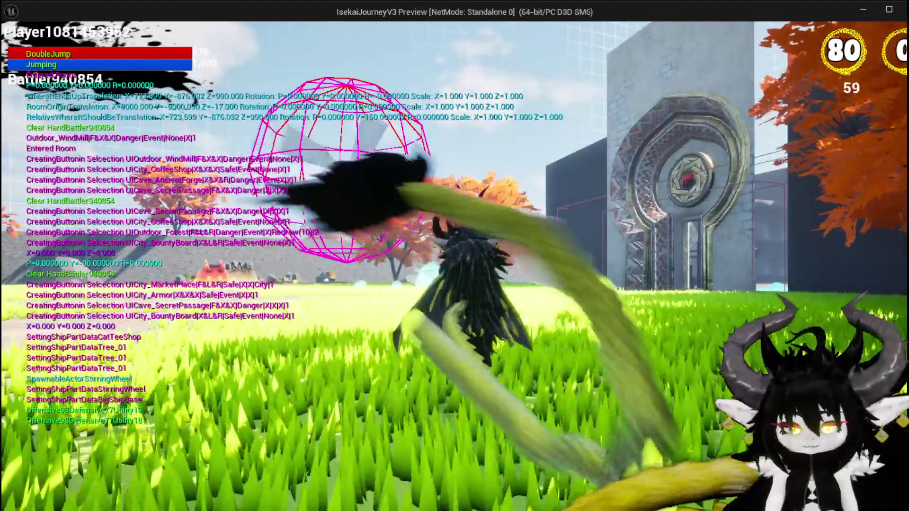
pyautogui.press('Escape')
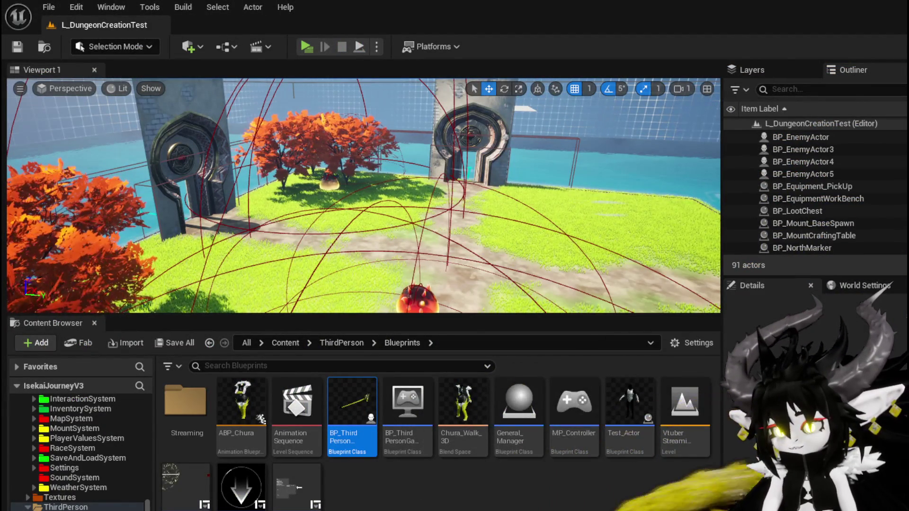
# Return to BP_Room_Base and inspect the Line Trace, Print String, transform and Spawn Actor nodes
pyautogui.hotkey('alt', 'Tab')
pyautogui.scroll(-2, 426, 170)
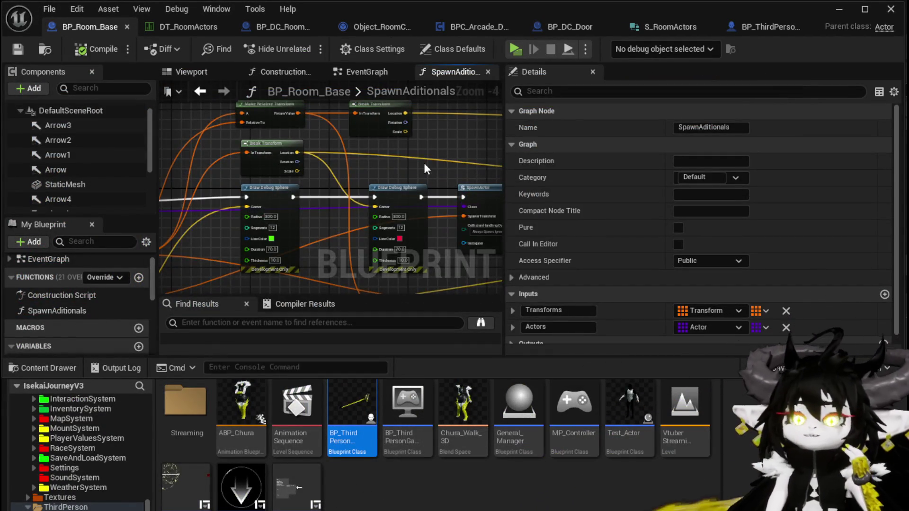
pyautogui.moveTo(371, 209); pyautogui.dragTo(166, 194)
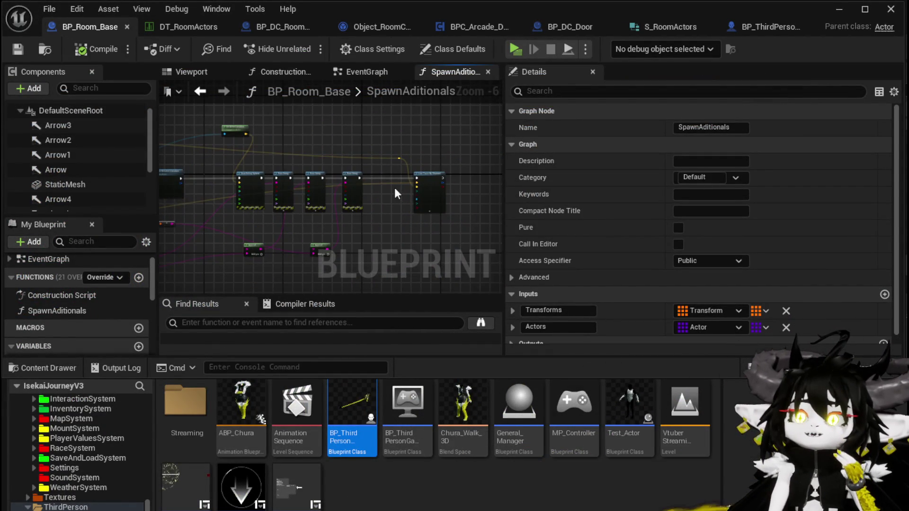
pyautogui.scroll(5, 397, 194)
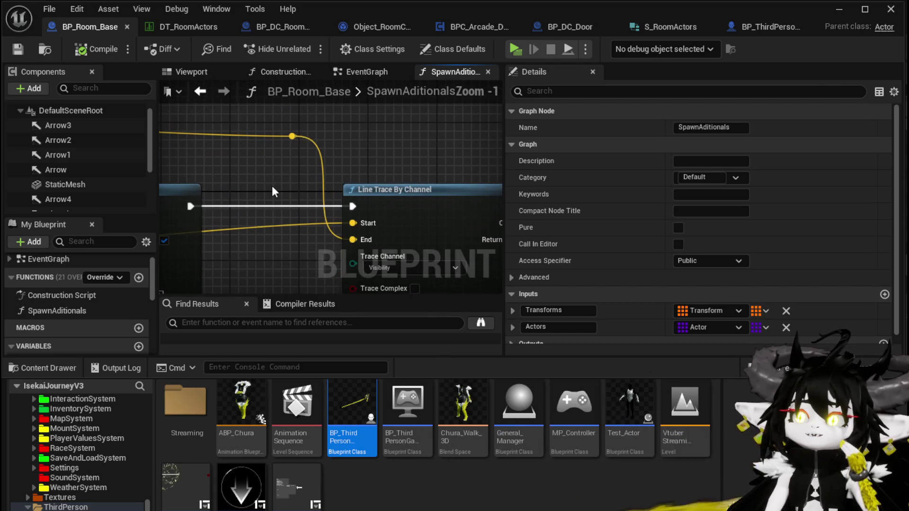
pyautogui.scroll(-1, 270, 190)
pyautogui.moveTo(270, 189); pyautogui.dragTo(253, 133)
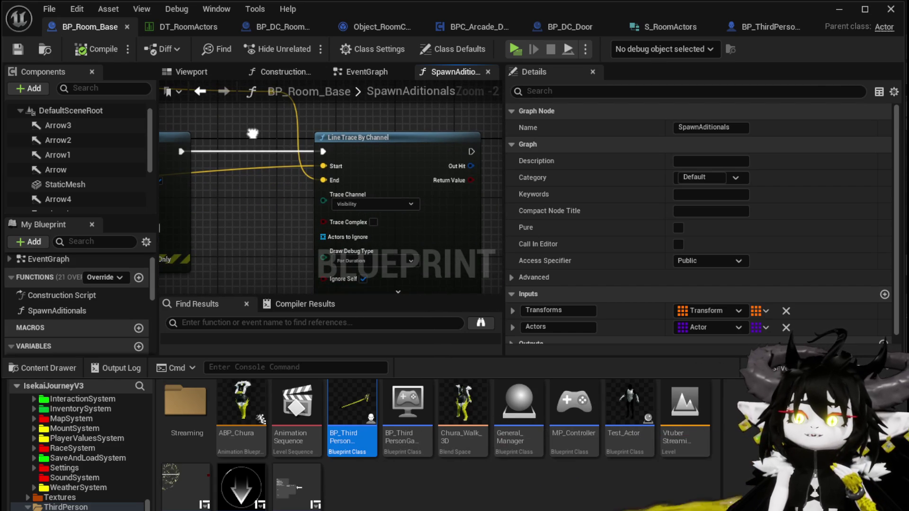
pyautogui.scroll(-3, 260, 157)
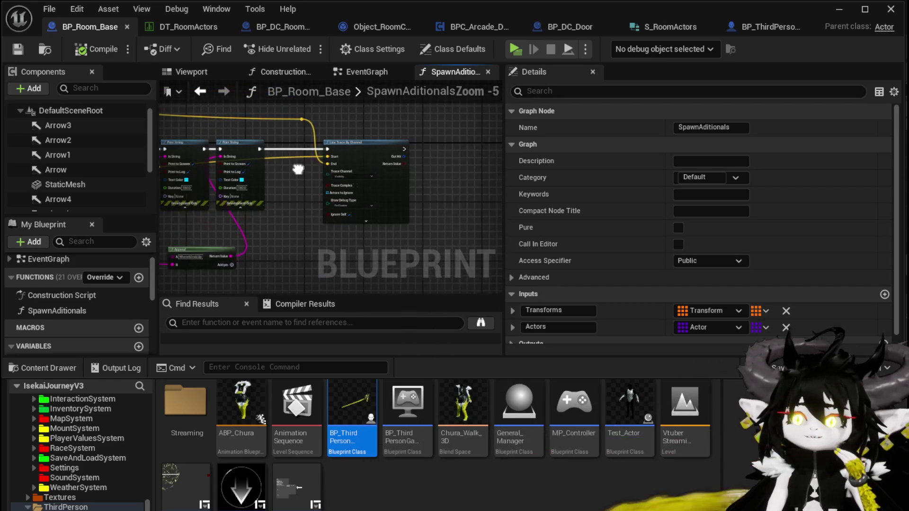
pyautogui.moveTo(260, 157)
pyautogui.mouseDown()
pyautogui.moveTo(376, 171)
pyautogui.moveTo(366, 181)
pyautogui.mouseUp()
pyautogui.click(436, 179)
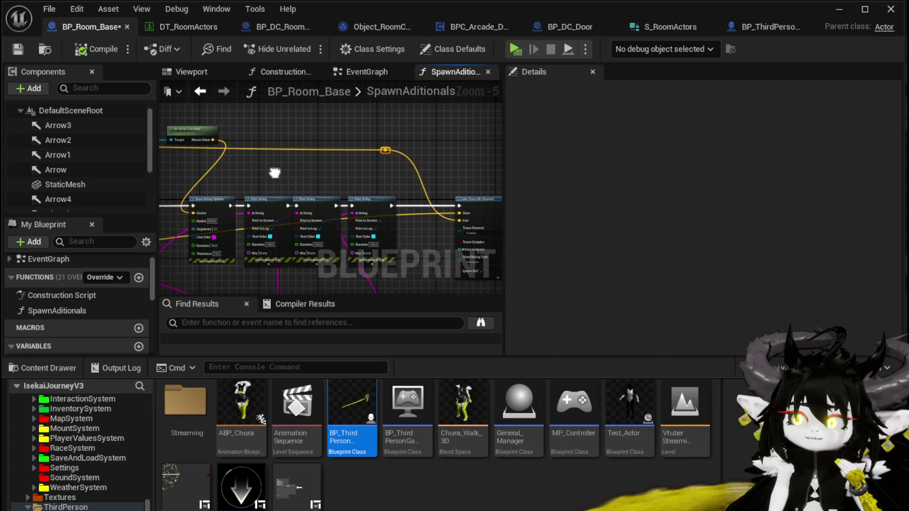
pyautogui.moveTo(275, 172); pyautogui.dragTo(435, 178)
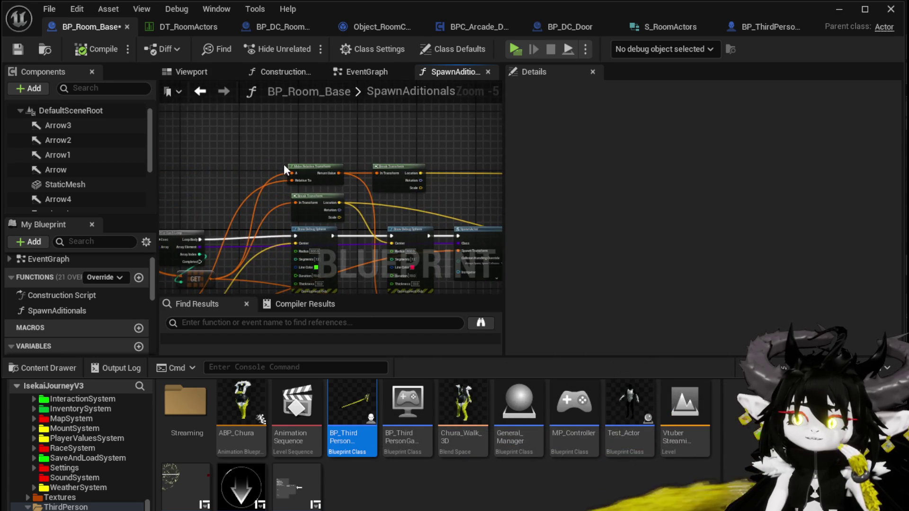
pyautogui.scroll(3, 283, 164)
pyautogui.scroll(-2, 306, 156)
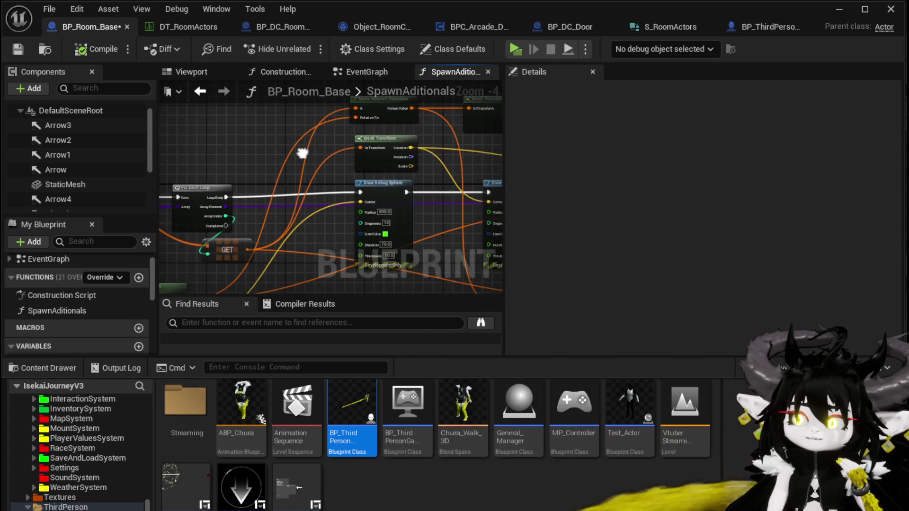
# Inspect the loop, debug sphere, Make/Break Transform, Get Actor Transform and function entry nodes
pyautogui.moveTo(302, 153)
pyautogui.mouseDown()
pyautogui.moveTo(360, 143)
pyautogui.moveTo(350, 134)
pyautogui.moveTo(363, 118)
pyautogui.moveTo(216, 115)
pyautogui.mouseUp()
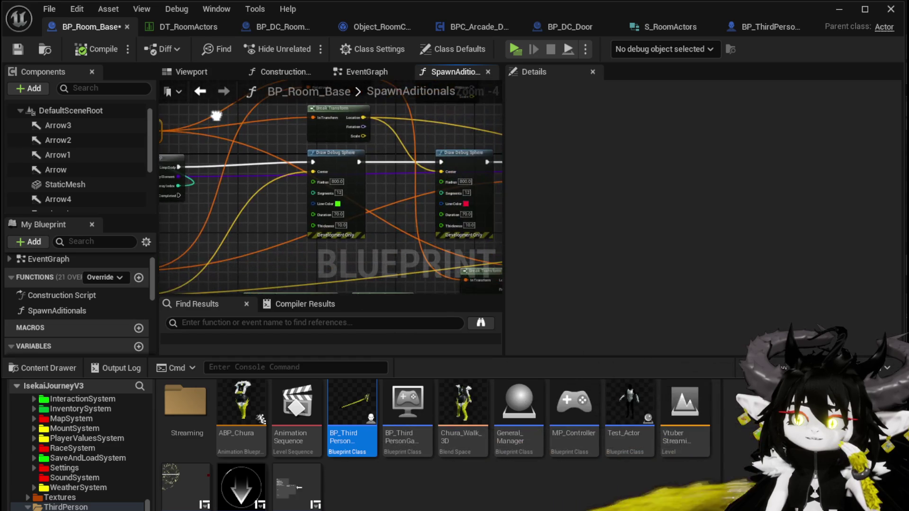
pyautogui.moveTo(251, 230)
pyautogui.mouseDown()
pyautogui.moveTo(310, 154)
pyautogui.moveTo(293, 183)
pyautogui.mouseUp()
pyautogui.scroll(-2, 310, 154)
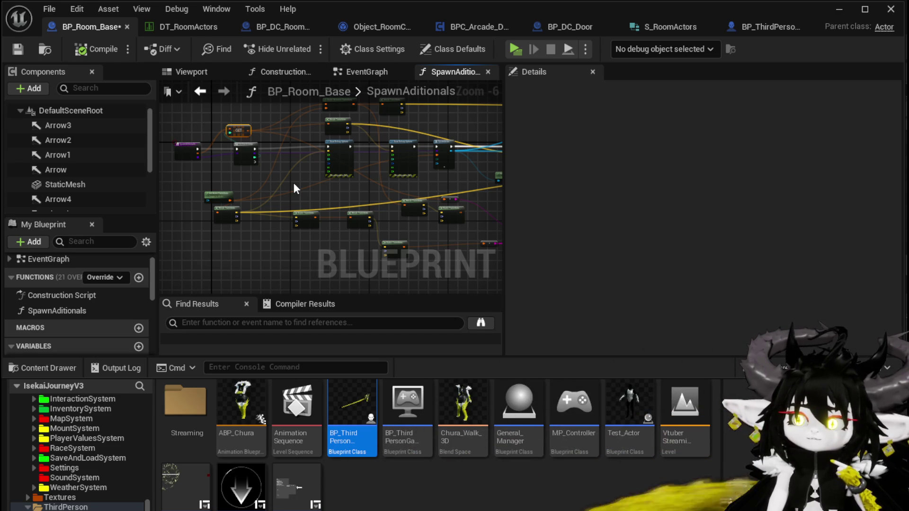
pyautogui.scroll(3, 221, 182)
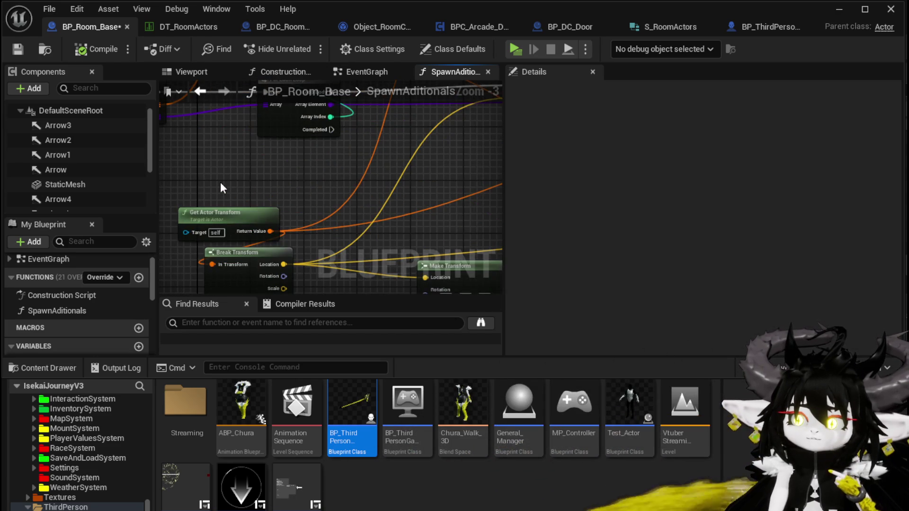
pyautogui.scroll(-2, 220, 182)
pyautogui.moveTo(306, 164); pyautogui.dragTo(285, 177)
pyautogui.moveTo(396, 174)
pyautogui.mouseDown()
pyautogui.moveTo(225, 184)
pyautogui.moveTo(406, 172)
pyautogui.moveTo(325, 178)
pyautogui.moveTo(346, 148)
pyautogui.mouseUp()
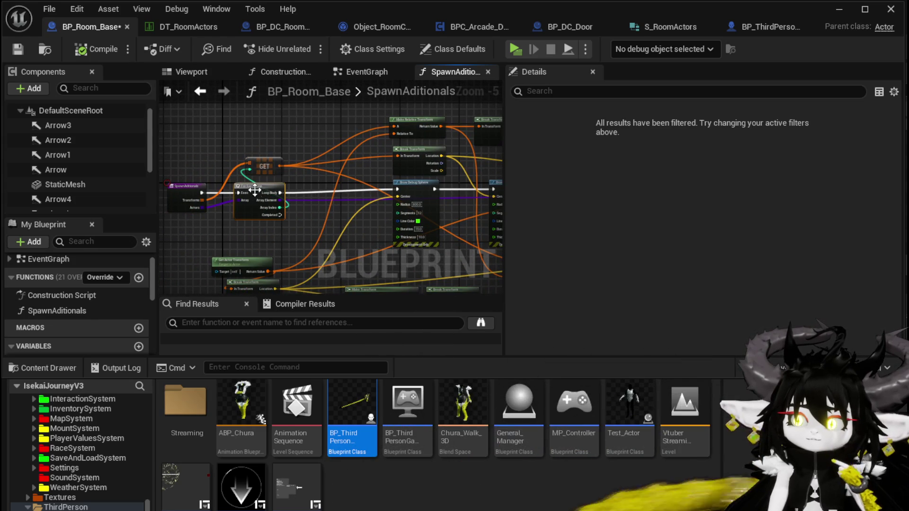
pyautogui.moveTo(308, 237); pyautogui.dragTo(295, 180)
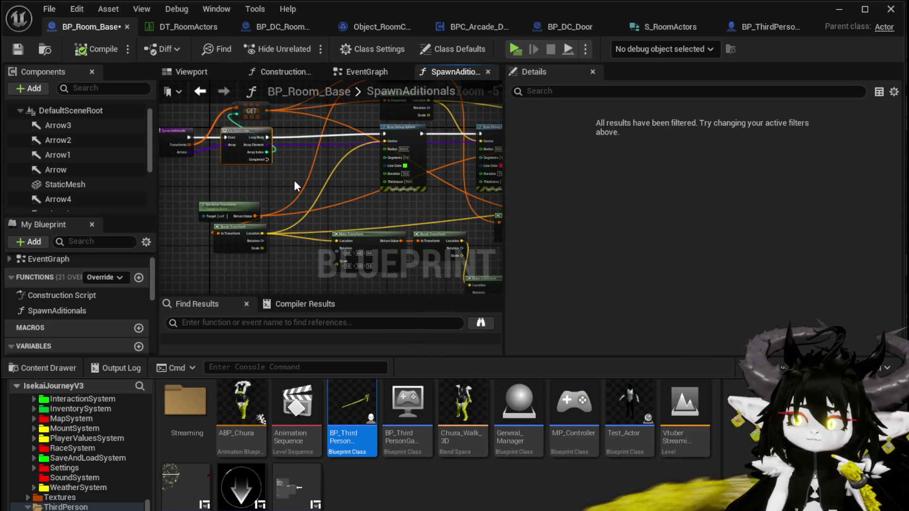
pyautogui.scroll(-1, 294, 179)
pyautogui.scroll(1, 343, 141)
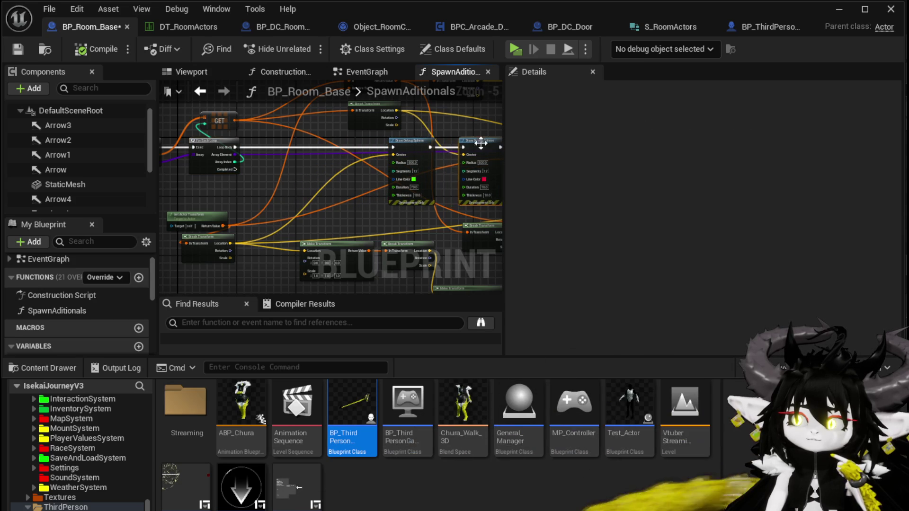
# Nudge the SpawnActor node slightly lower and move Get Actor Transform slightly right
pyautogui.moveTo(481, 143); pyautogui.dragTo(227, 156)
pyautogui.moveTo(317, 150); pyautogui.dragTo(317, 155)
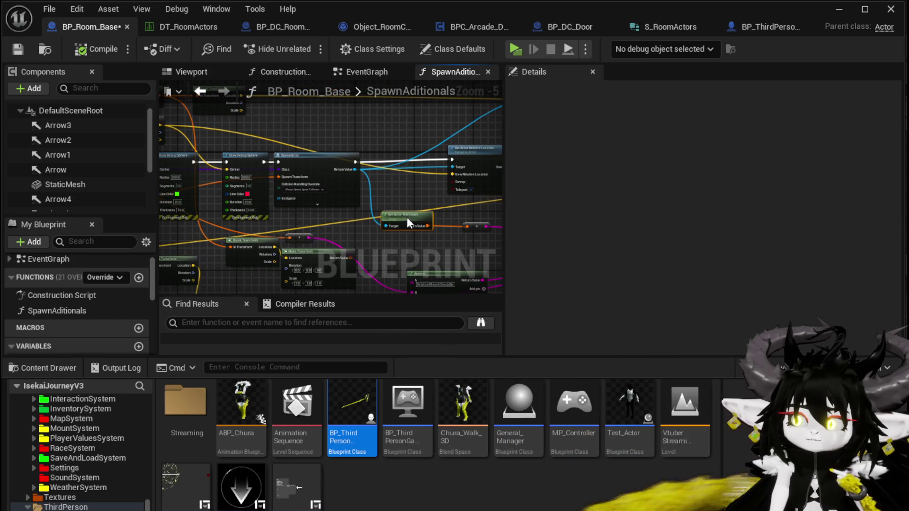
pyautogui.moveTo(407, 216)
pyautogui.mouseDown()
pyautogui.moveTo(430, 217)
pyautogui.moveTo(419, 217)
pyautogui.mouseUp()
pyautogui.moveTo(337, 223); pyautogui.dragTo(454, 203)
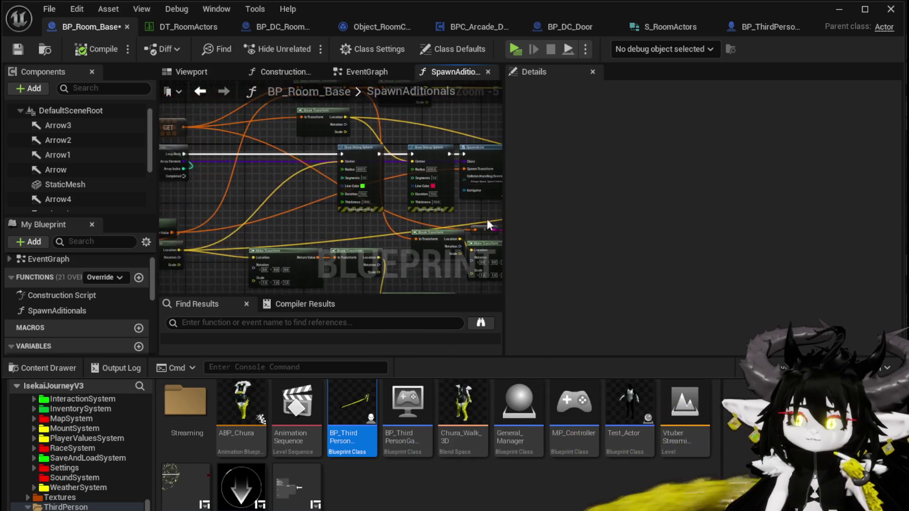
pyautogui.moveTo(284, 228); pyautogui.dragTo(393, 189)
pyautogui.moveTo(339, 223); pyautogui.dragTo(442, 219)
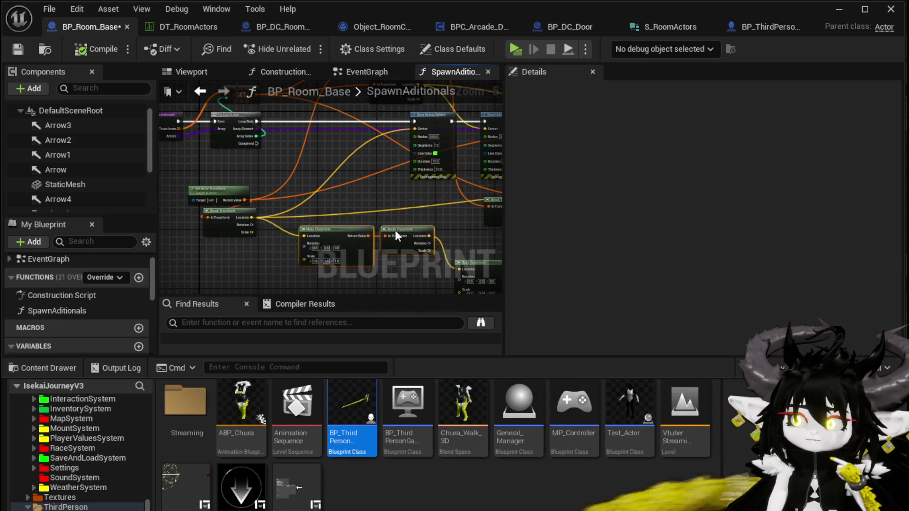
# Center the Print String and Line Trace nodes and bring up the add-node action list
pyautogui.moveTo(385, 234)
pyautogui.mouseDown()
pyautogui.moveTo(315, 201)
pyautogui.moveTo(159, 229)
pyautogui.mouseUp()
pyautogui.moveTo(350, 222)
pyautogui.mouseDown()
pyautogui.moveTo(270, 200)
pyautogui.moveTo(237, 217)
pyautogui.moveTo(393, 230)
pyautogui.mouseUp()
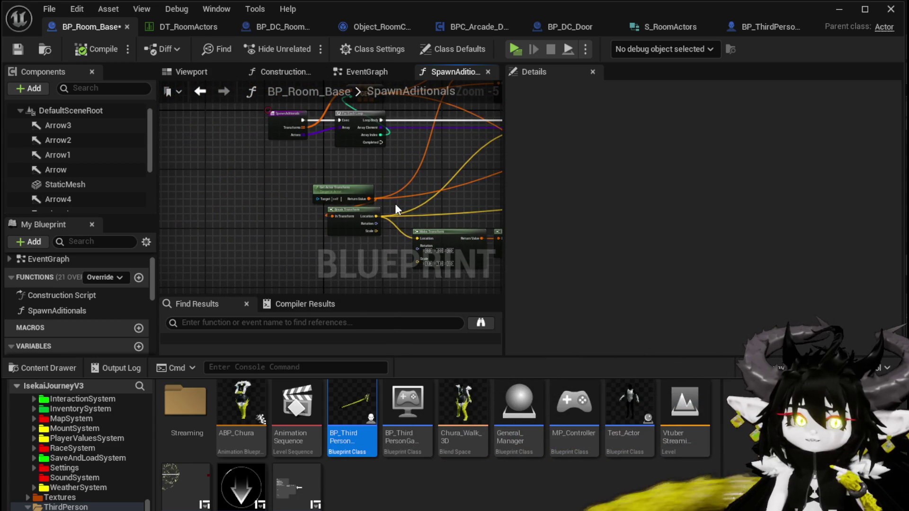
pyautogui.scroll(3, 396, 206)
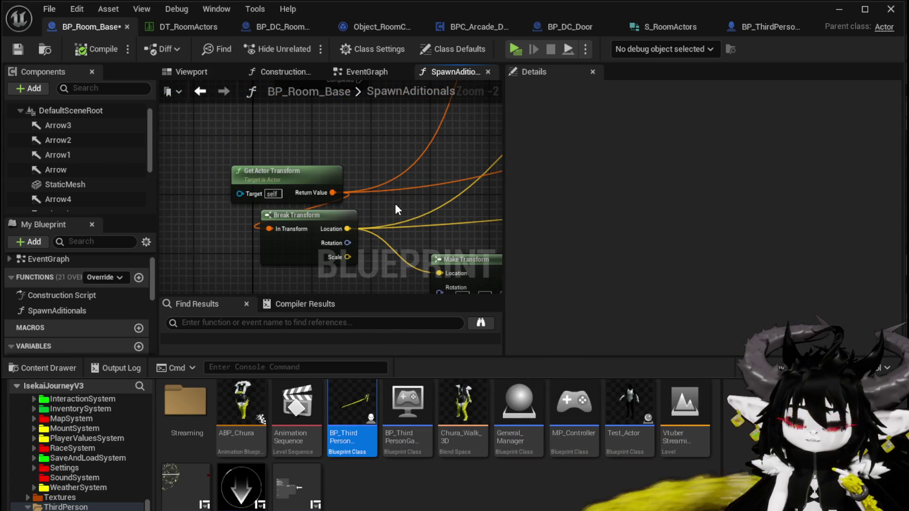
pyautogui.scroll(-4, 395, 204)
pyautogui.moveTo(306, 205)
pyautogui.mouseDown()
pyautogui.moveTo(189, 197)
pyautogui.moveTo(274, 180)
pyautogui.mouseUp()
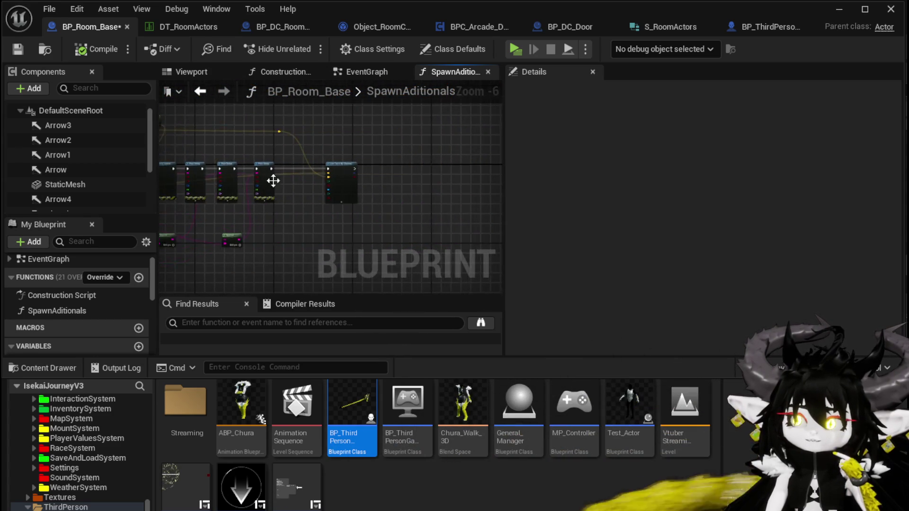
pyautogui.scroll(3, 273, 181)
pyautogui.moveTo(271, 231); pyautogui.dragTo(235, 229)
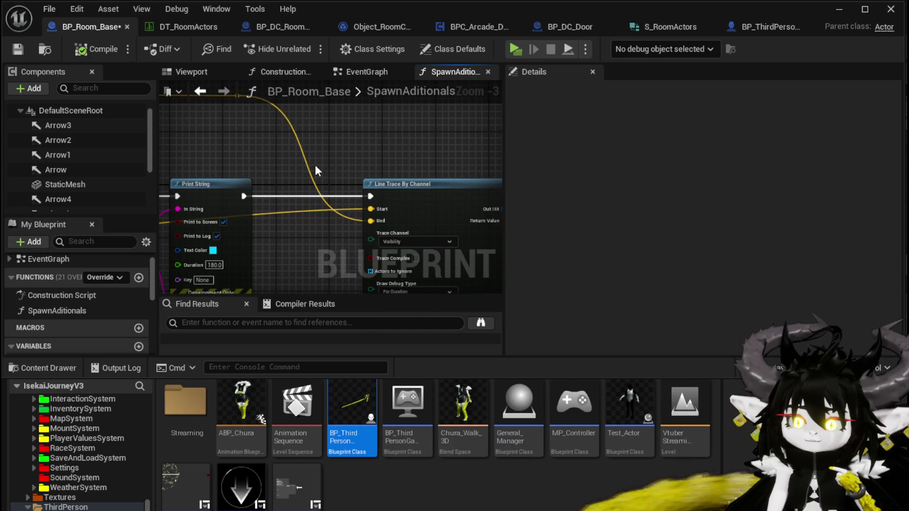
pyautogui.moveTo(316, 167)
pyautogui.mouseDown()
pyautogui.moveTo(313, 223)
pyautogui.moveTo(264, 162)
pyautogui.moveTo(334, 229)
pyautogui.moveTo(255, 150)
pyautogui.mouseUp()
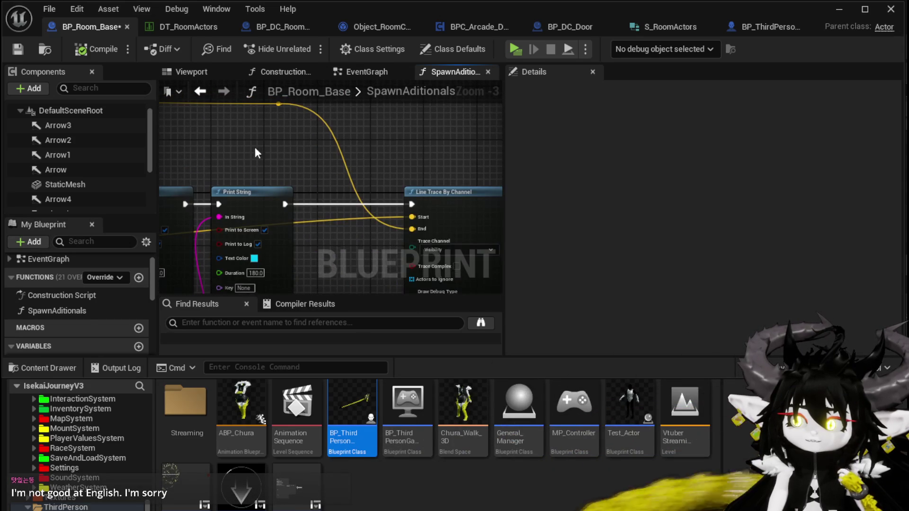
pyautogui.rightClick(283, 149)
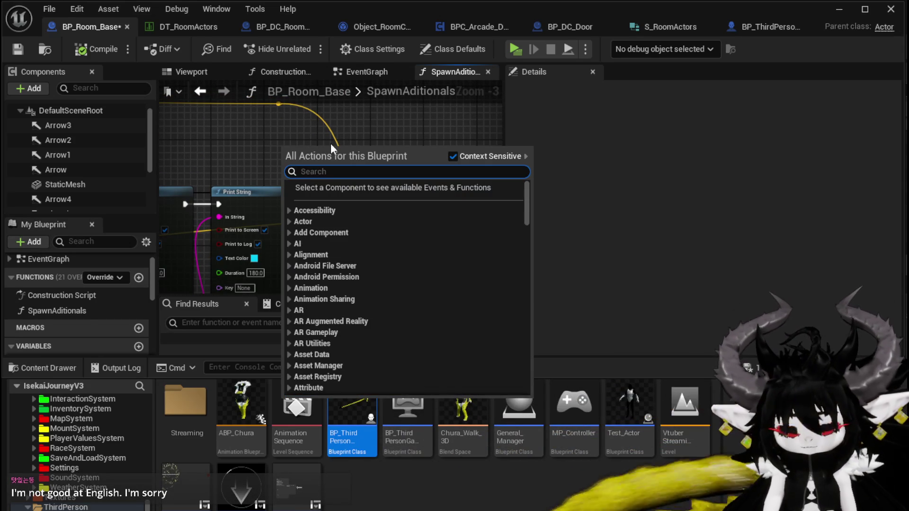